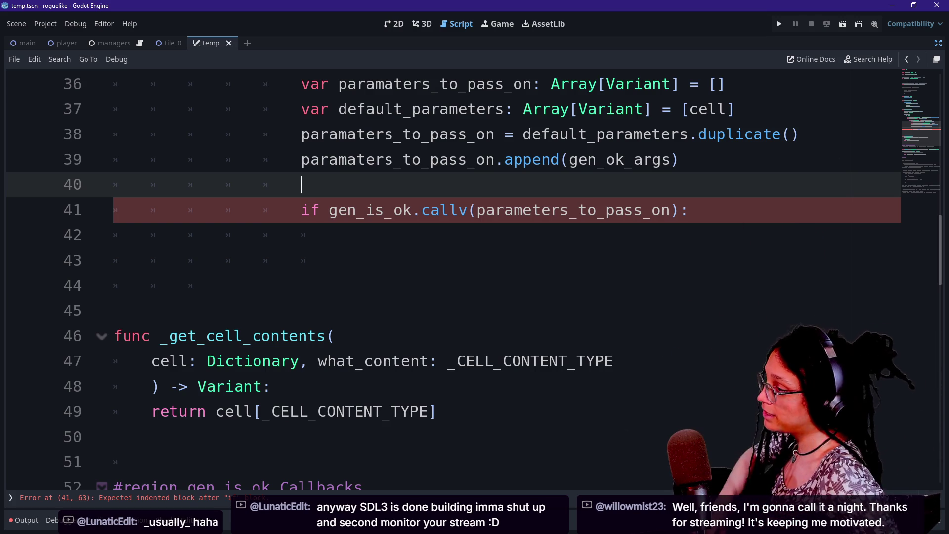
Step: Delete the surplus blank lines below line 41, just above the _get_cell_contents declaration
{"action": "left_click", "coordinate": [115, 310]}
{"action": "key", "text": "BackSpace"}
{"action": "key", "text": "BackSpace"}
{"action": "key", "text": "BackSpace"}
{"action": "key", "text": "BackSpace"}
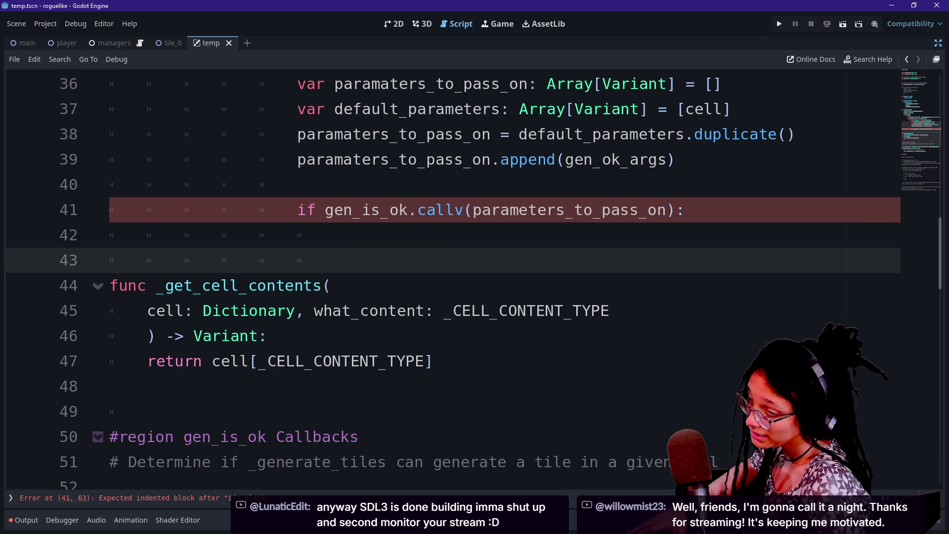
{"action": "key", "text": "BackSpace"}
{"action": "key", "text": "BackSpace"}
{"action": "key", "text": "BackSpace"}
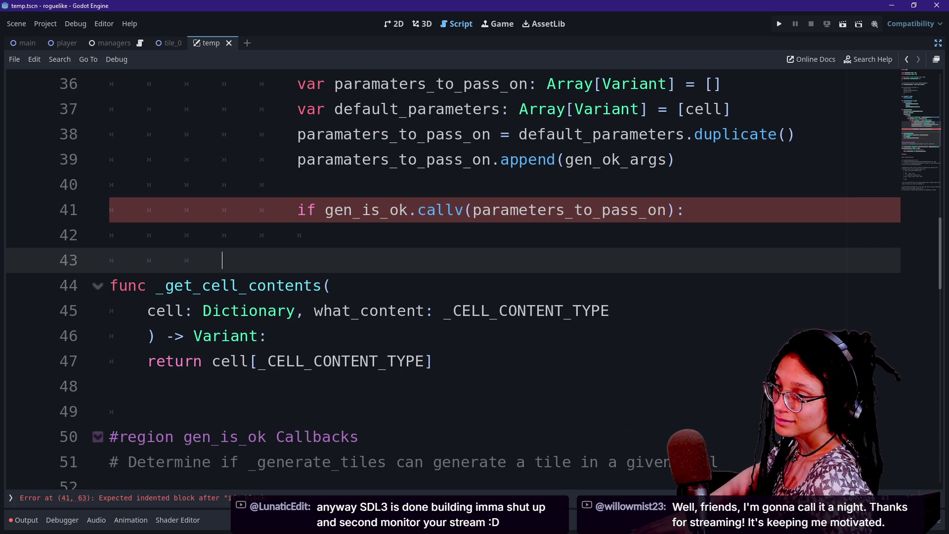
{"action": "left_click", "coordinate": [334, 234]}
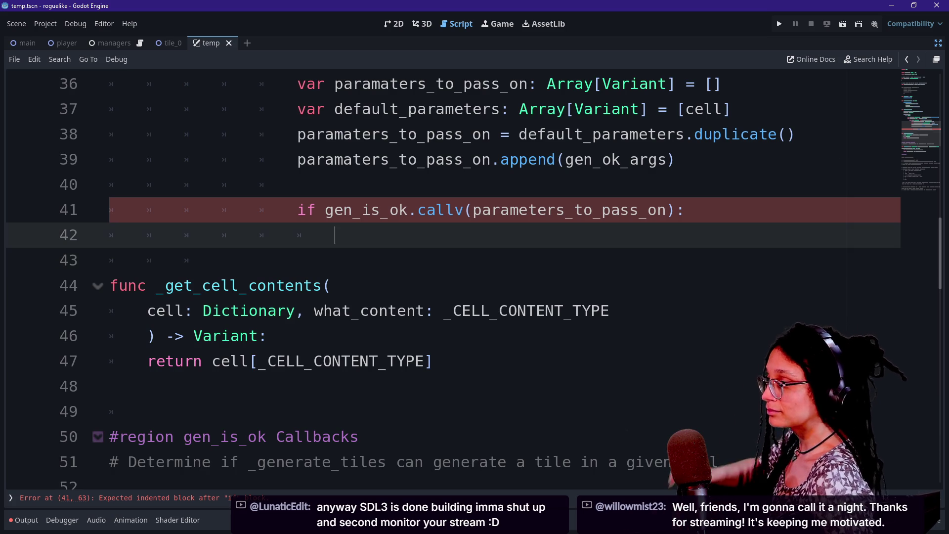
{"action": "left_click", "coordinate": [335, 285]}
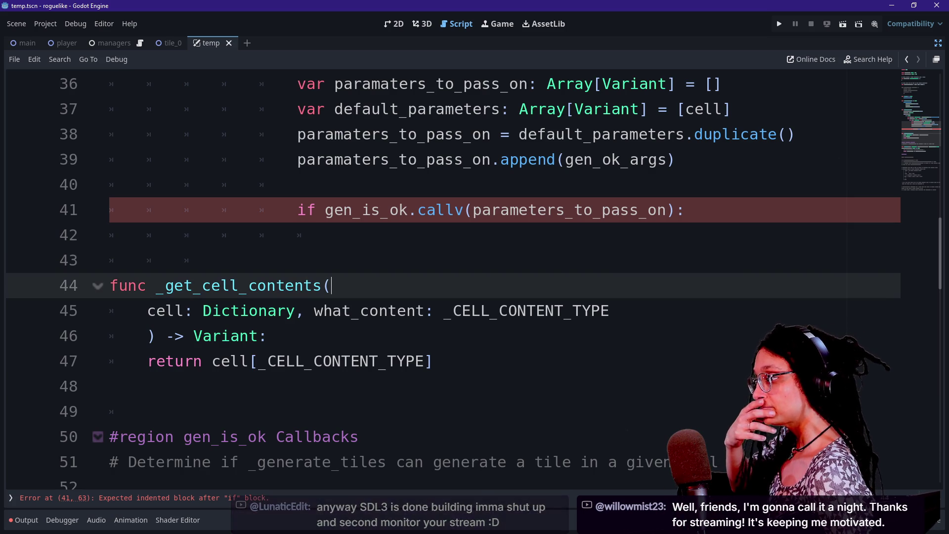
{"action": "left_click", "coordinate": [268, 335]}
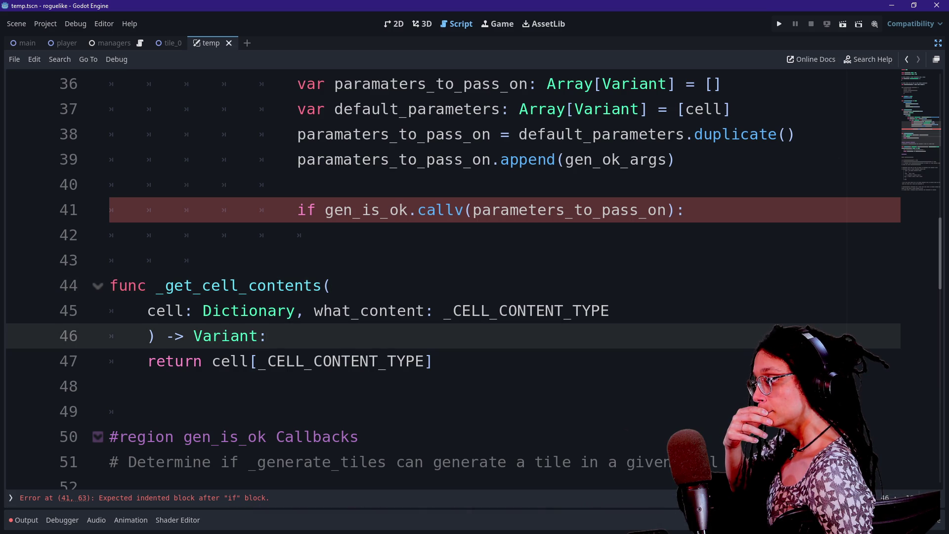
{"action": "scroll", "coordinate": [473, 281], "scroll_direction": "down", "scroll_amount": 1}
{"action": "scroll", "coordinate": [473, 282], "scroll_direction": "up", "scroll_amount": 6}
{"action": "scroll", "coordinate": [473, 282], "scroll_direction": "down", "scroll_amount": 1}
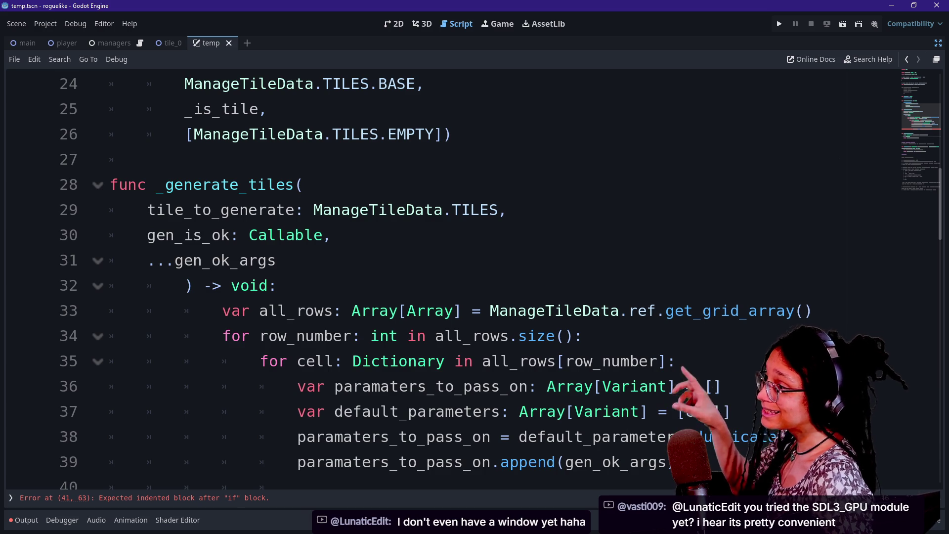
Step: Jump from the TILES reference on line 26 to its enum definition in ManageTileData
{"action": "double_click", "coordinate": [410, 134]}
{"action": "left_click", "coordinate": [351, 133]}
{"action": "scroll", "coordinate": [351, 134], "scroll_direction": "up", "scroll_amount": 1}
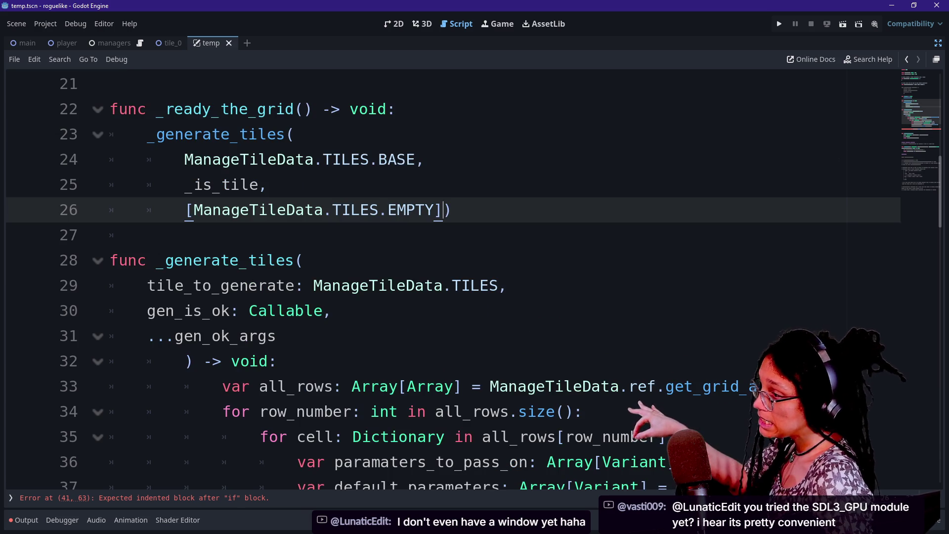
{"action": "key", "text": "Up"}
{"action": "key", "text": "Up"}
{"action": "key", "text": "ctrl+shift+Right"}
{"action": "key", "text": "ctrl+shift+Right"}
{"action": "key", "text": "Right"}
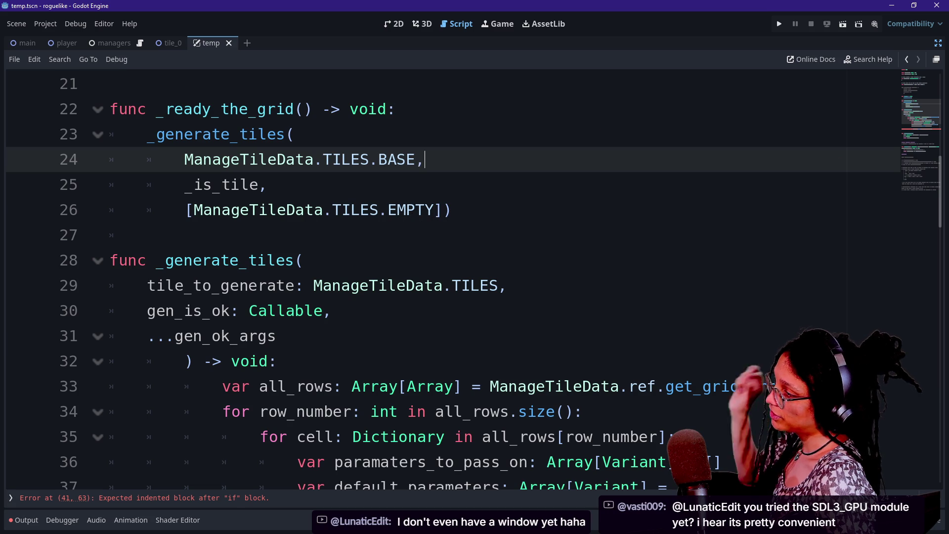
{"action": "left_click", "coordinate": [257, 212], "text": "ctrl"}
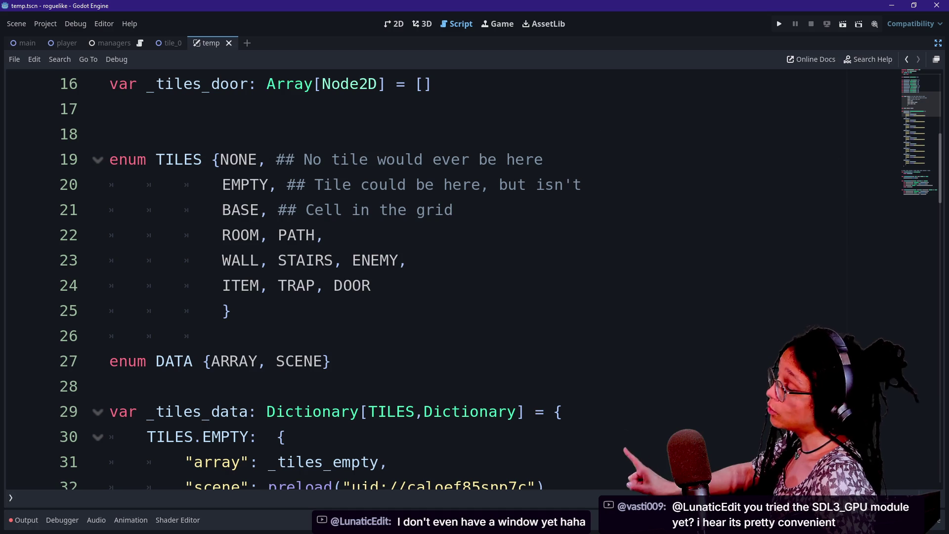
Step: Review the TILES enum entries and remove the stray space before NONE
{"action": "left_click_drag", "start_coordinate": [221, 184], "coordinate": [426, 185]}
{"action": "left_click", "coordinate": [426, 185]}
{"action": "left_click_drag", "start_coordinate": [305, 184], "coordinate": [582, 184]}
{"action": "left_click", "coordinate": [582, 185]}
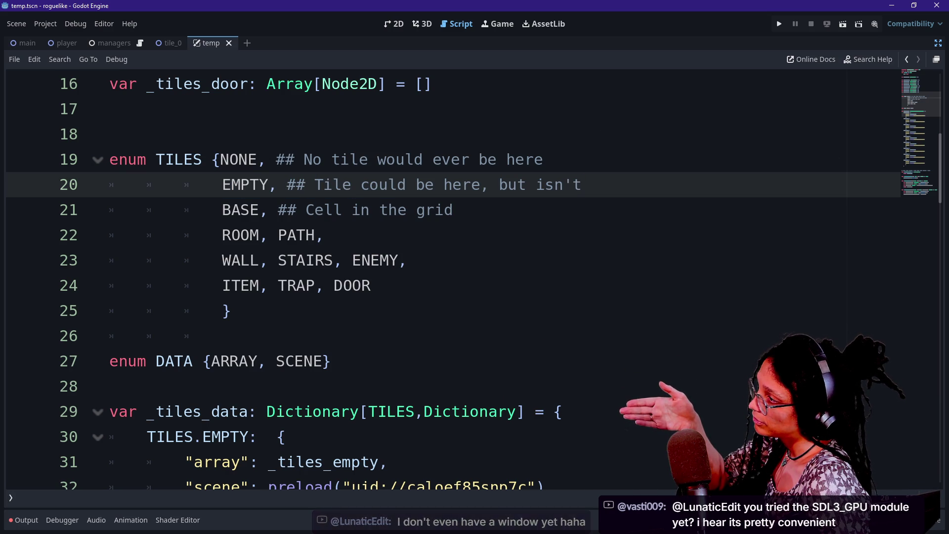
{"action": "left_click_drag", "start_coordinate": [219, 159], "coordinate": [542, 159]}
{"action": "left_click", "coordinate": [267, 159]}
{"action": "left_click", "coordinate": [542, 159]}
{"action": "left_click", "coordinate": [220, 159]}
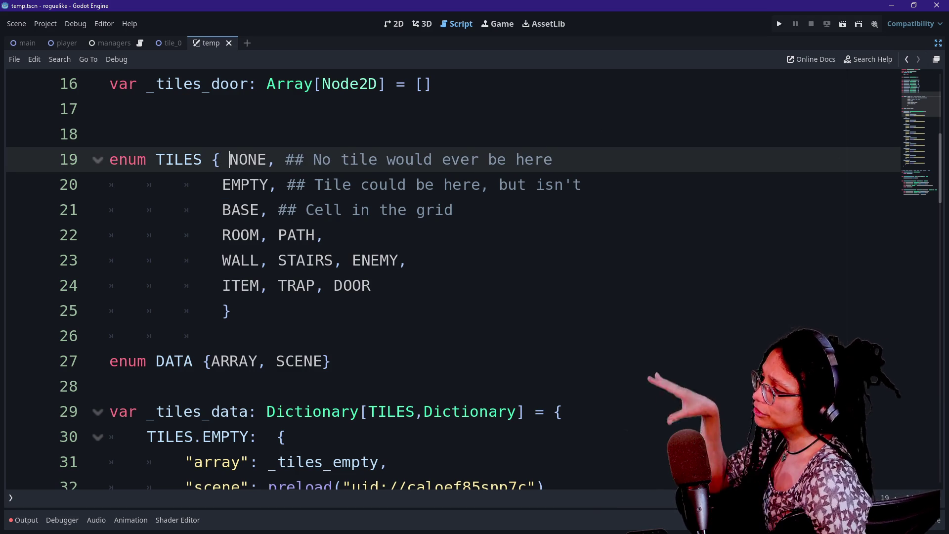
{"action": "key", "text": "BackSpace"}
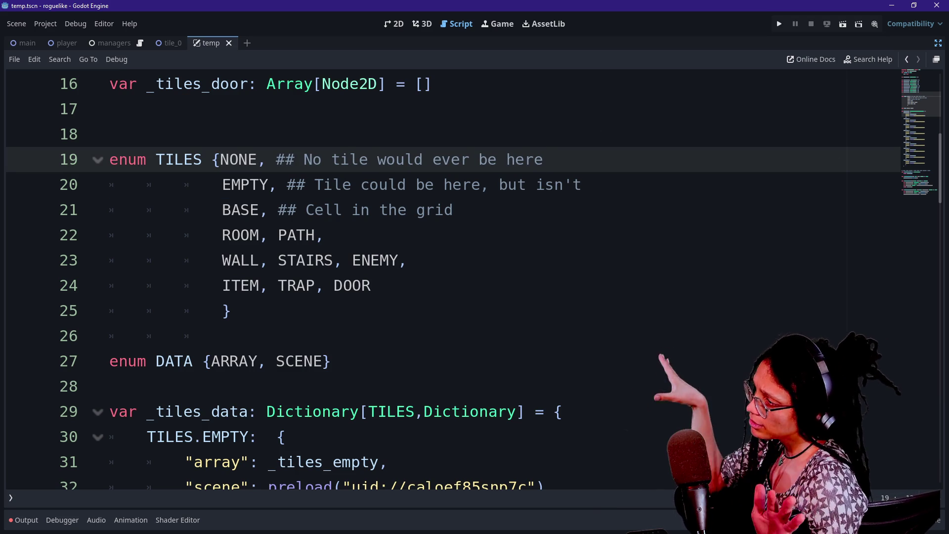
{"action": "key", "text": "ctrl+shift+Right"}
{"action": "key", "text": "ctrl+shift+Right"}
{"action": "key", "text": "ctrl+shift+Right"}
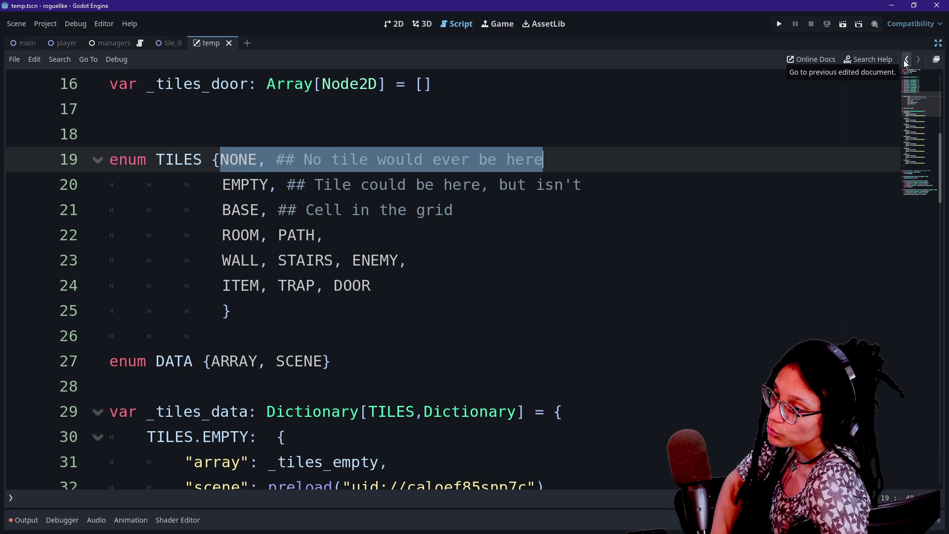
Step: Navigate back to the previous edit location
{"action": "left_click", "coordinate": [905, 60]}
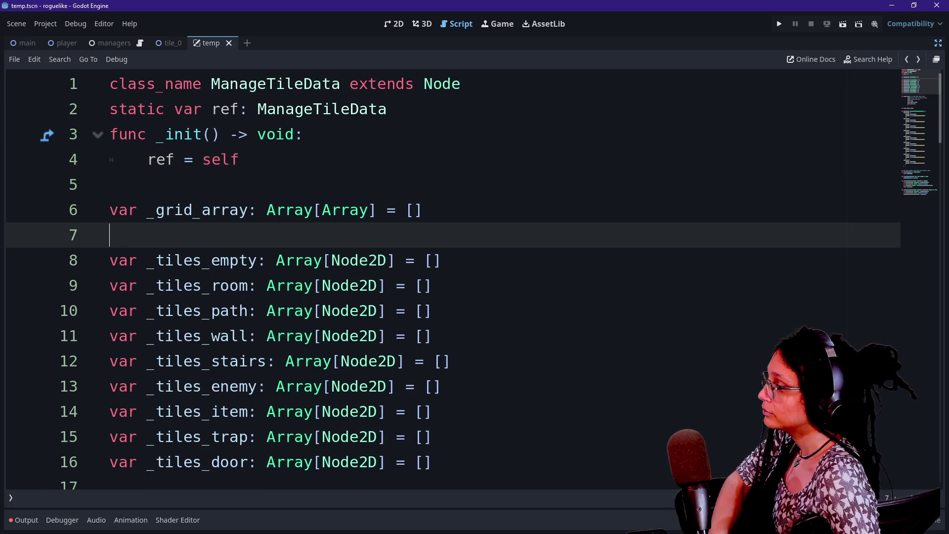
{"action": "scroll", "coordinate": [445, 277], "scroll_direction": "down", "scroll_amount": 4}
{"action": "scroll", "coordinate": [444, 276], "scroll_direction": "down", "scroll_amount": 1}
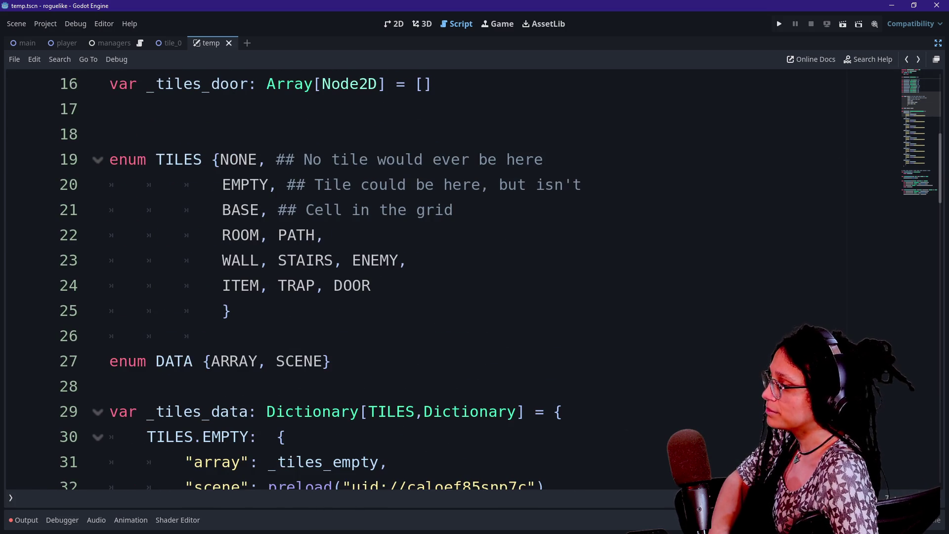
Step: Back in the grid script, add ',true' after TILES.EMPTY in the _generate_tiles call on line 26
{"action": "left_click", "coordinate": [906, 60]}
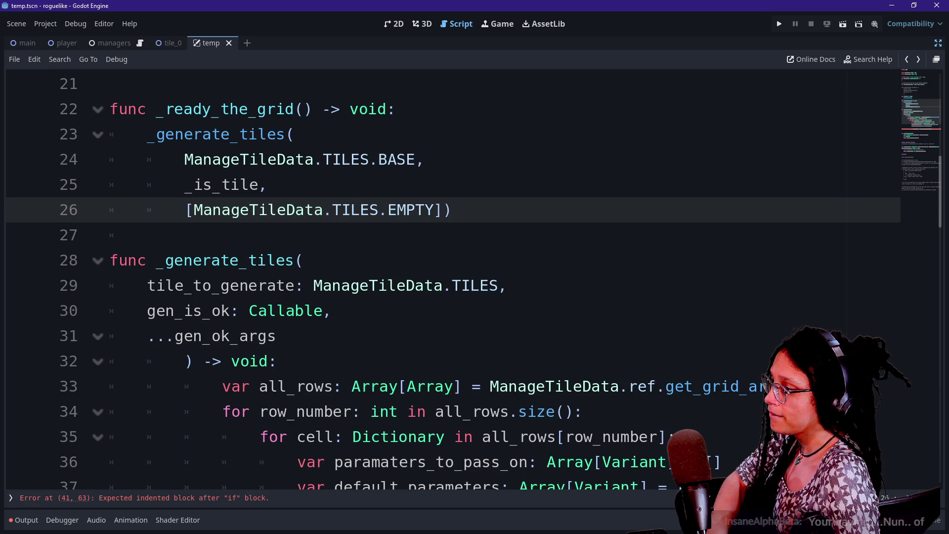
{"action": "left_click", "coordinate": [452, 210]}
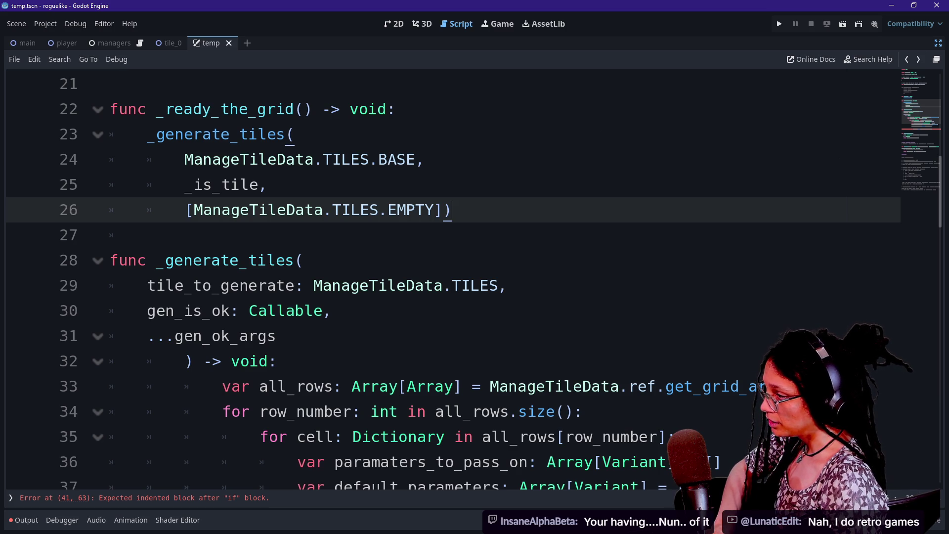
{"action": "left_click", "coordinate": [443, 209]}
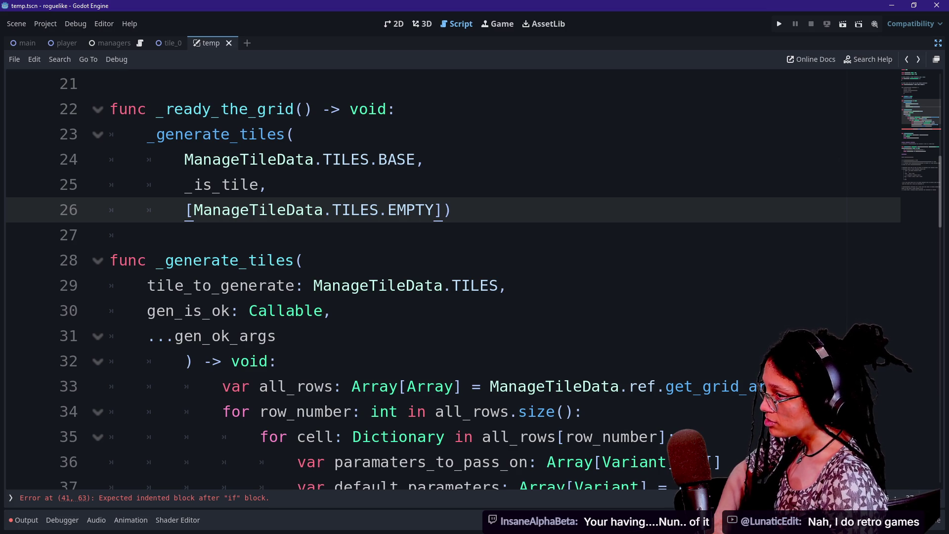
{"action": "type", "text": ",treu"}
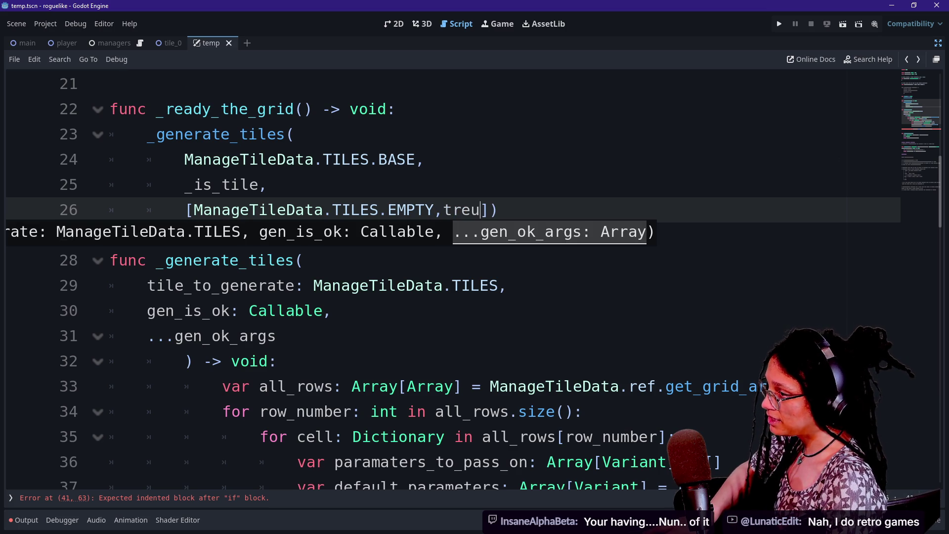
{"action": "key", "text": "BackSpace"}
{"action": "key", "text": "BackSpace"}
{"action": "type", "text": "i"}
{"action": "key", "text": "BackSpace"}
{"action": "type", "text": "ue"}
{"action": "left_click", "coordinate": [268, 184]}
{"action": "scroll", "coordinate": [502, 285], "scroll_direction": "down", "scroll_amount": 3}
{"action": "left_click", "coordinate": [500, 286]}
{"action": "key", "text": "Down"}
{"action": "key", "text": "Down"}
{"action": "key", "text": "Down"}
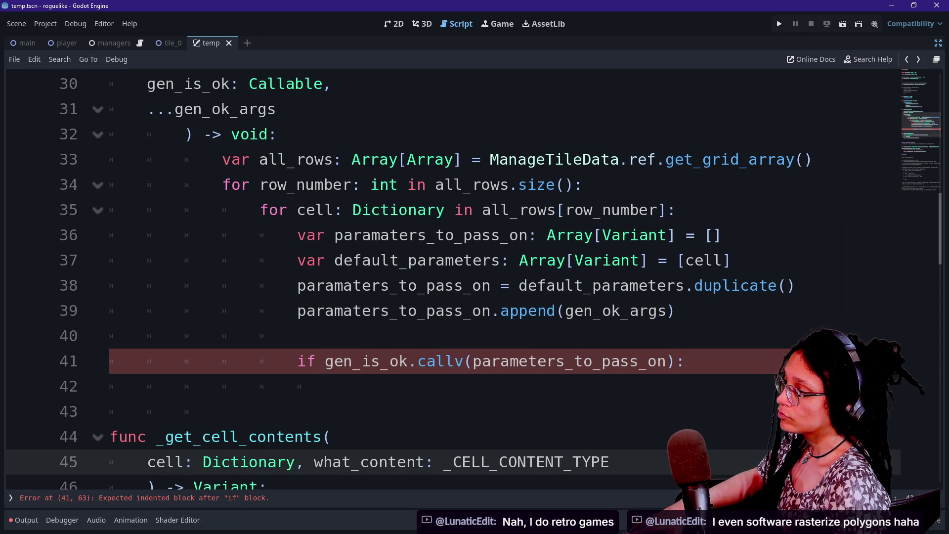
{"action": "scroll", "coordinate": [499, 285], "scroll_direction": "down", "scroll_amount": 1}
Step: Inspect the gen_is_ok.callv line and move _get_cell_contents' what_content parameter onto its own line
{"action": "mouse_move", "coordinate": [363, 285]}
{"action": "left_mouse_down"}
{"action": "mouse_move", "coordinate": [334, 310]}
{"action": "mouse_move", "coordinate": [620, 285]}
{"action": "left_mouse_up"}
{"action": "left_click", "coordinate": [647, 285]}
{"action": "left_click_drag", "start_coordinate": [398, 285], "coordinate": [640, 285]}
{"action": "left_click", "coordinate": [611, 285]}
{"action": "left_click", "coordinate": [334, 310]}
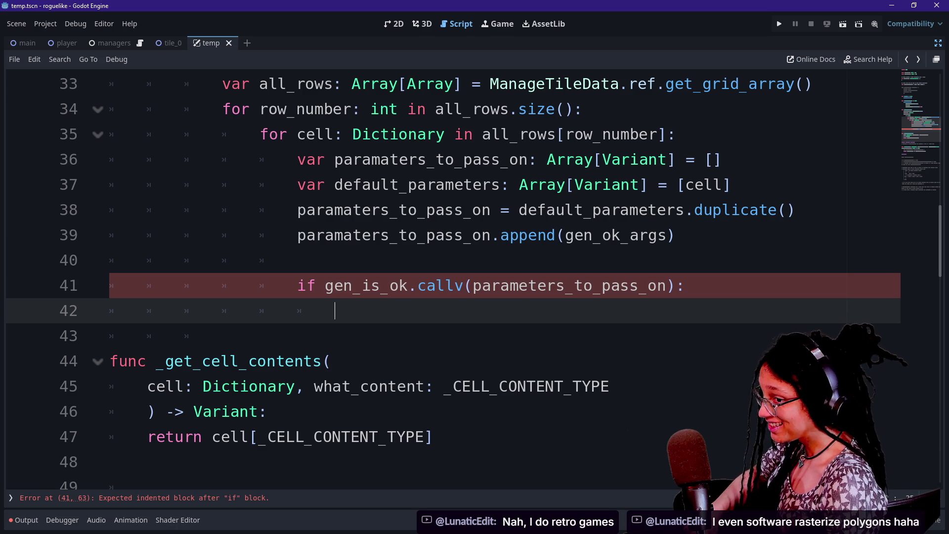
{"action": "scroll", "coordinate": [444, 276], "scroll_direction": "up", "scroll_amount": 3}
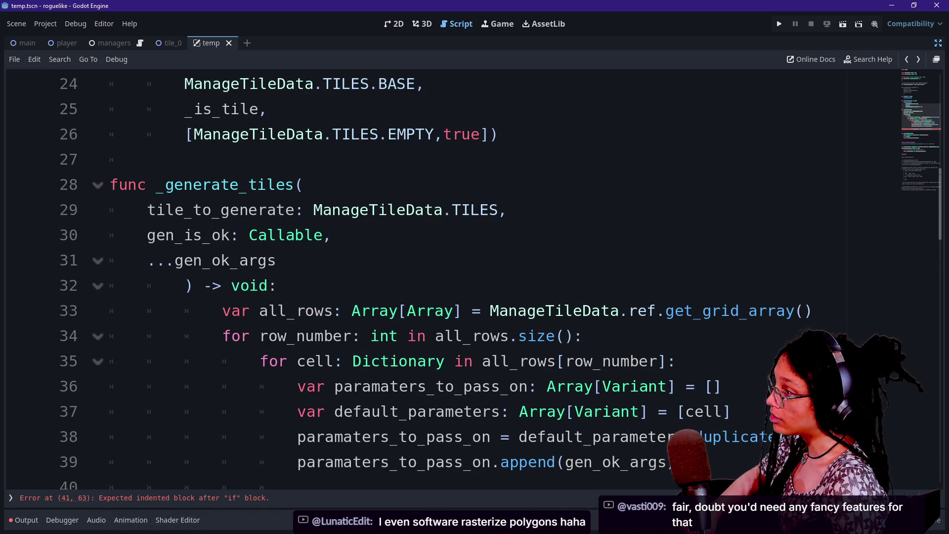
{"action": "scroll", "coordinate": [444, 277], "scroll_direction": "down", "scroll_amount": 4}
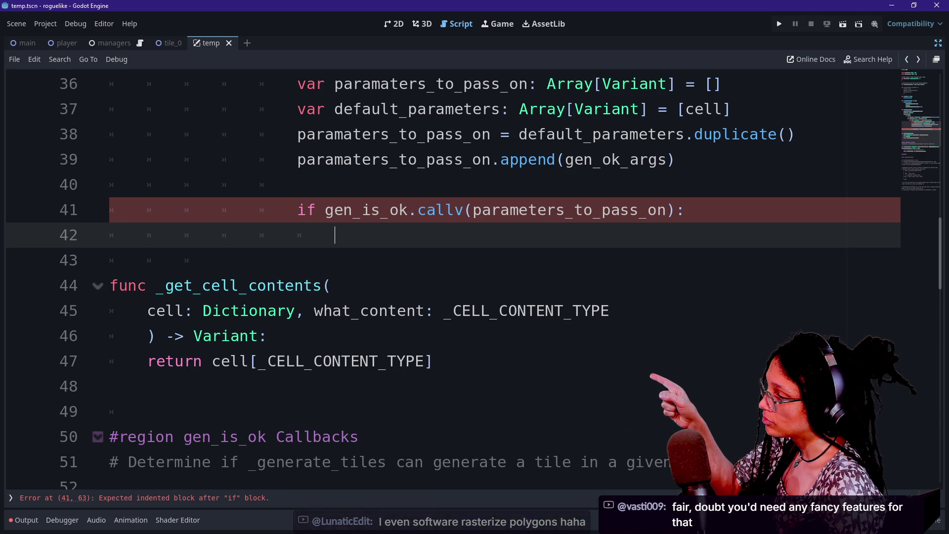
{"action": "left_click", "coordinate": [314, 310]}
{"action": "key", "text": "Return"}
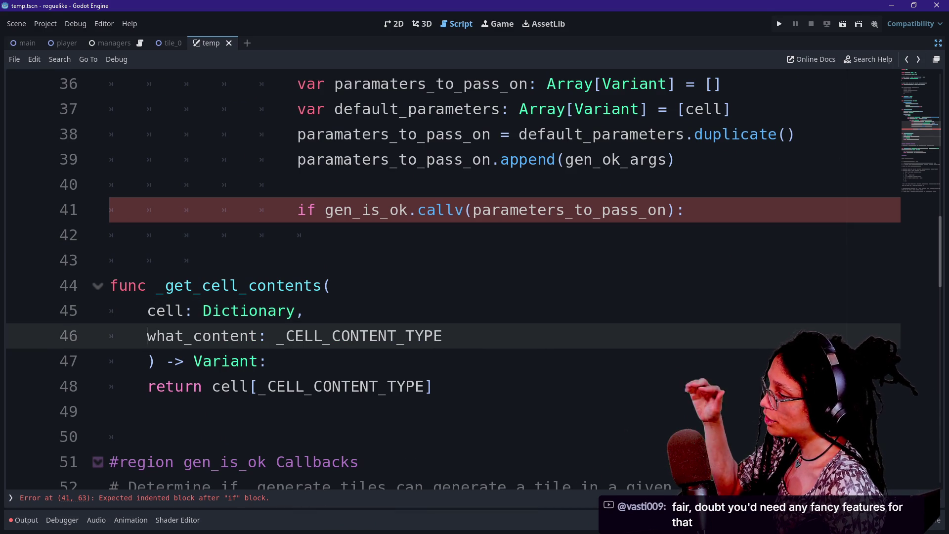
{"action": "left_click_drag", "start_coordinate": [146, 311], "coordinate": [248, 310]}
{"action": "left_click", "coordinate": [303, 310]}
{"action": "left_click", "coordinate": [188, 259]}
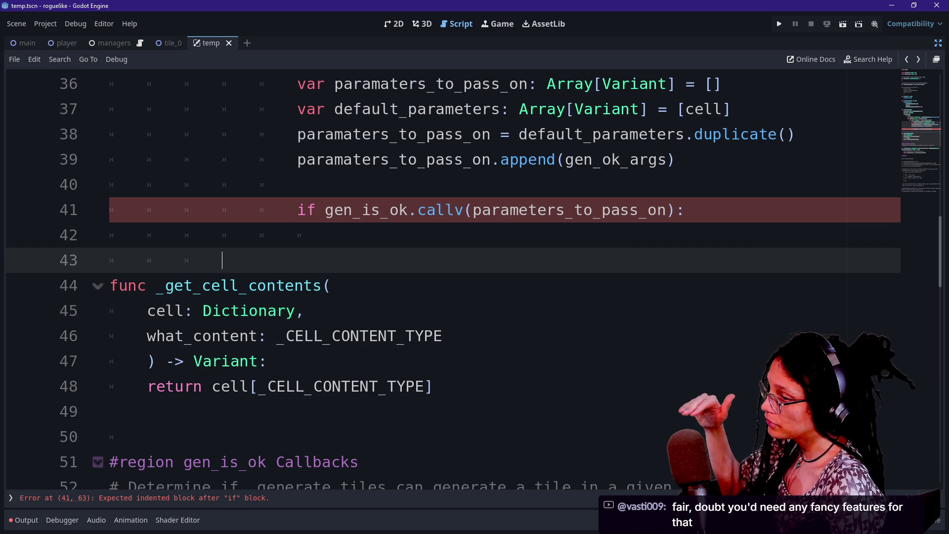
Step: In the if body, type '_get_cell_contents(cell, _CELL_CONTENT_TYPE.' using autocomplete for the type name
{"action": "left_click", "coordinate": [337, 234]}
{"action": "type", "text": "fwr"}
{"action": "key", "text": "BackSpace"}
{"action": "key", "text": "BackSpace"}
{"action": "key", "text": "BackSpace"}
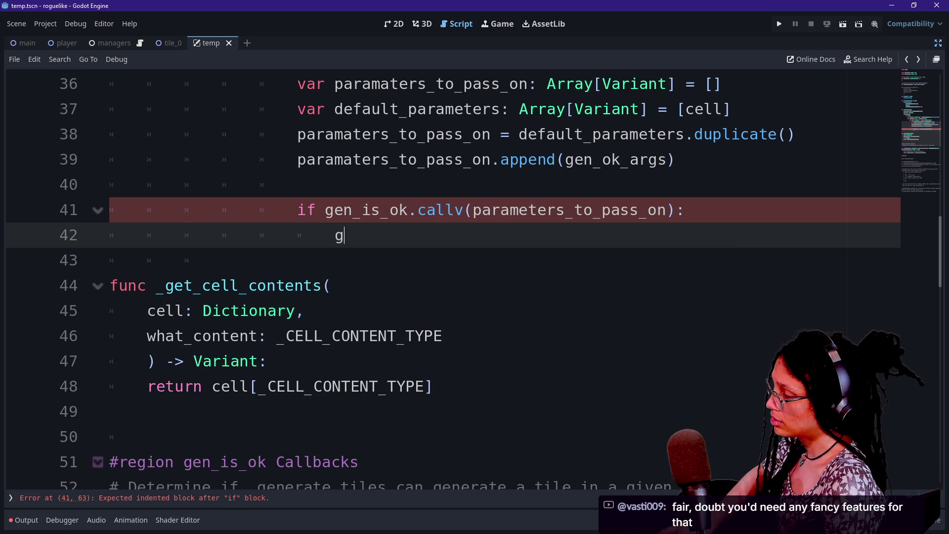
{"action": "type", "text": "get_cell"}
{"action": "key", "text": "BackSpace"}
{"action": "key", "text": "BackSpace"}
{"action": "key", "text": "BackSpace"}
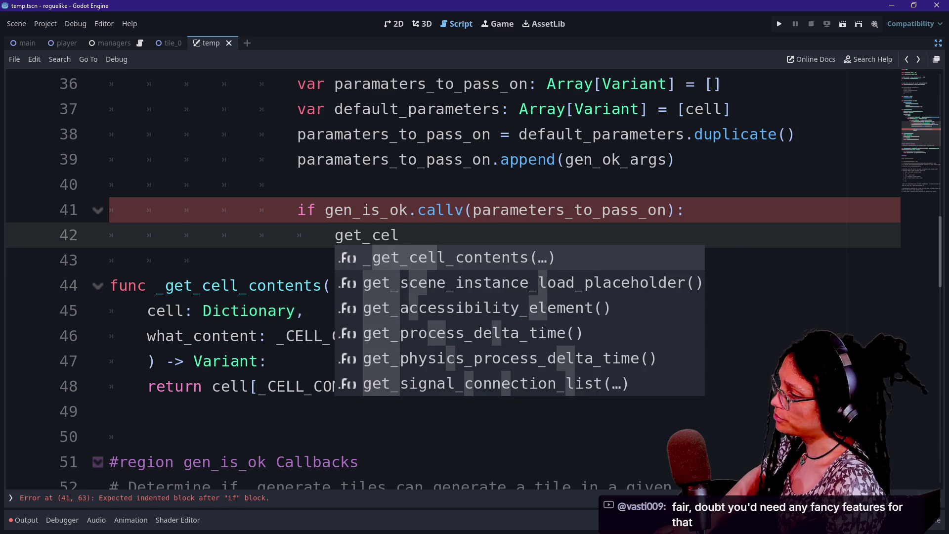
{"action": "key", "text": "Tab"}
{"action": "type", "text": "_get_cell_contents("}
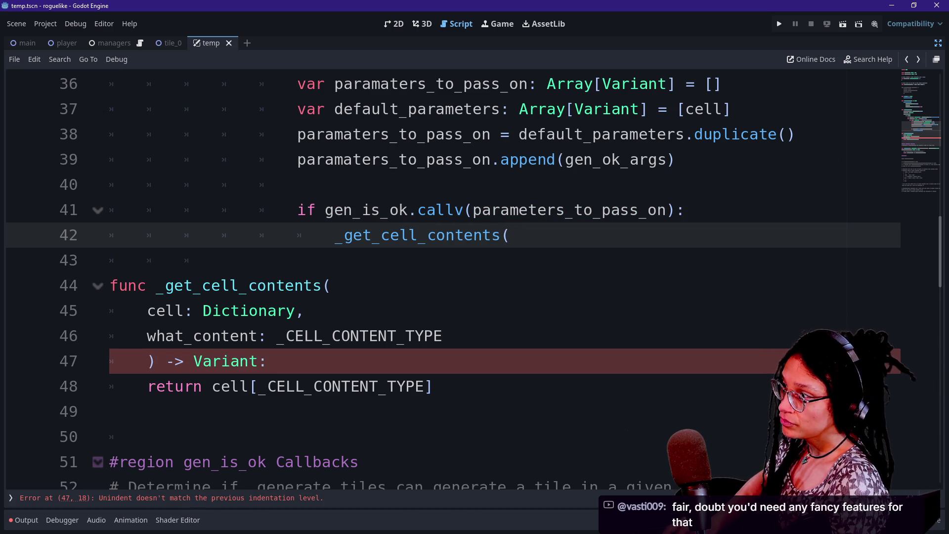
{"action": "type", "text": "cell"}
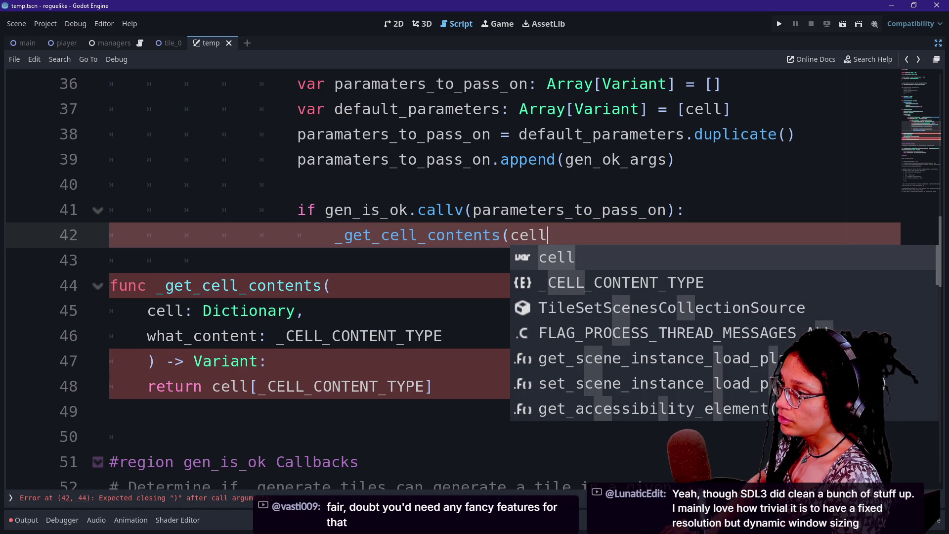
{"action": "type", "text": ","}
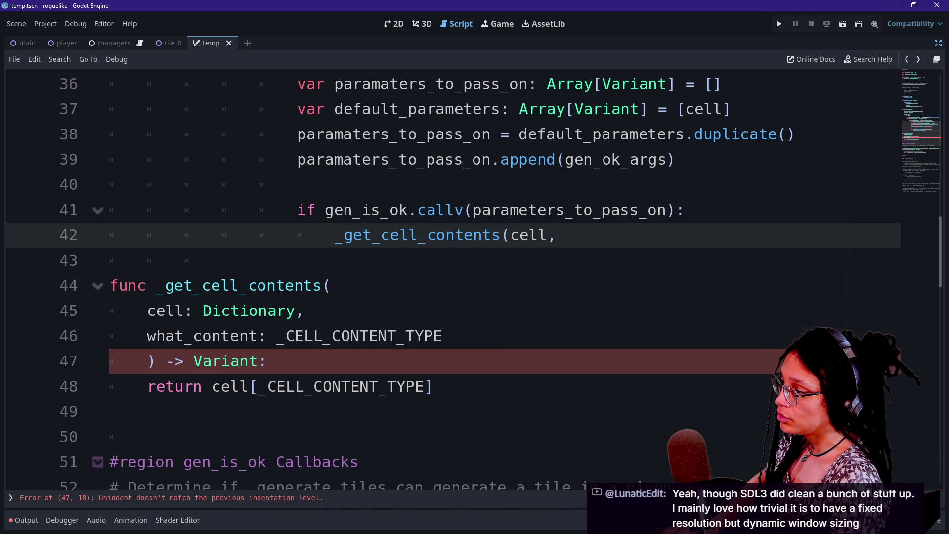
{"action": "type", "text": " _CELL"}
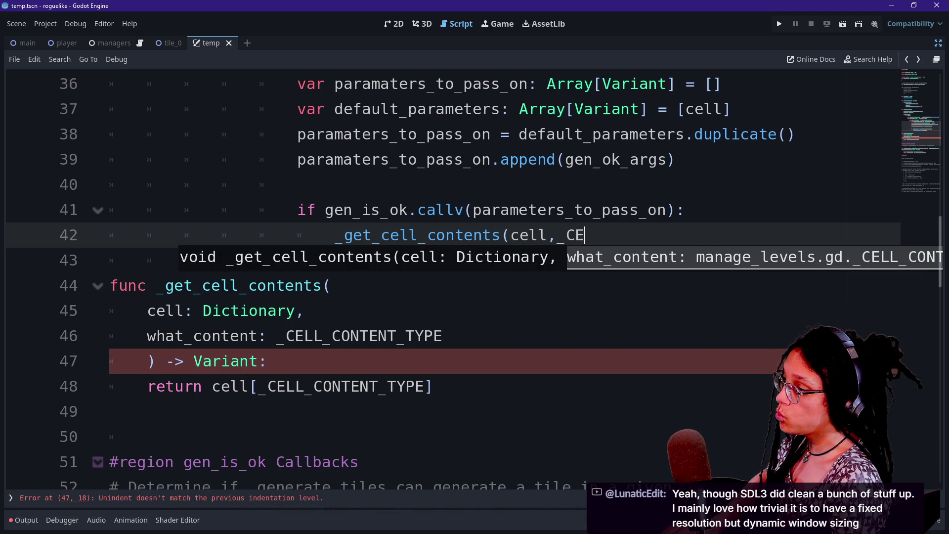
{"action": "key", "text": "Return"}
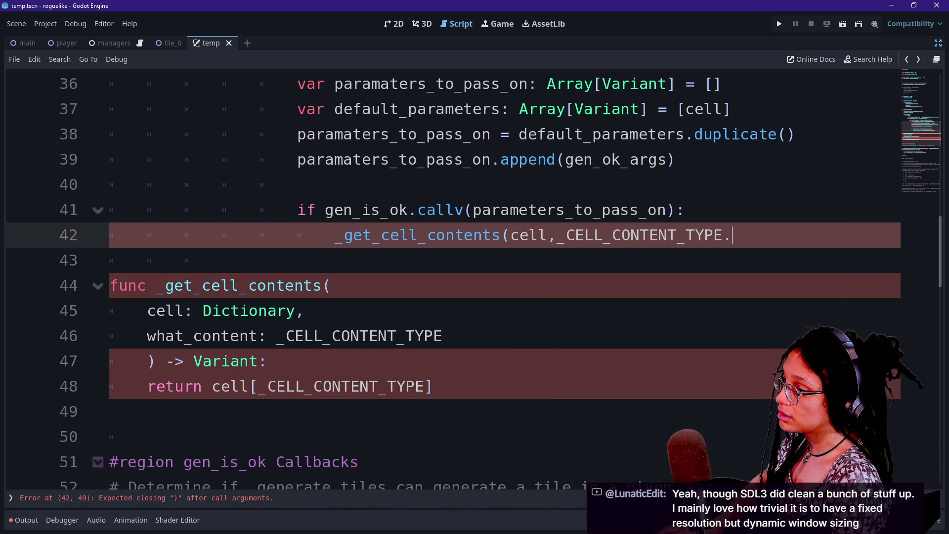
{"action": "left_click", "coordinate": [110, 260]}
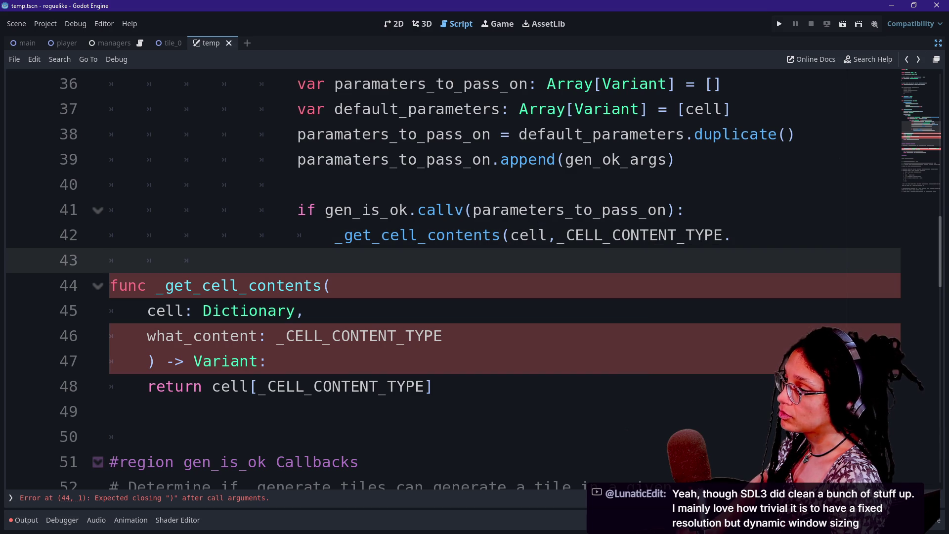
{"action": "left_click", "coordinate": [733, 234]}
{"action": "key", "text": "BackSpace"}
{"action": "type", "text": "."}
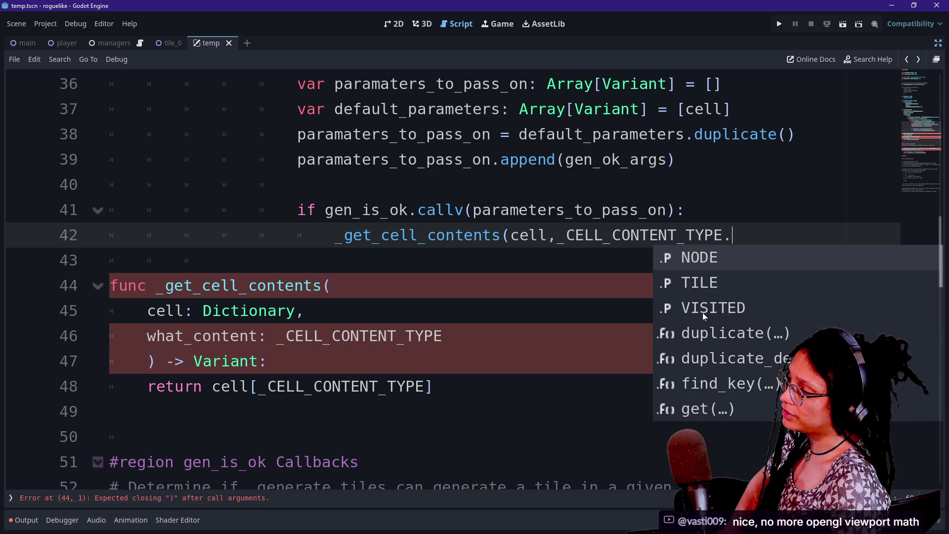
Step: Finish the call with _CELL_CONTENT_TYPE.NODE and close its parenthesis
{"action": "left_click", "coordinate": [705, 257]}
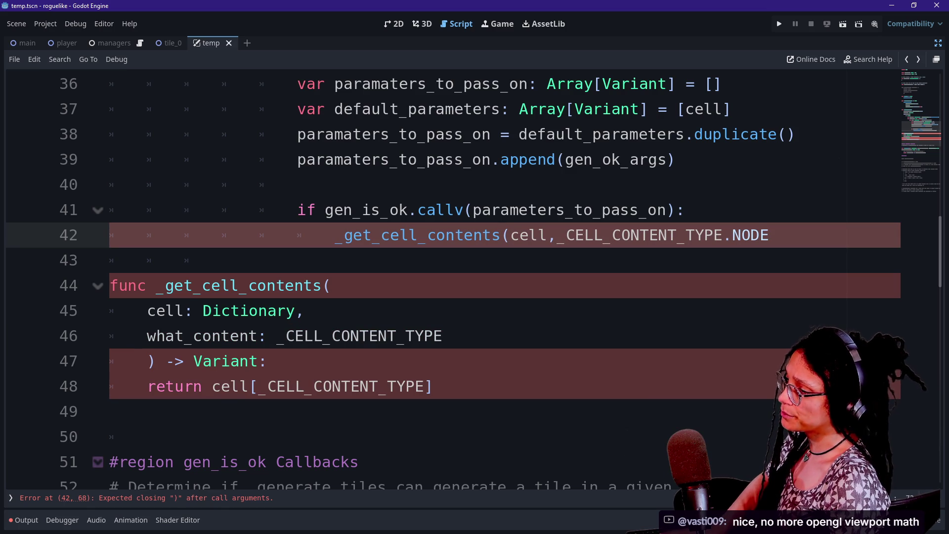
{"action": "type", "text": ")"}
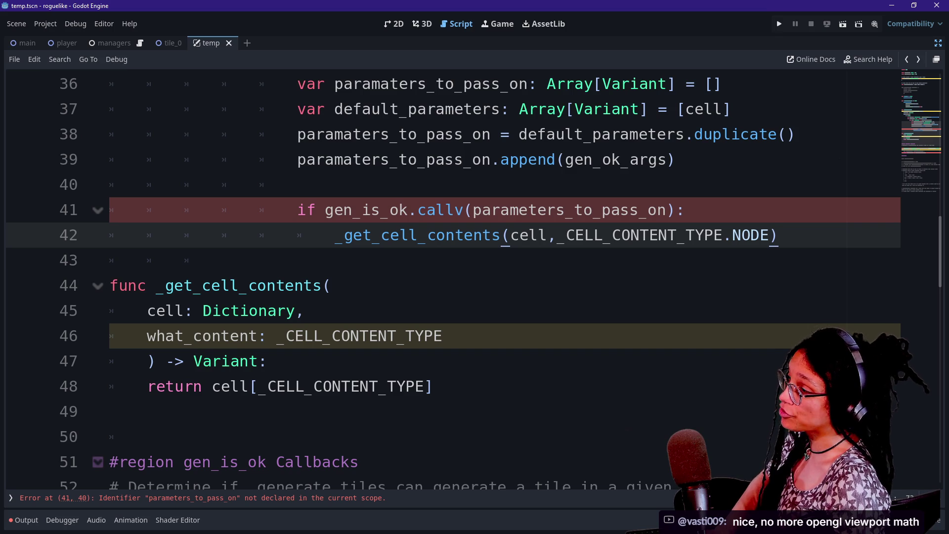
{"action": "key", "text": "Return"}
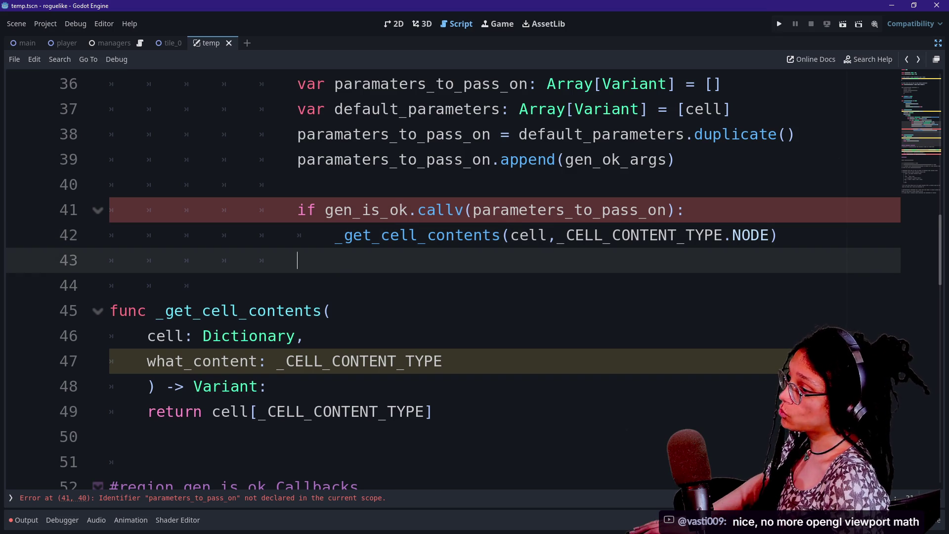
{"action": "key", "text": "Up"}
{"action": "key", "text": "Up"}
{"action": "key", "text": "Up"}
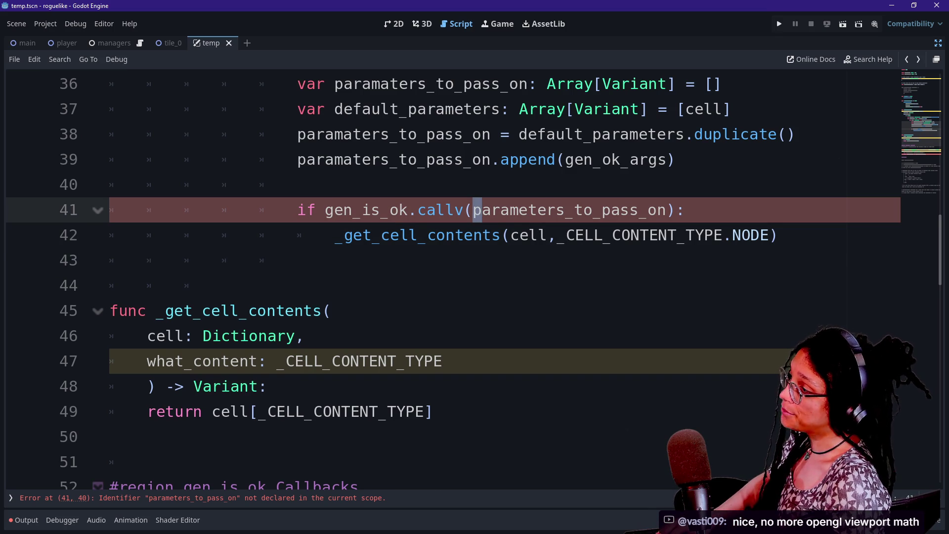
{"action": "scroll", "coordinate": [454, 280], "scroll_direction": "up", "scroll_amount": 1}
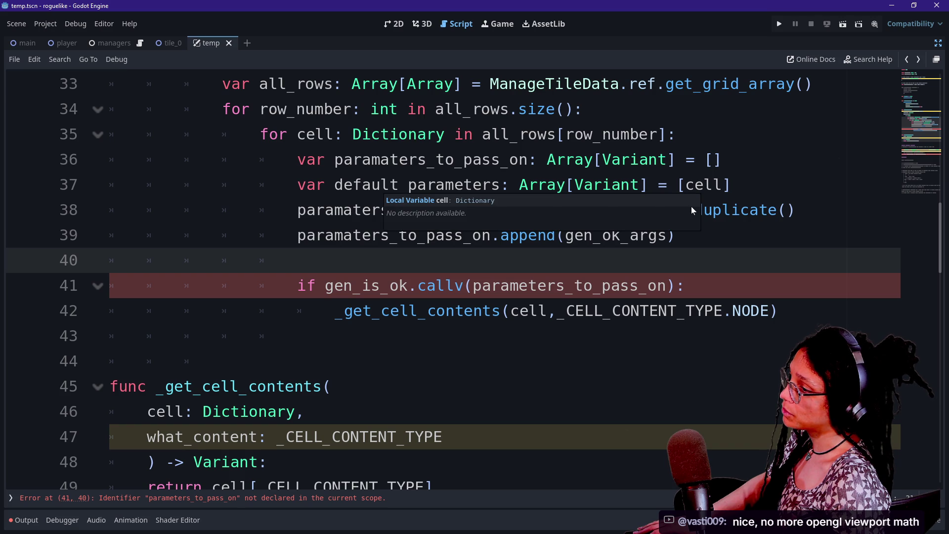
{"action": "left_click", "coordinate": [778, 310]}
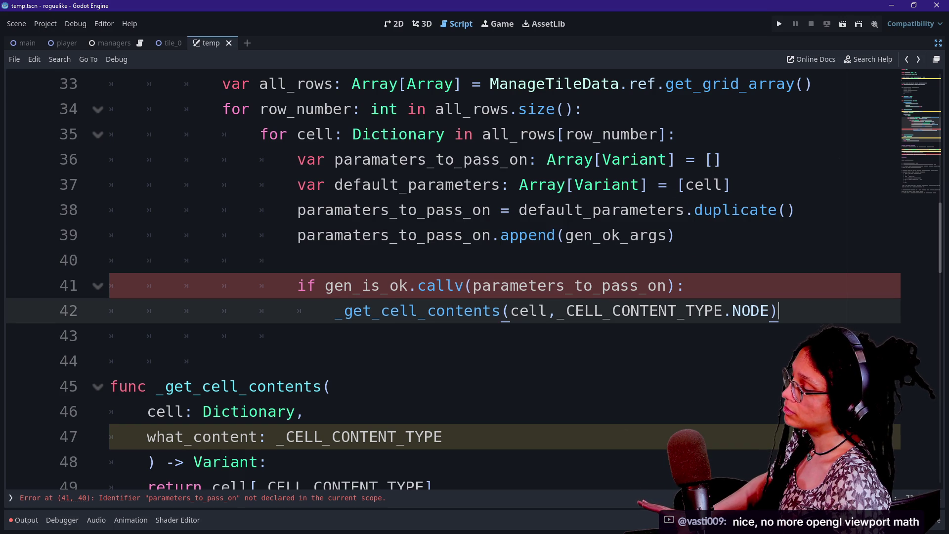
Step: Assign the call's result to a new variable with 'var node_to_gen: Node2D ='
{"action": "left_click", "coordinate": [335, 310]}
{"action": "type", "text": "var "}
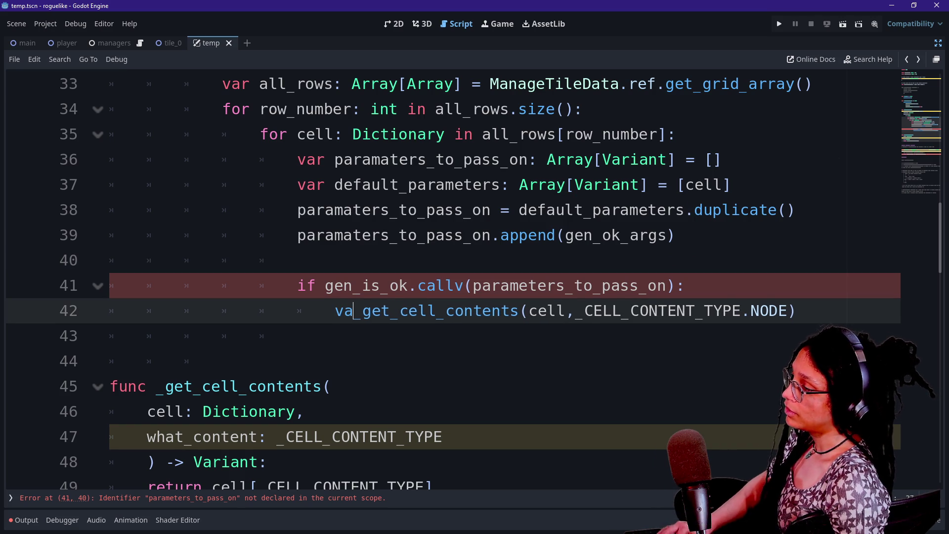
{"action": "type", "text": "node_to_en"}
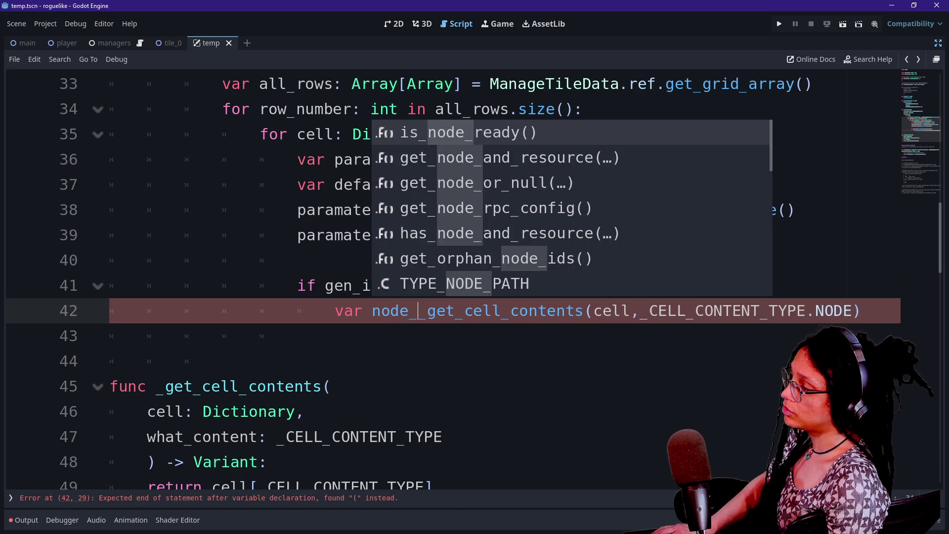
{"action": "key", "text": "BackSpace"}
{"action": "key", "text": "BackSpace"}
{"action": "type", "text": "gen: Node2"}
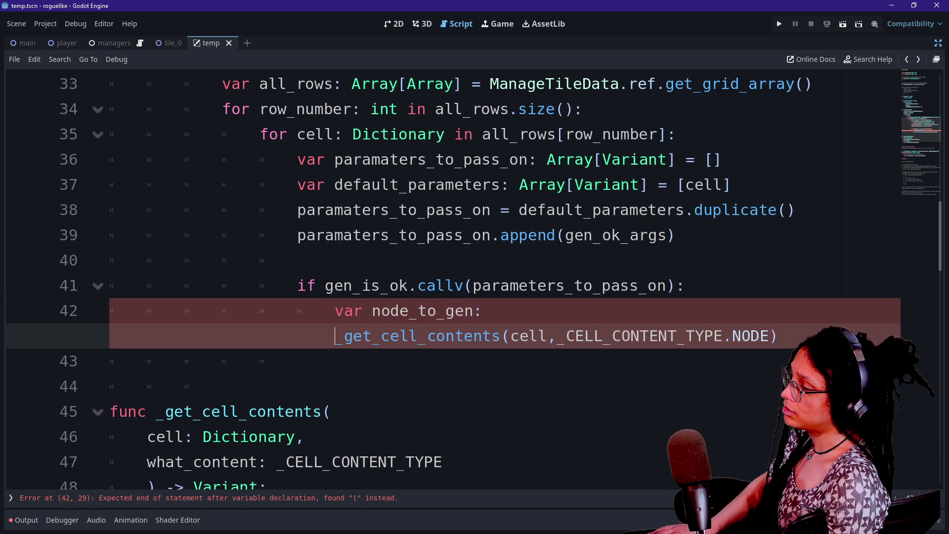
{"action": "type", "text": "D"}
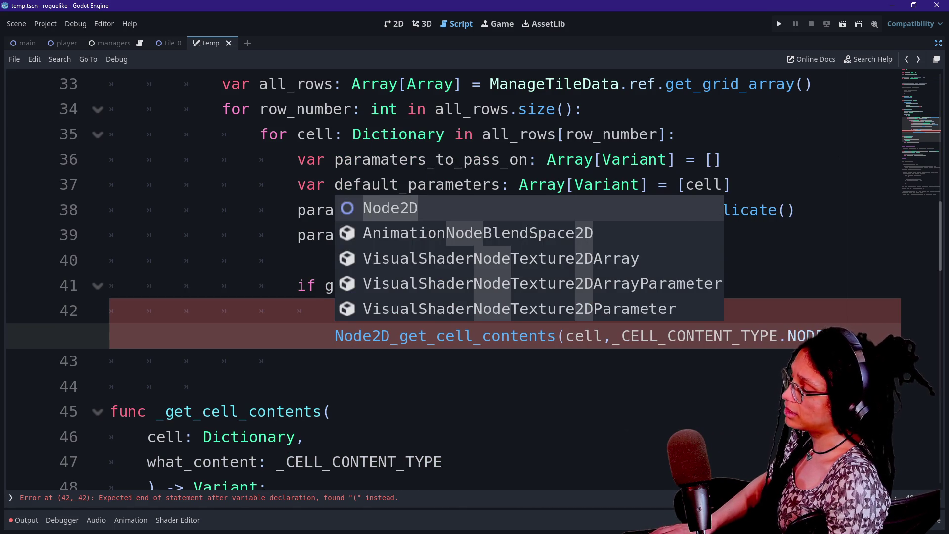
{"action": "type", "text": ":"}
{"action": "key", "text": "BackSpace"}
{"action": "type", "text": "="}
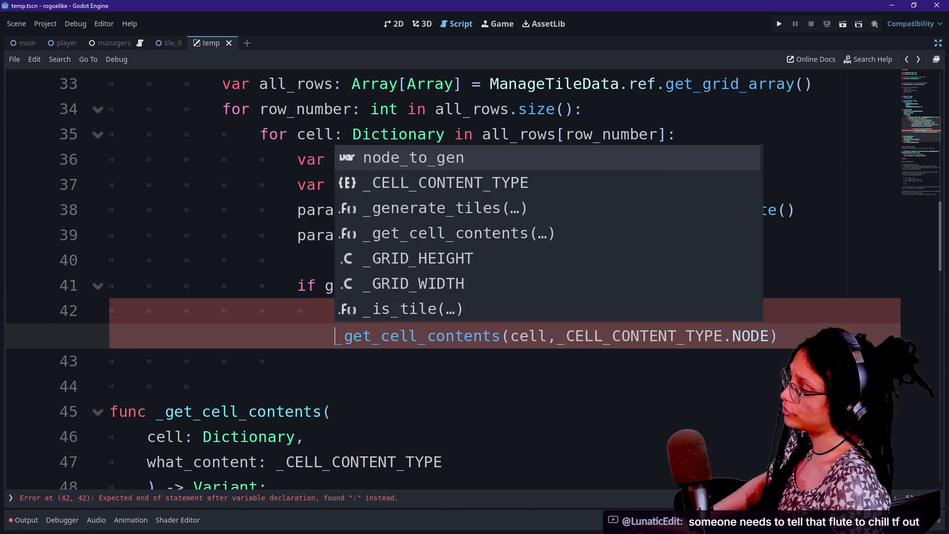
{"action": "key", "text": "Escape"}
{"action": "left_click", "coordinate": [326, 285]}
{"action": "scroll", "coordinate": [329, 286], "scroll_direction": "up", "scroll_amount": 2}
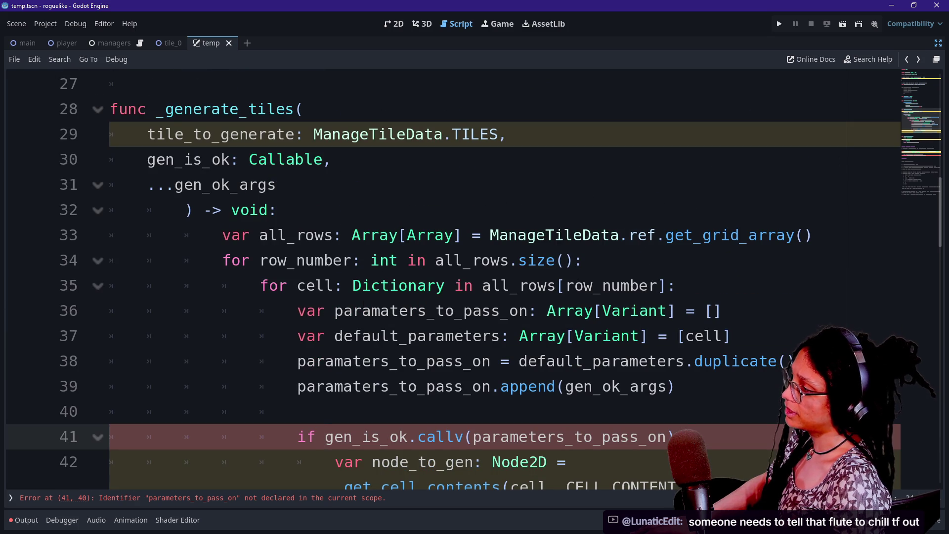
Step: Select lines 33–42 of _generate_tiles and unindent them one level with Shift+Tab
{"action": "left_click_drag", "start_coordinate": [250, 235], "coordinate": [677, 386]}
{"action": "scroll", "coordinate": [677, 386], "scroll_direction": "down", "scroll_amount": 2}
{"action": "left_click", "coordinate": [362, 336], "text": "shift"}
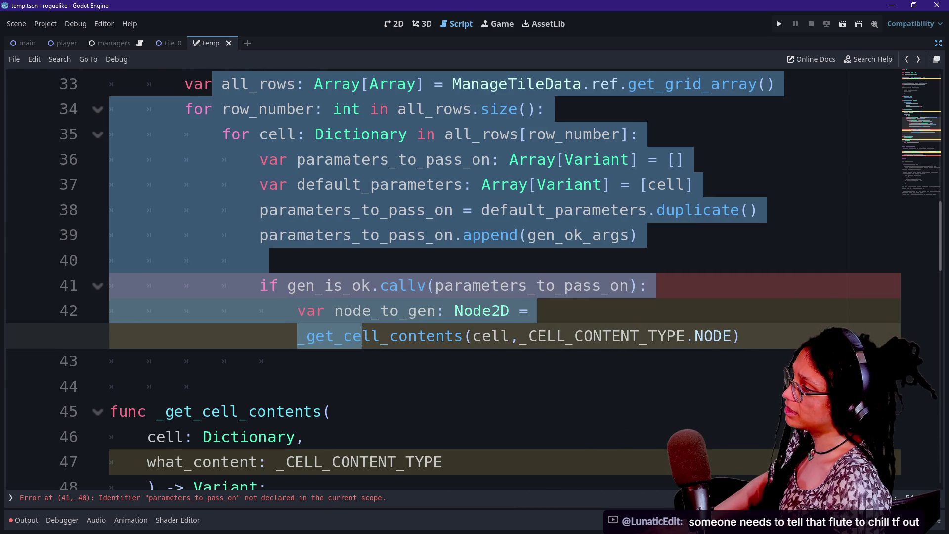
{"action": "scroll", "coordinate": [297, 296], "scroll_direction": "up", "scroll_amount": 2}
{"action": "left_click_drag", "start_coordinate": [195, 235], "coordinate": [231, 260]}
{"action": "left_click", "coordinate": [287, 310]}
{"action": "scroll", "coordinate": [287, 234], "scroll_direction": "down", "scroll_amount": 1}
{"action": "mouse_move", "coordinate": [287, 234]}
{"action": "left_mouse_down"}
{"action": "mouse_move", "coordinate": [148, 133]}
{"action": "mouse_move", "coordinate": [288, 235]}
{"action": "left_mouse_up"}
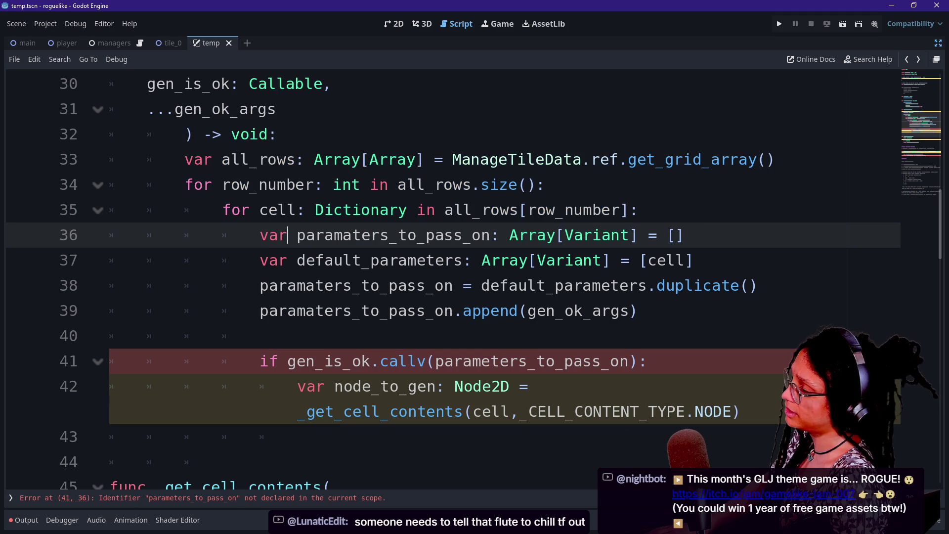
{"action": "scroll", "coordinate": [454, 279], "scroll_direction": "up", "scroll_amount": 1}
{"action": "scroll", "coordinate": [455, 280], "scroll_direction": "down", "scroll_amount": 3}
{"action": "scroll", "coordinate": [454, 279], "scroll_direction": "up", "scroll_amount": 3}
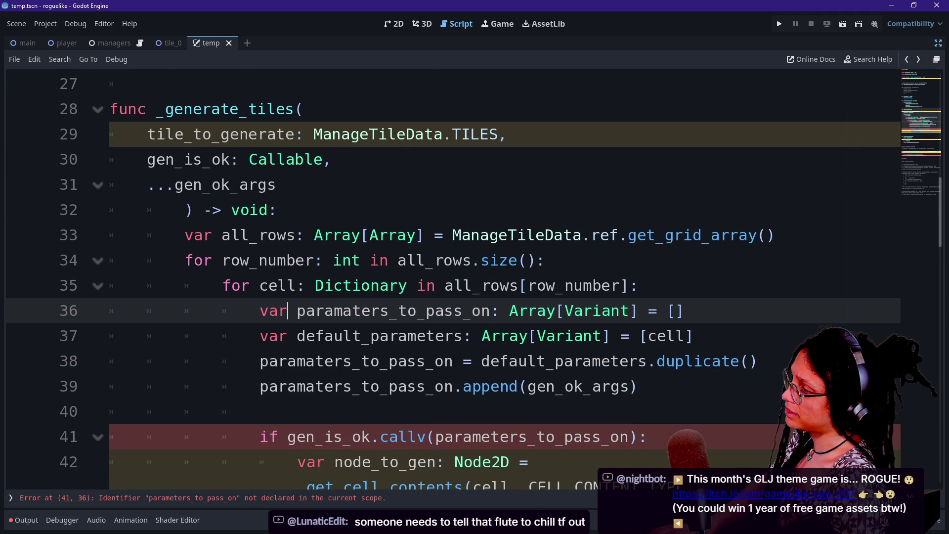
{"action": "left_click", "coordinate": [203, 235]}
{"action": "scroll", "coordinate": [202, 235], "scroll_direction": "down", "scroll_amount": 2}
{"action": "left_click_drag", "start_coordinate": [183, 83], "coordinate": [334, 336]}
{"action": "key", "text": "shift+Tab"}
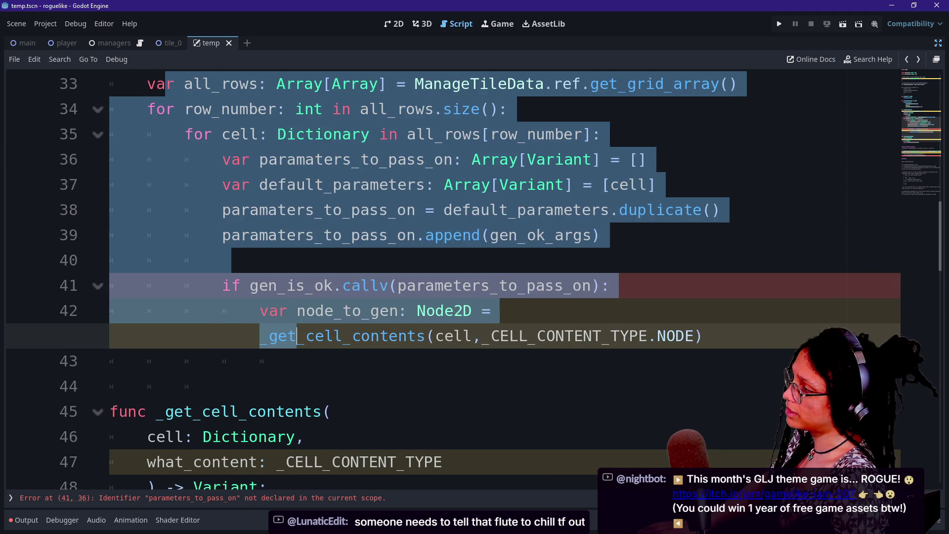
{"action": "scroll", "coordinate": [334, 336], "scroll_direction": "up", "scroll_amount": 2}
{"action": "scroll", "coordinate": [203, 235], "scroll_direction": "up", "scroll_amount": 1}
{"action": "left_click", "coordinate": [202, 235]}
{"action": "left_click", "coordinate": [186, 285]}
Step: Join the _generate_tiles parameters and ') -> void:' back onto the func line
{"action": "key", "text": "BackSpace"}
{"action": "key", "text": "BackSpace"}
{"action": "key", "text": "BackSpace"}
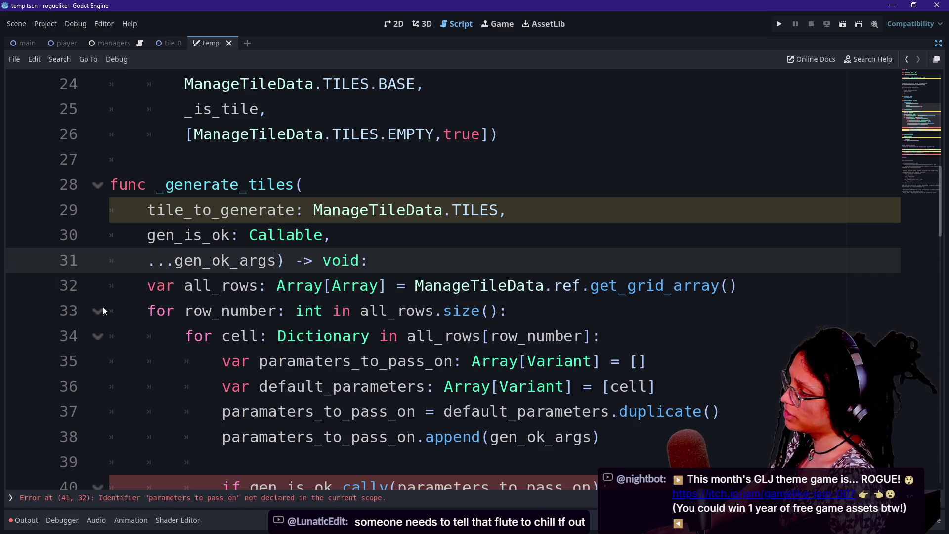
{"action": "left_click", "coordinate": [138, 260]}
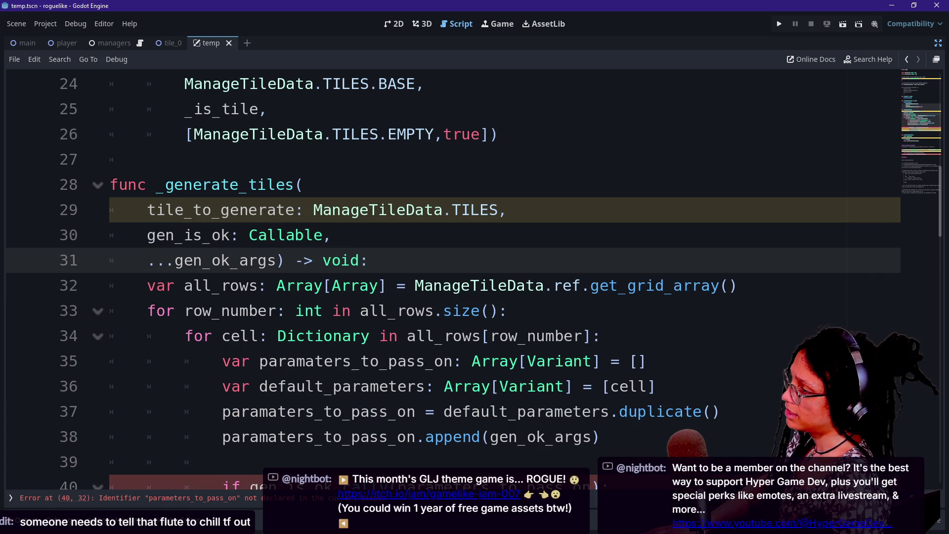
{"action": "left_click", "coordinate": [147, 210]}
{"action": "key", "text": "BackSpace"}
{"action": "key", "text": "BackSpace"}
{"action": "left_click", "coordinate": [147, 210]}
{"action": "key", "text": "BackSpace"}
{"action": "key", "text": "BackSpace"}
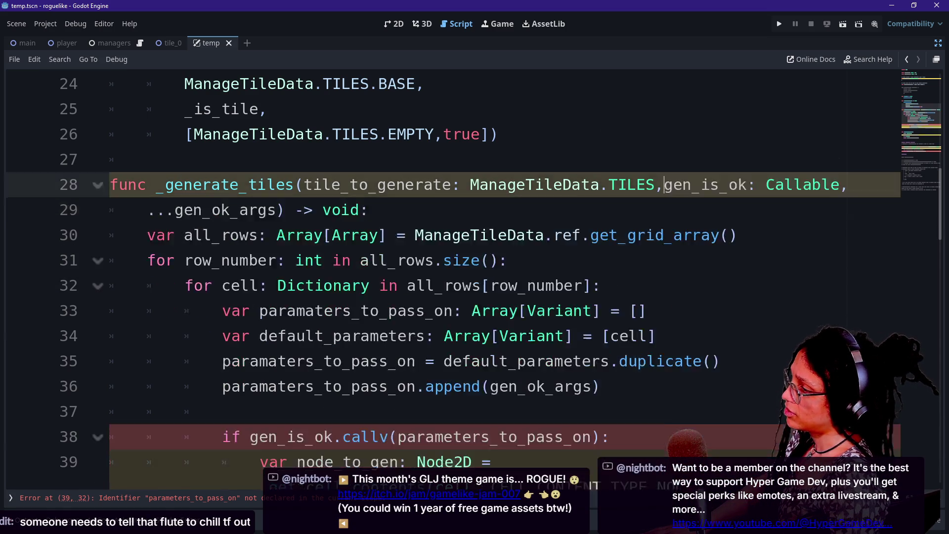
{"action": "left_click", "coordinate": [156, 209]}
{"action": "key", "text": "BackSpace"}
{"action": "key", "text": "BackSpace"}
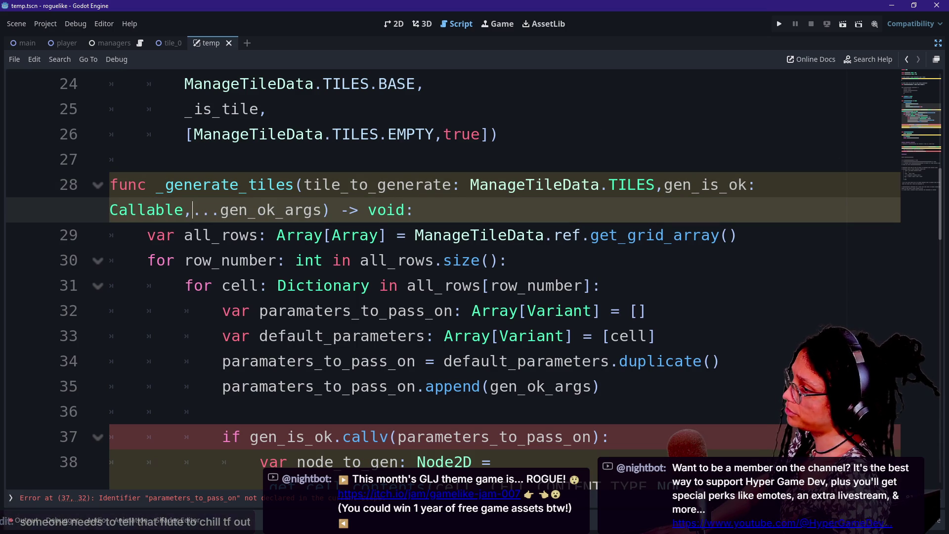
Step: Wrap 'gen_is_ok: Callable, ...gen_ok_args) -> void:' onto a second line indented two levels
{"action": "left_click", "coordinate": [295, 185]}
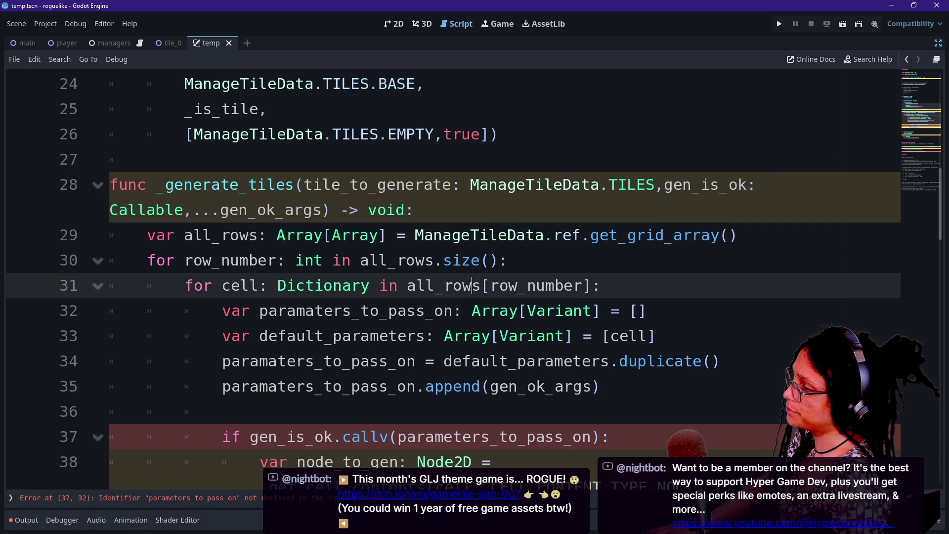
{"action": "left_click", "coordinate": [472, 311]}
{"action": "left_click", "coordinate": [664, 184]}
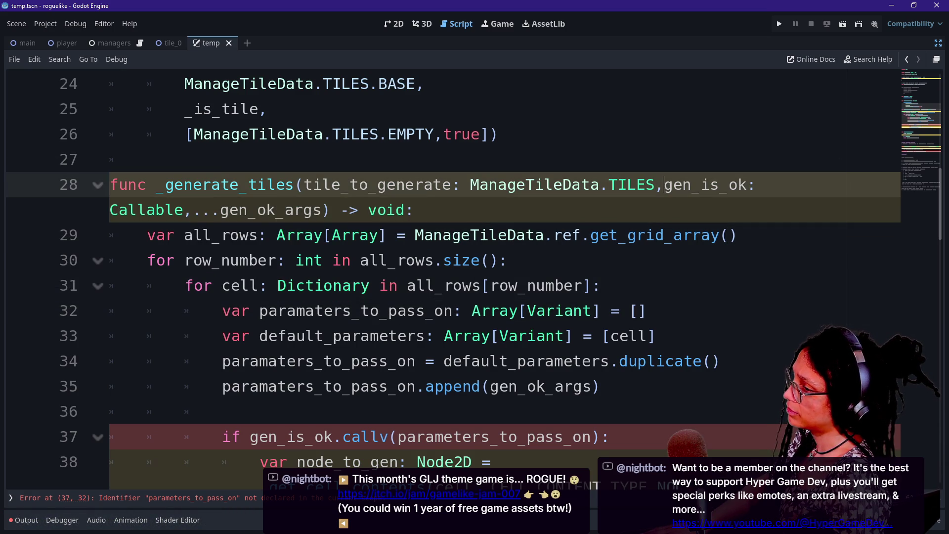
{"action": "key", "text": "Return"}
{"action": "key", "text": "Tab"}
{"action": "key", "text": "Tab"}
{"action": "key", "text": "Tab"}
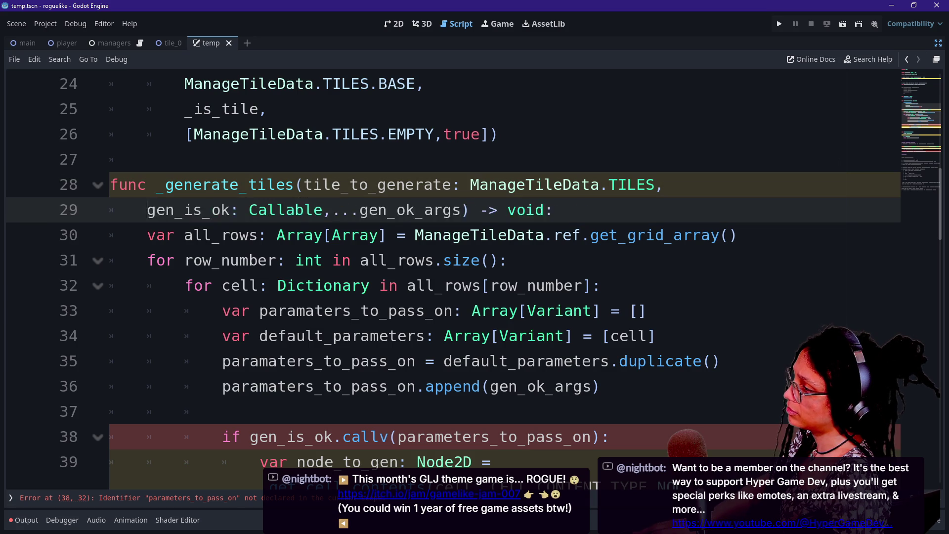
{"action": "key", "text": "Tab"}
{"action": "scroll", "coordinate": [474, 276], "scroll_direction": "down", "scroll_amount": 3}
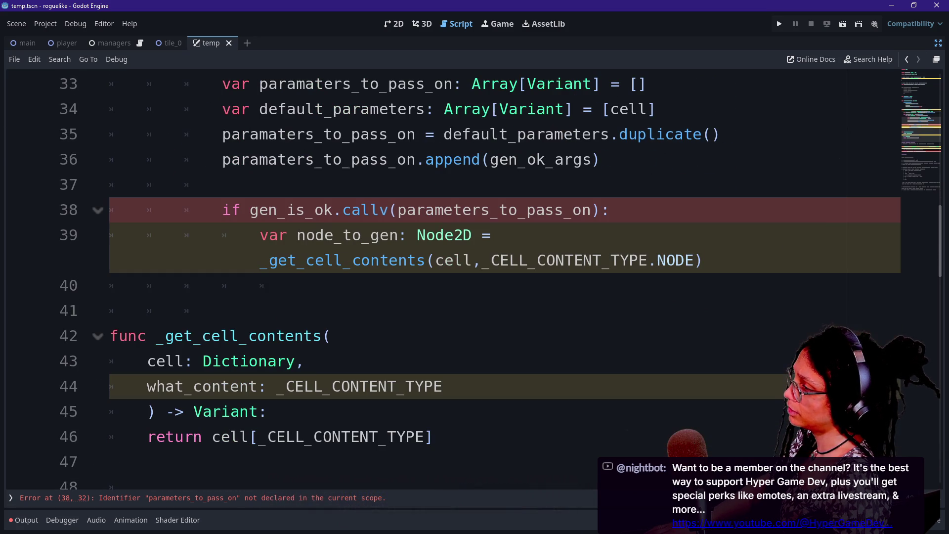
{"action": "left_click", "coordinate": [297, 285]}
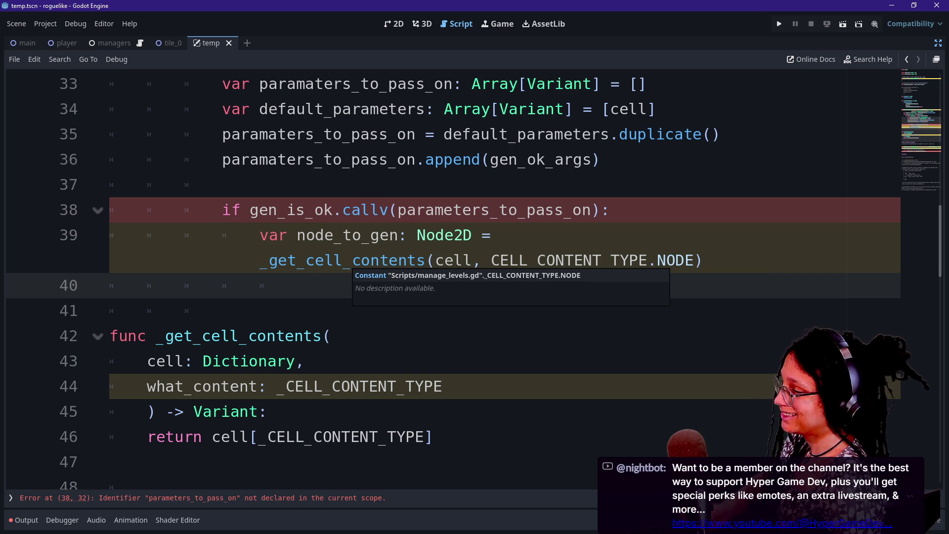
Step: Break the node_to_gen line after '_get_cell_contents(' so 'cell, _CELL_CONTENT_TYPE.NODE)' continues indented
{"action": "left_click", "coordinate": [703, 259]}
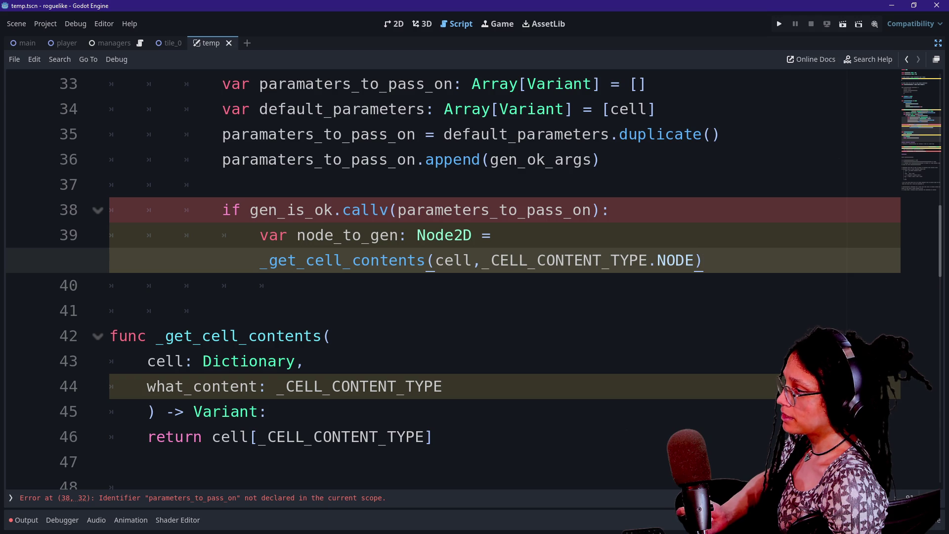
{"action": "key", "text": "Return"}
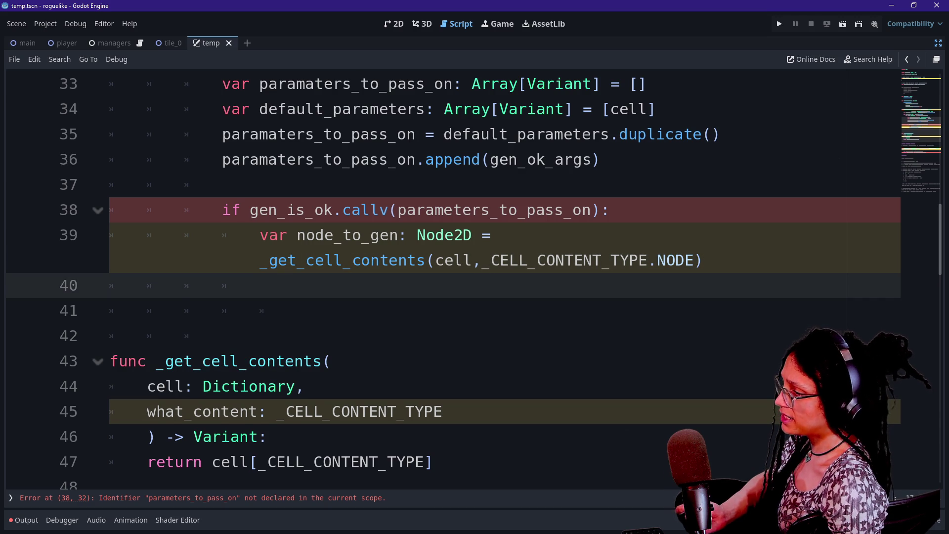
{"action": "left_click", "coordinate": [435, 260]}
{"action": "key", "text": "Return"}
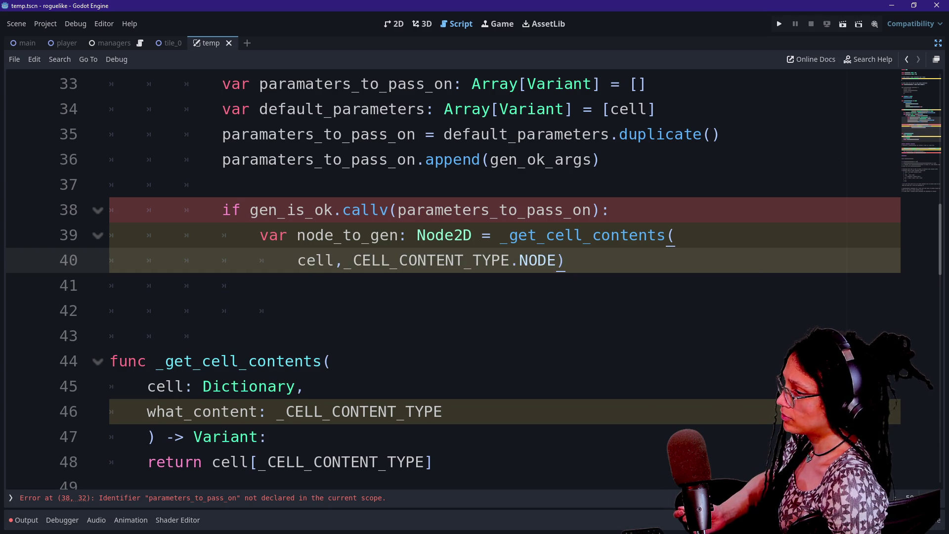
{"action": "key", "text": "Return"}
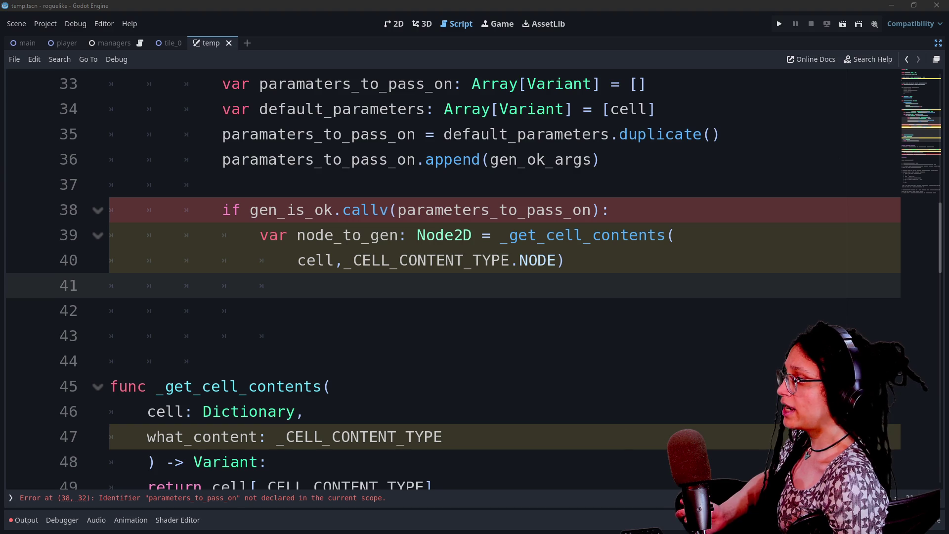
{"action": "key", "text": "BackSpace"}
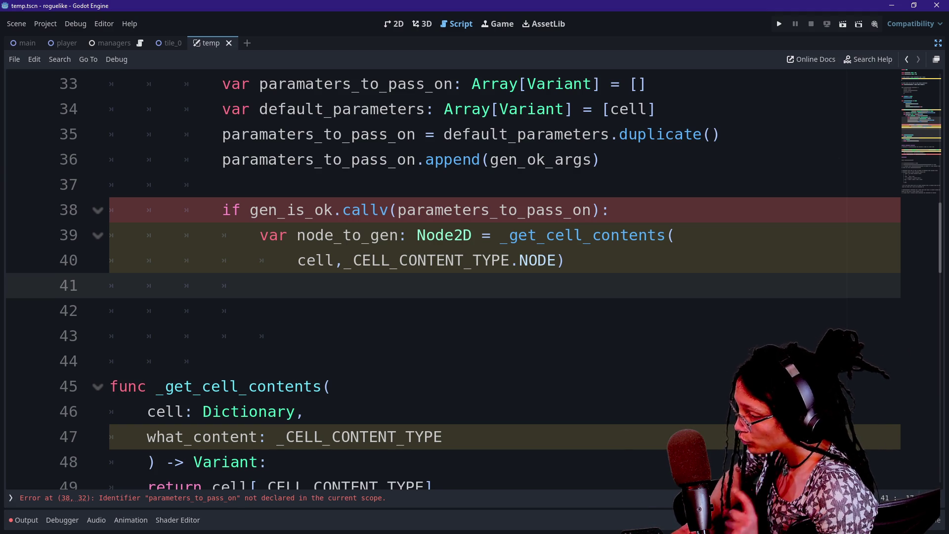
{"action": "scroll", "coordinate": [319, 210], "scroll_direction": "up", "scroll_amount": 2}
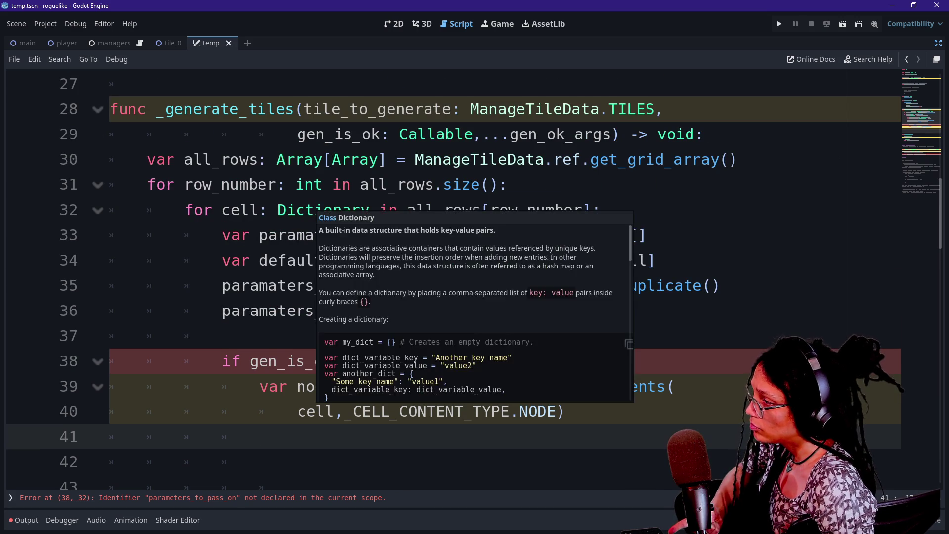
{"action": "left_click_drag", "start_coordinate": [185, 185], "coordinate": [323, 184]}
{"action": "left_click", "coordinate": [324, 184]}
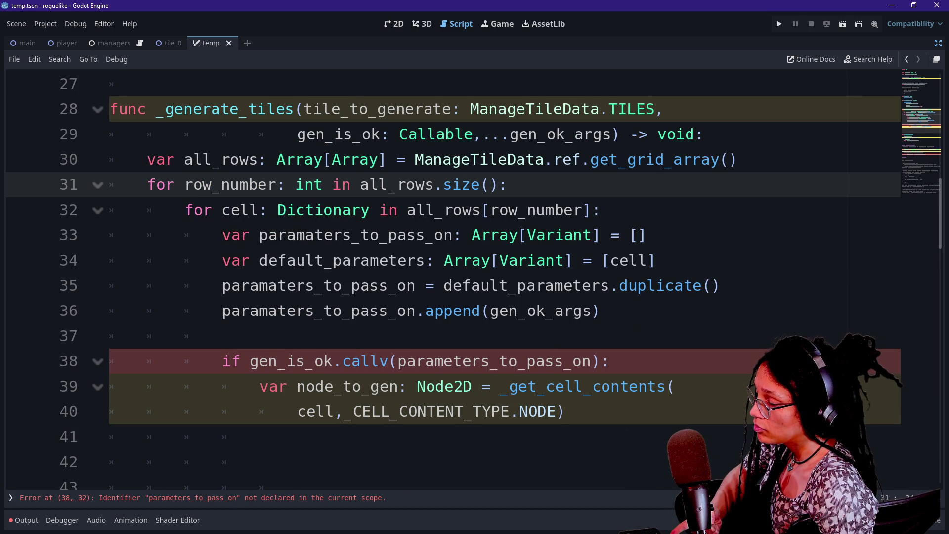
{"action": "left_click_drag", "start_coordinate": [186, 210], "coordinate": [277, 210]}
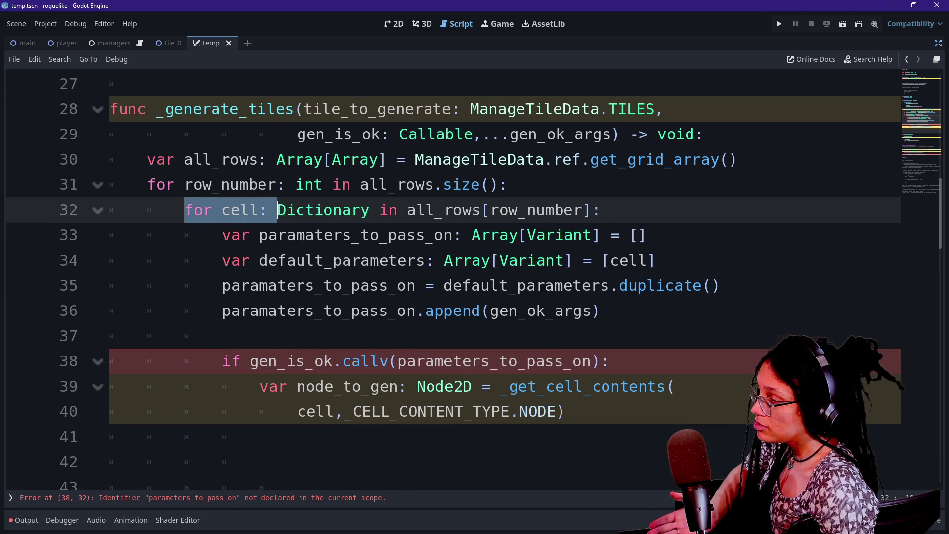
{"action": "left_click", "coordinate": [278, 210]}
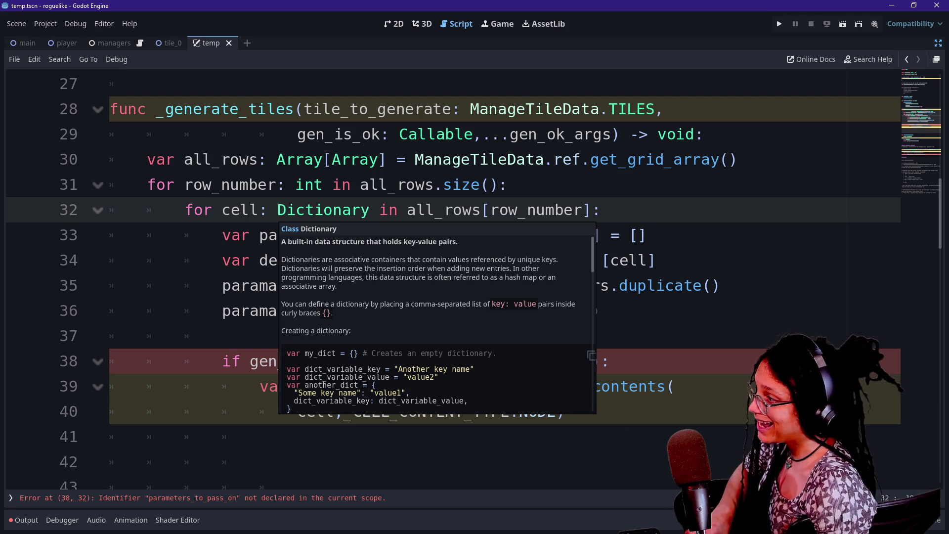
{"action": "left_click", "coordinate": [351, 185]}
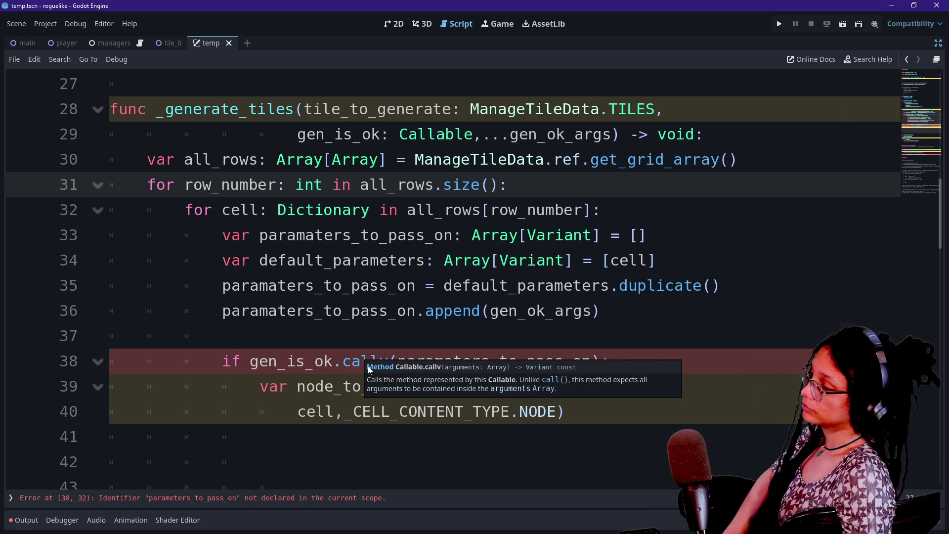
{"action": "left_click", "coordinate": [366, 336]}
{"action": "scroll", "coordinate": [365, 335], "scroll_direction": "down", "scroll_amount": 1}
{"action": "scroll", "coordinate": [445, 277], "scroll_direction": "down", "scroll_amount": 4}
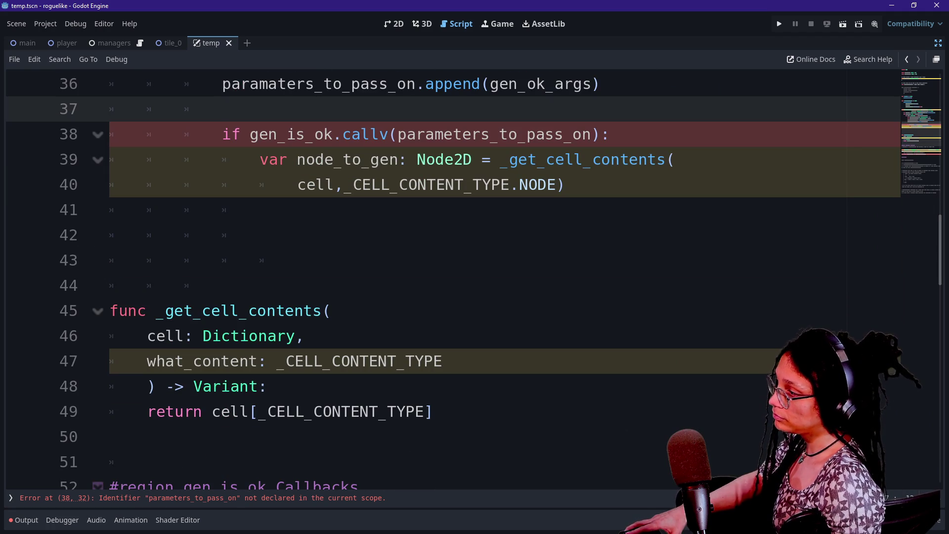
{"action": "left_click", "coordinate": [259, 209]}
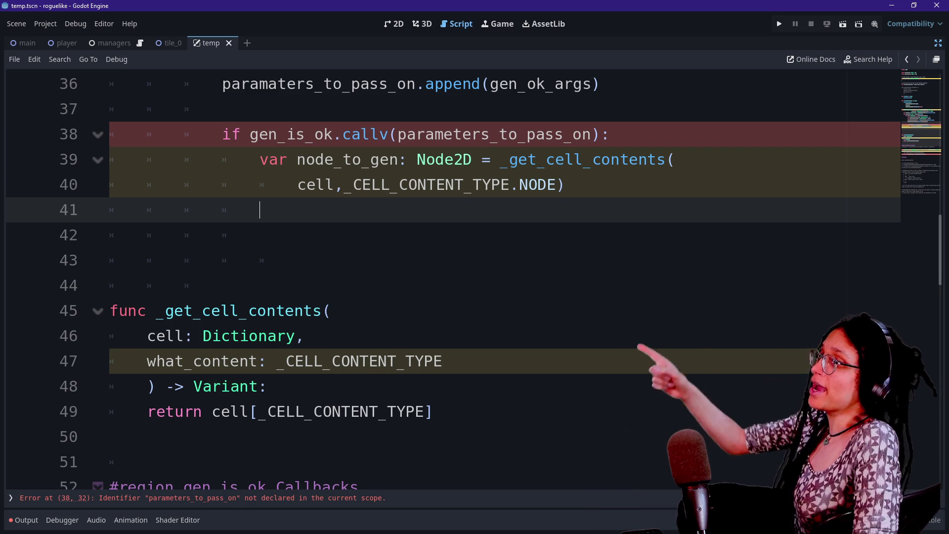
{"action": "scroll", "coordinate": [475, 276], "scroll_direction": "up", "scroll_amount": 12}
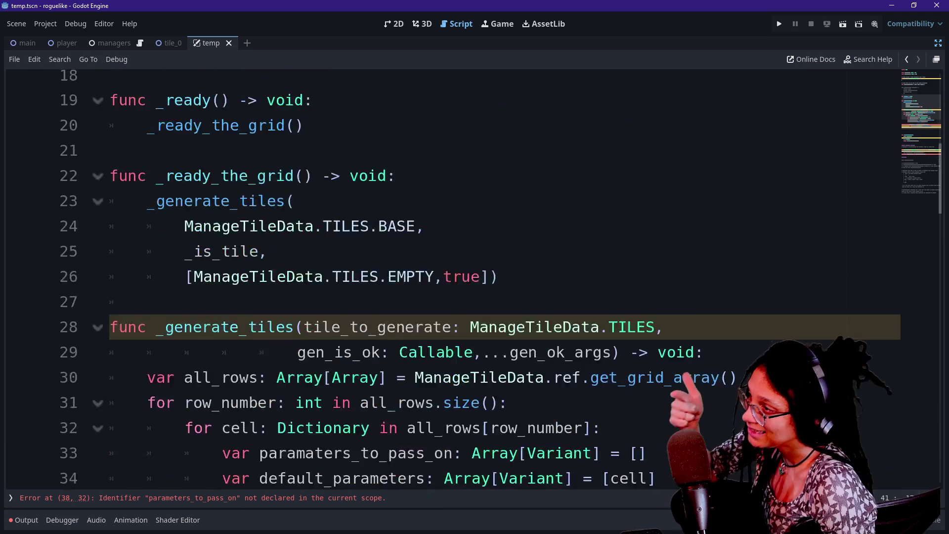
Step: Add 'const _CELL_SIZE: float = 30.' on a new line after the grid height constant
{"action": "scroll", "coordinate": [475, 277], "scroll_direction": "down", "scroll_amount": 2}
{"action": "scroll", "coordinate": [474, 277], "scroll_direction": "up", "scroll_amount": 2}
{"action": "left_click", "coordinate": [395, 159]}
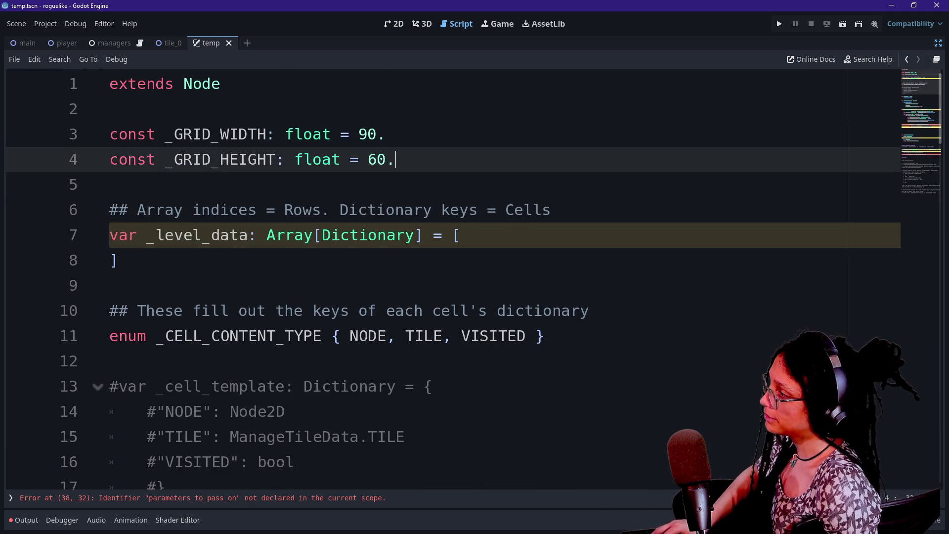
{"action": "key", "text": "Return"}
{"action": "type", "text": "v"}
{"action": "key", "text": "BackSpace"}
{"action": "type", "text": "const _"}
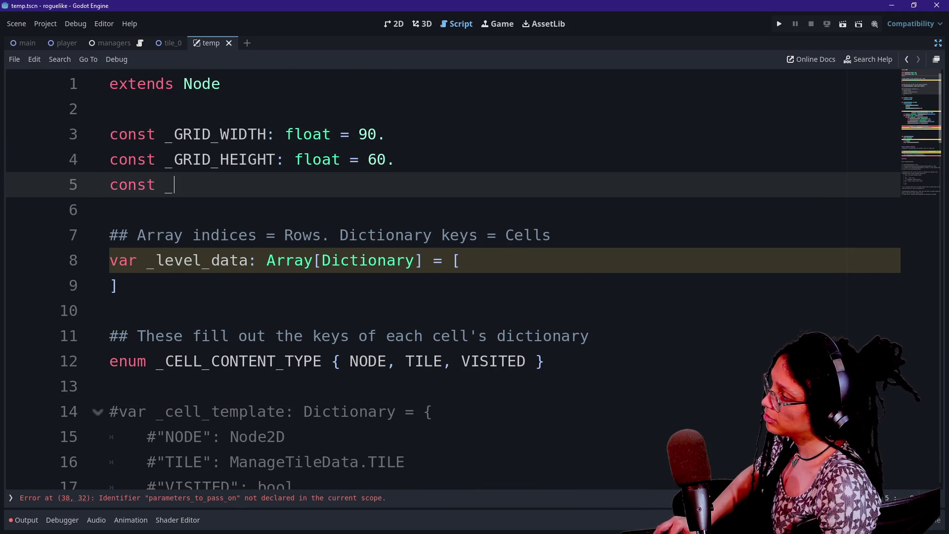
{"action": "type", "text": "CELL_SIZE: "}
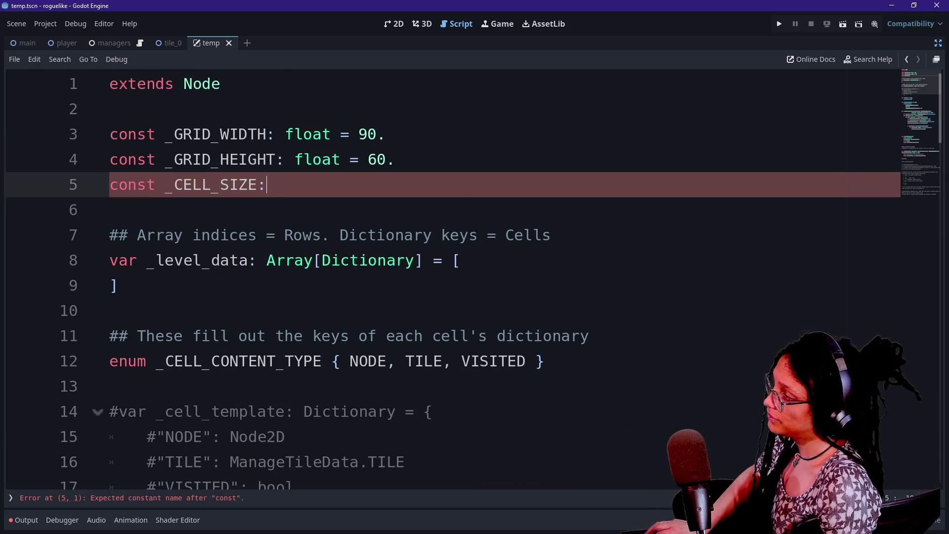
{"action": "type", "text": "float "}
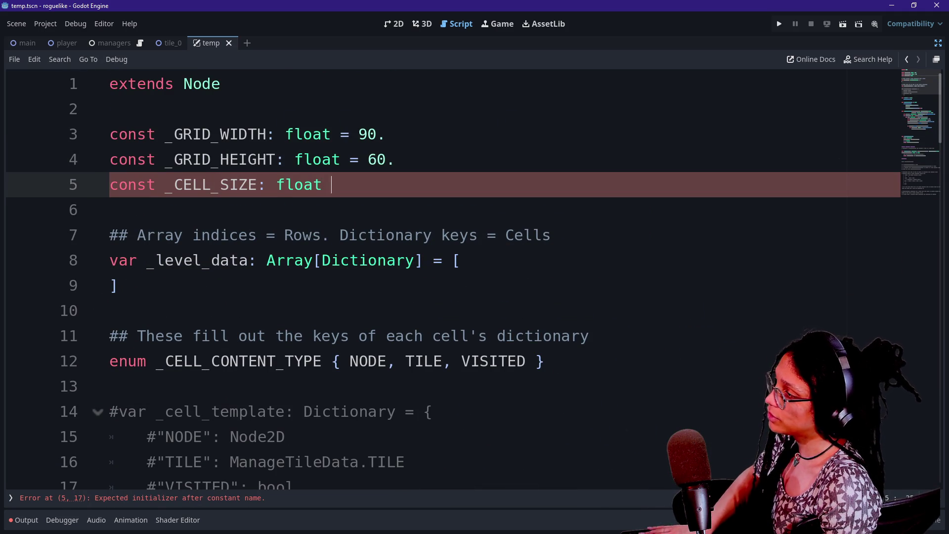
{"action": "type", "text": "= 30."}
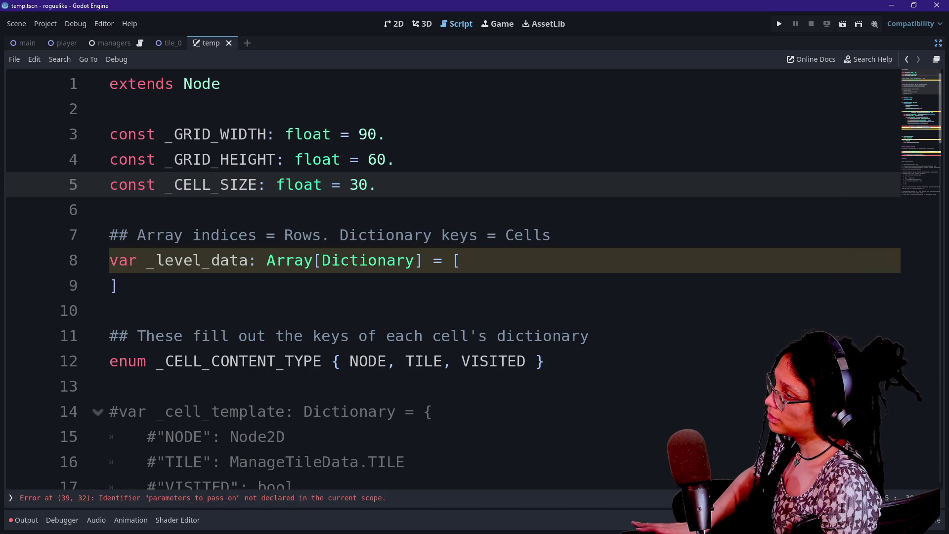
Step: Switch to the tile_0 scene tab
{"action": "scroll", "coordinate": [494, 281], "scroll_direction": "down", "scroll_amount": 10}
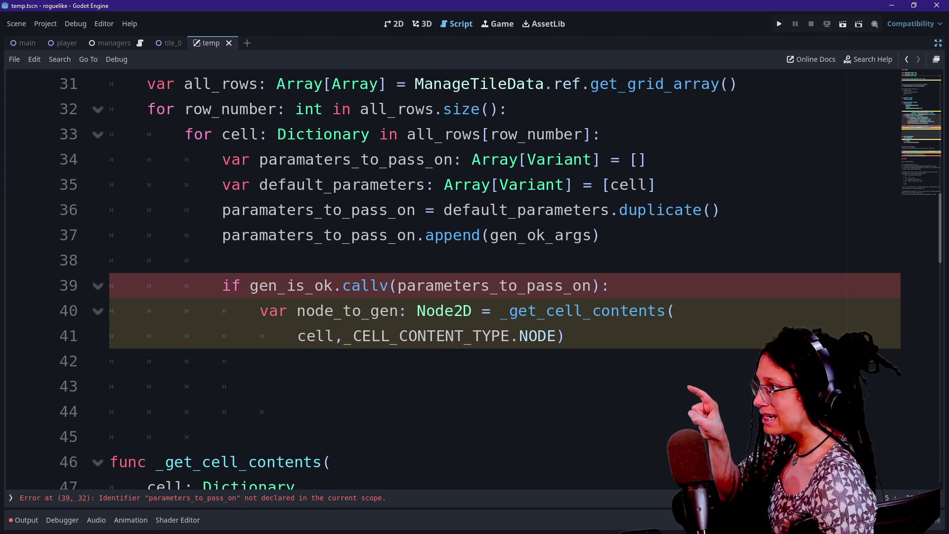
{"action": "mouse_move", "coordinate": [178, 46]}
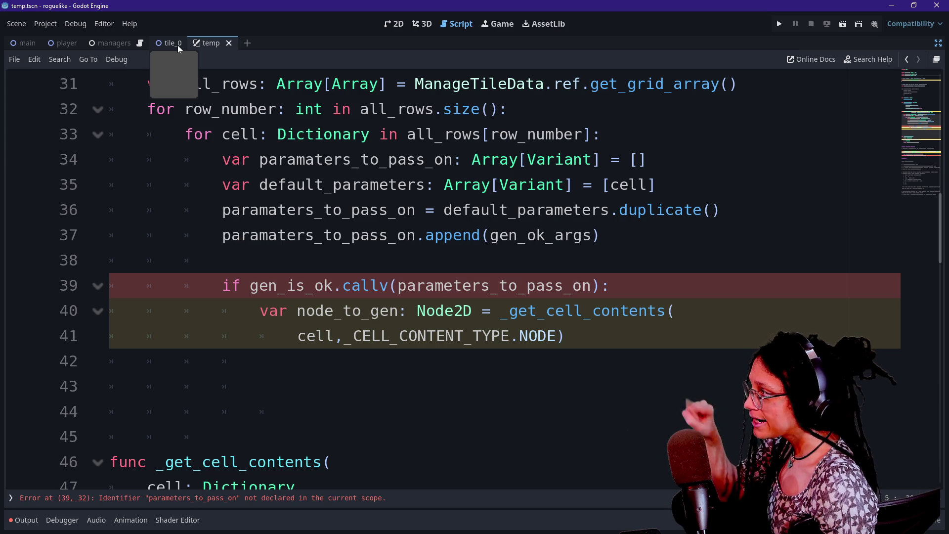
{"action": "left_click", "coordinate": [154, 45]}
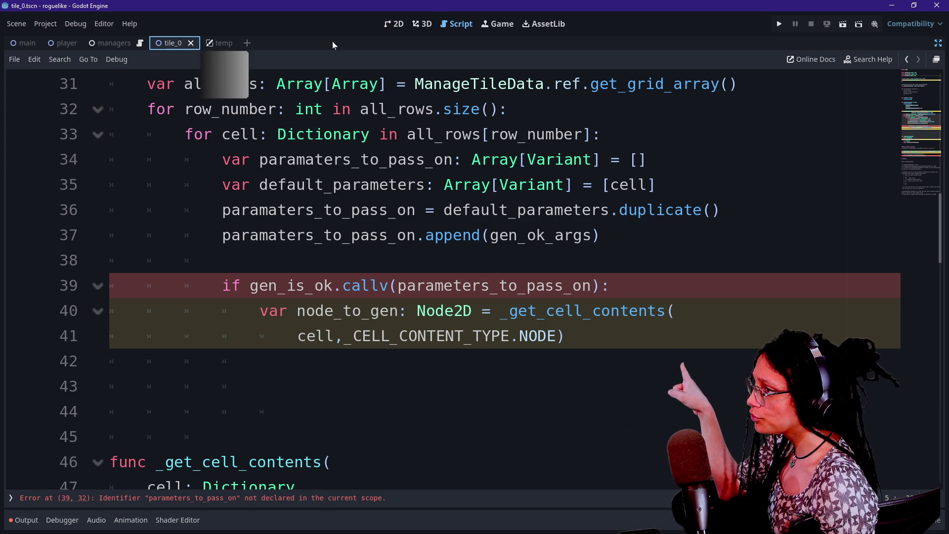
Step: Show the tile_0 scene in the 2D view with its docks restored and Player selected
{"action": "left_click", "coordinate": [393, 24]}
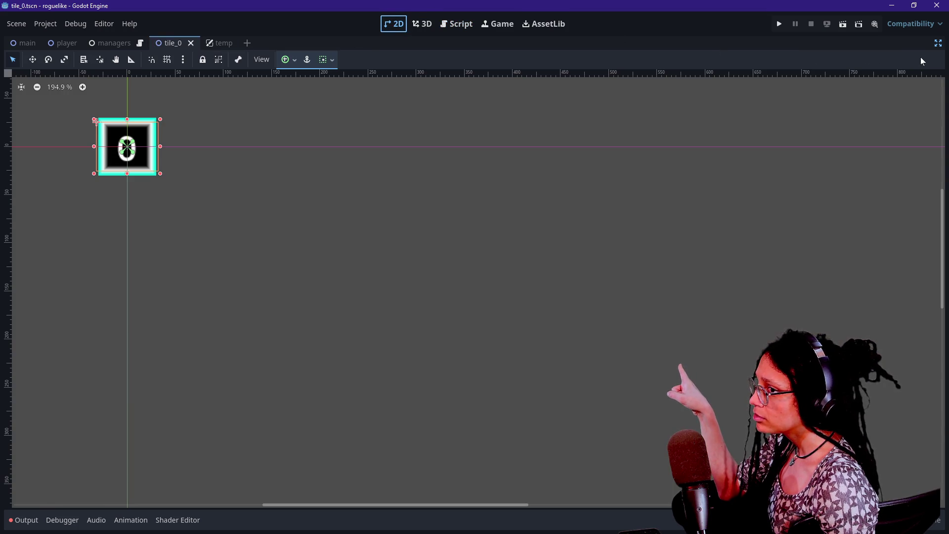
{"action": "left_click", "coordinate": [937, 43]}
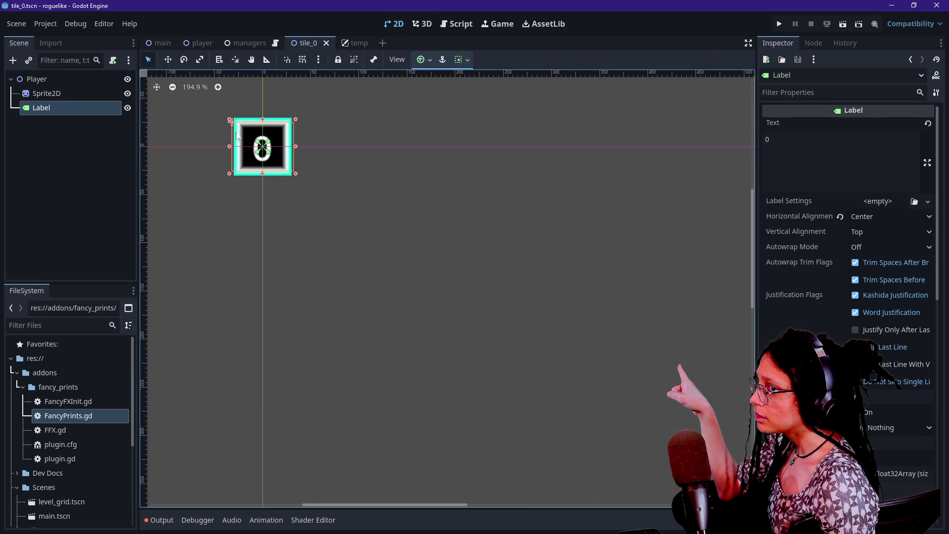
{"action": "left_click", "coordinate": [37, 79]}
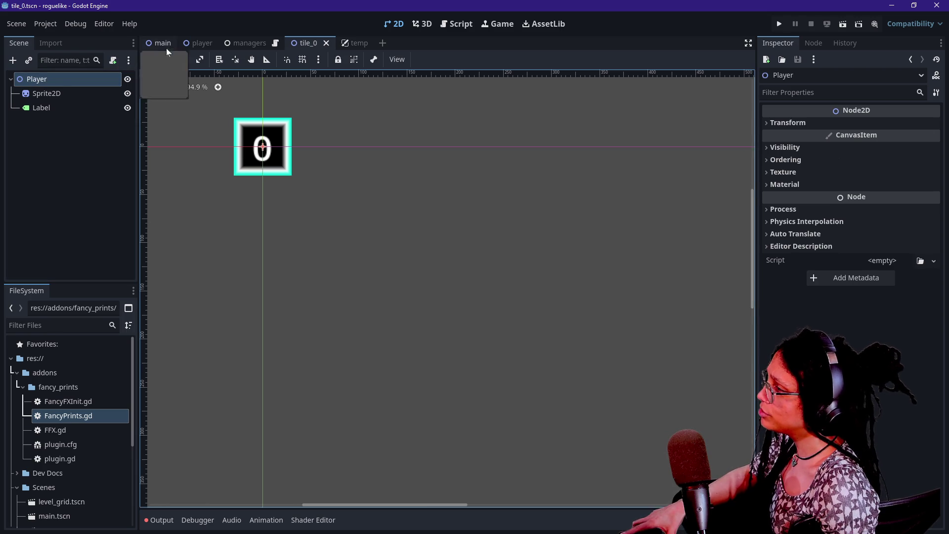
Step: In the main scene, add a Camera2D child under Node2D and move it to first position
{"action": "left_click", "coordinate": [159, 43]}
{"action": "right_click", "coordinate": [40, 81]}
{"action": "left_click", "coordinate": [61, 91]}
{"action": "type", "text": "camera"}
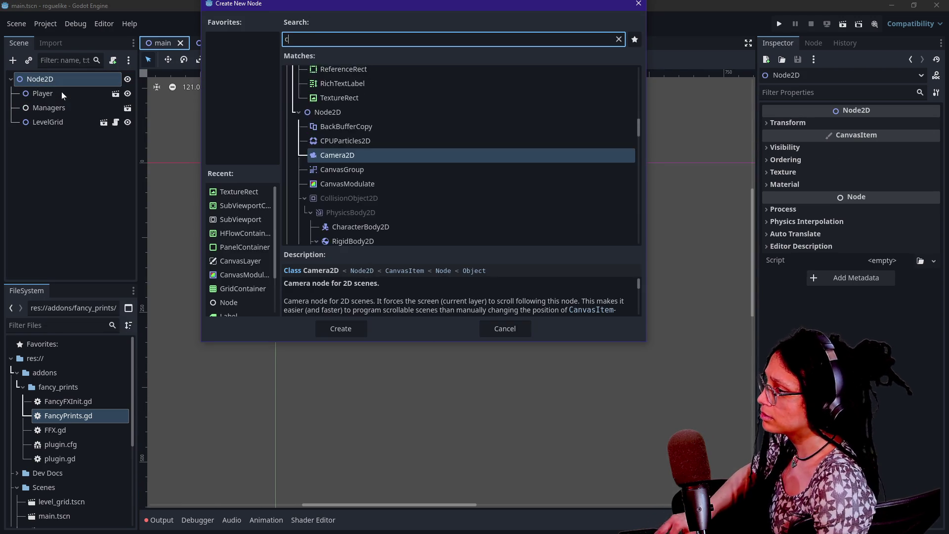
{"action": "key", "text": "Return"}
{"action": "left_click_drag", "start_coordinate": [57, 136], "coordinate": [52, 94]}
Step: Try Fixed Top Left anchor, revert the camera to Drag Center, then select LevelGrid
{"action": "scroll", "coordinate": [267, 133], "scroll_direction": "down", "scroll_amount": 10}
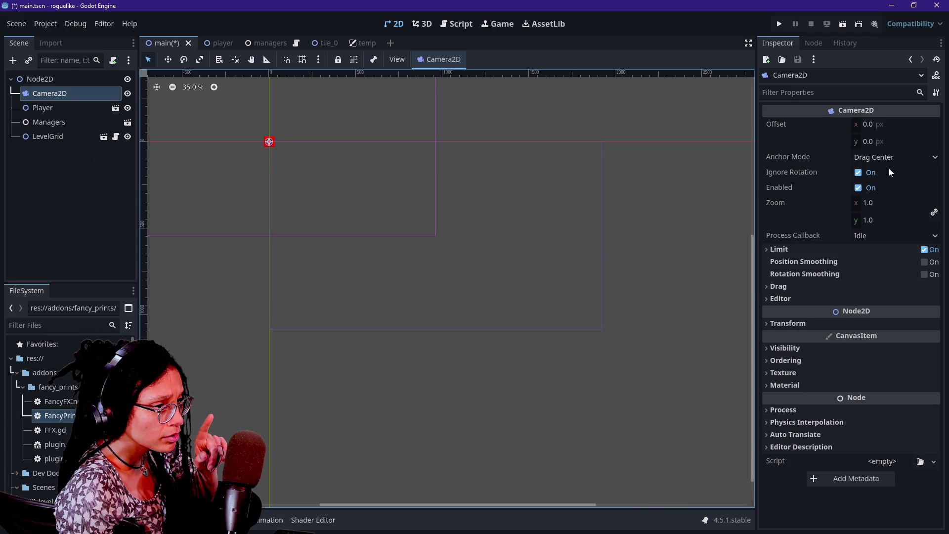
{"action": "left_click", "coordinate": [880, 158]}
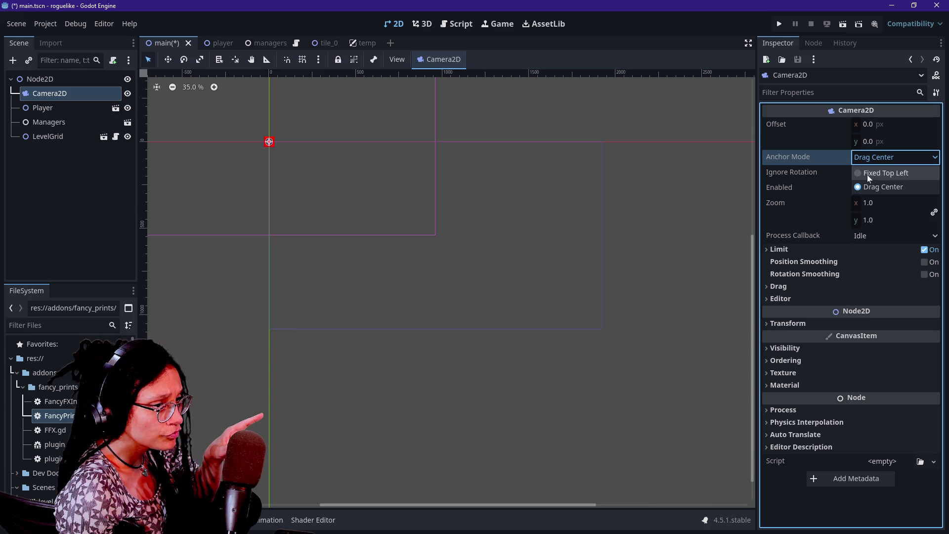
{"action": "left_click", "coordinate": [868, 174]}
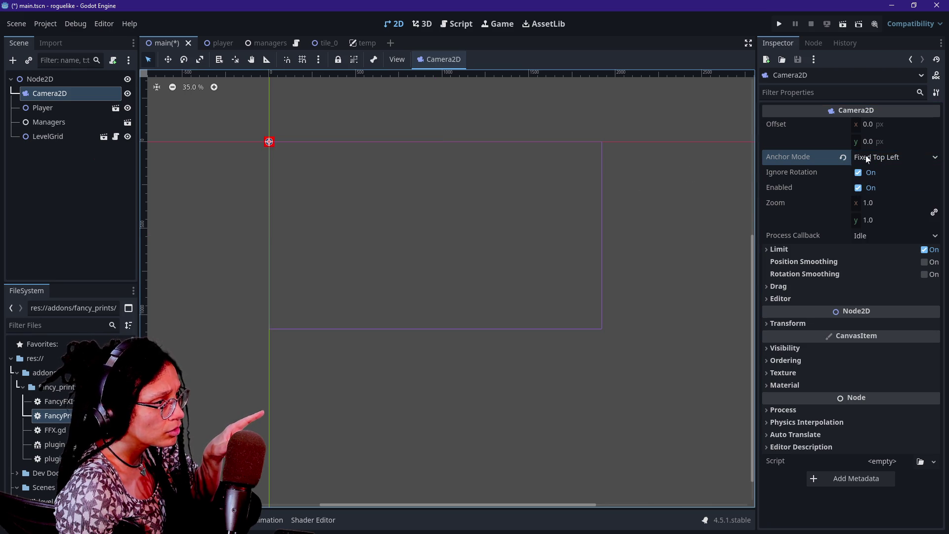
{"action": "left_click", "coordinate": [866, 158]}
{"action": "left_click", "coordinate": [868, 186]}
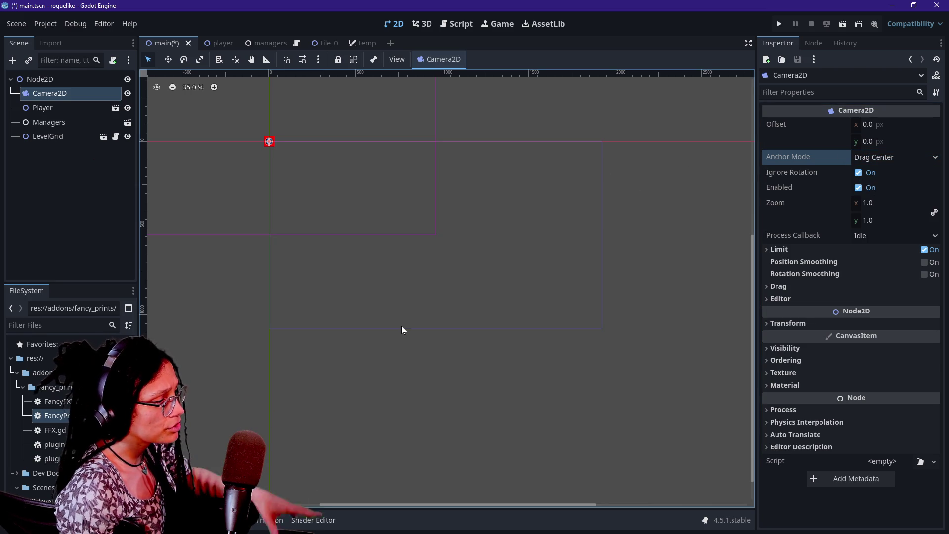
{"action": "key", "text": "f"}
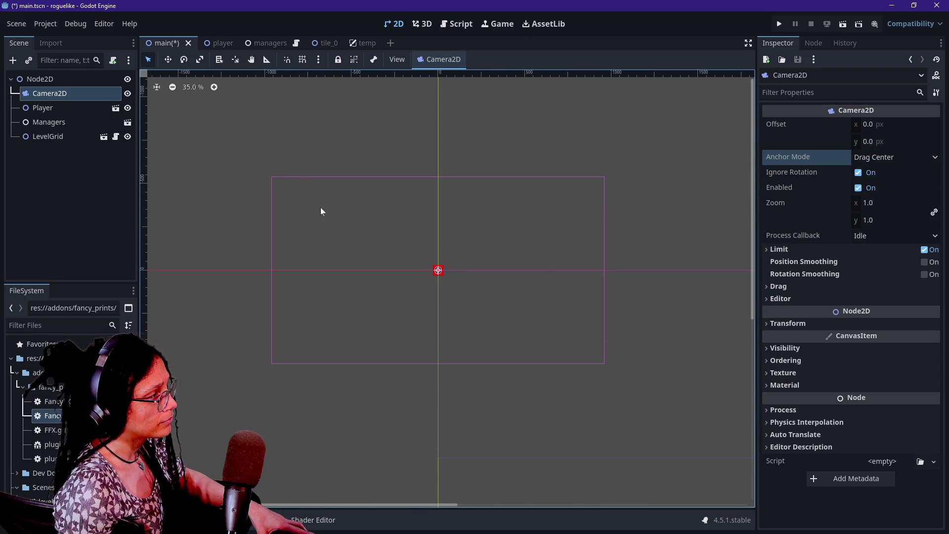
{"action": "left_click", "coordinate": [57, 139]}
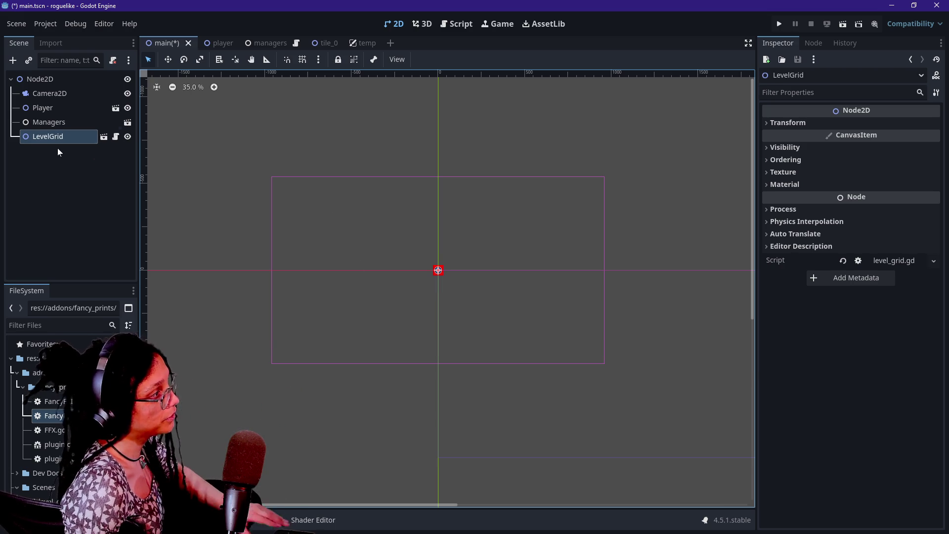
Step: Set the Camera2D's anchor mode to Fixed Top Left
{"action": "left_click", "coordinate": [59, 94]}
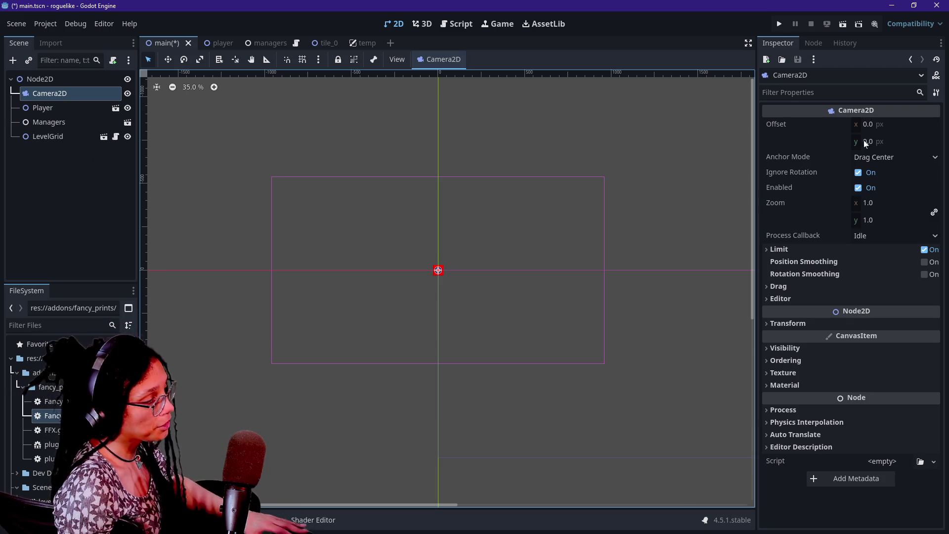
{"action": "left_click", "coordinate": [861, 156]}
{"action": "left_click", "coordinate": [876, 173]}
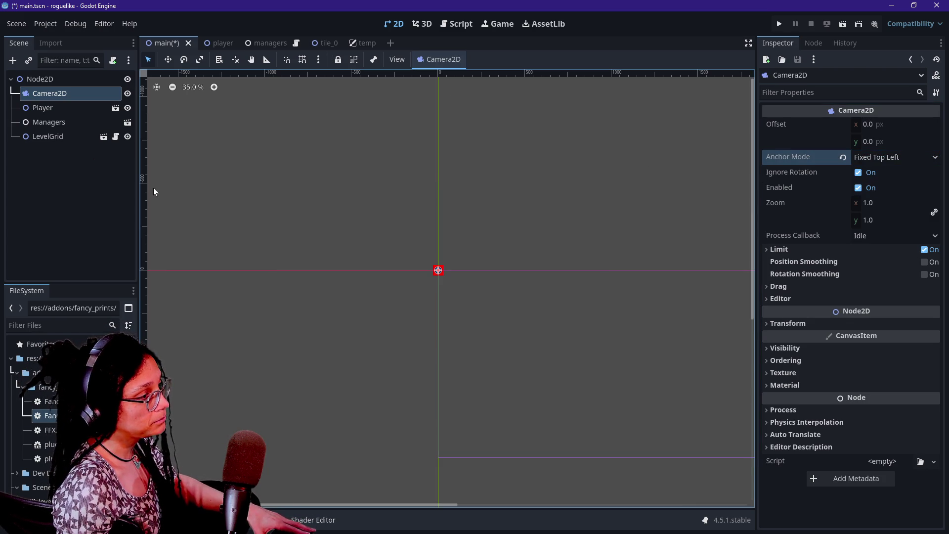
Step: Select the LevelGrid node and expand its Transform properties
{"action": "left_click", "coordinate": [47, 138]}
{"action": "scroll", "coordinate": [498, 367], "scroll_direction": "up", "scroll_amount": 4}
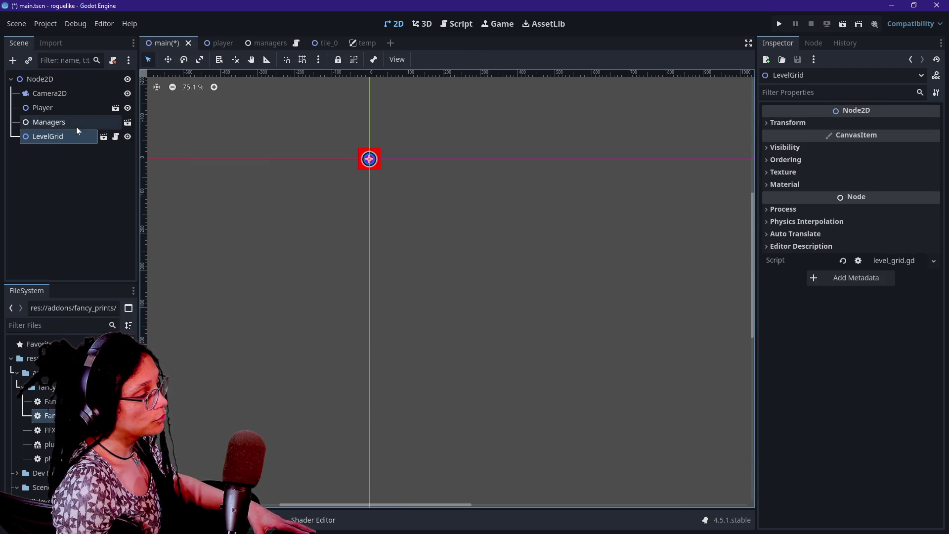
{"action": "left_click", "coordinate": [78, 168]}
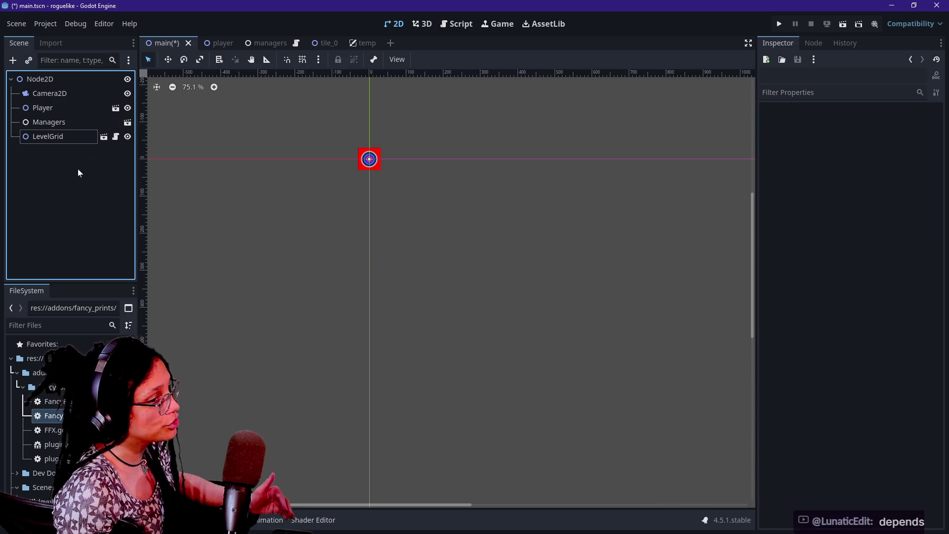
{"action": "left_click", "coordinate": [67, 136]}
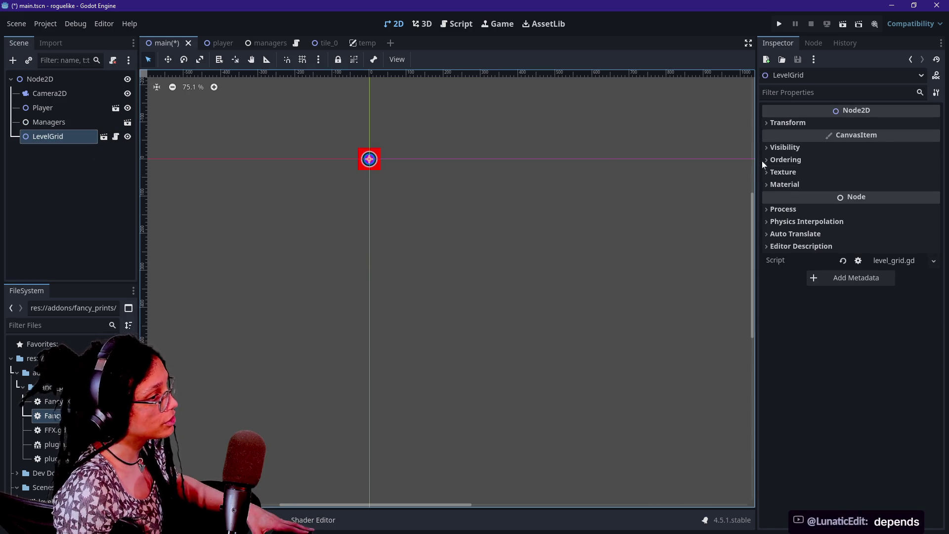
{"action": "left_click", "coordinate": [790, 123]}
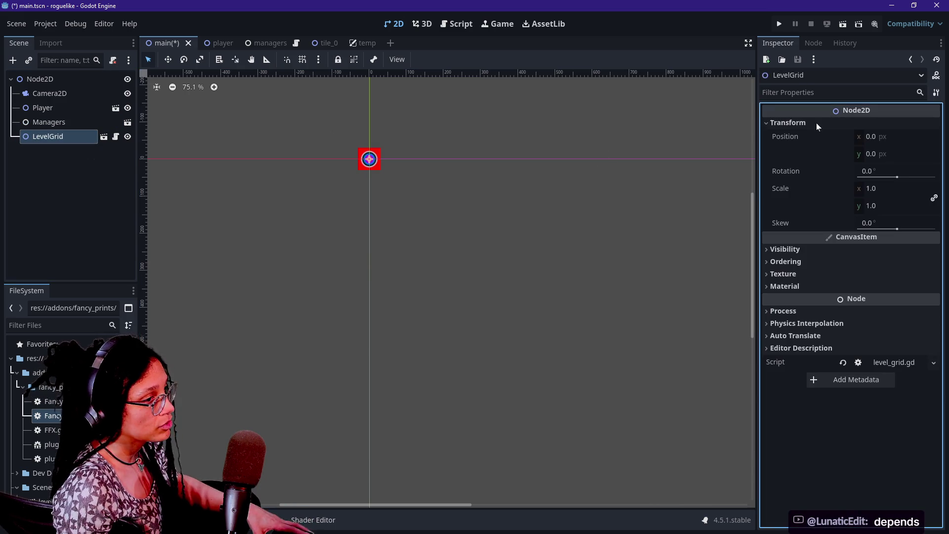
Step: Click through each node of the main scene tree to review them
{"action": "left_click", "coordinate": [55, 124]}
{"action": "left_click", "coordinate": [39, 79]}
{"action": "left_click", "coordinate": [42, 108]}
{"action": "left_click", "coordinate": [49, 138]}
{"action": "left_click", "coordinate": [43, 123]}
{"action": "left_click", "coordinate": [43, 108]}
{"action": "left_click", "coordinate": [44, 93]}
{"action": "left_click", "coordinate": [45, 138]}
{"action": "left_click", "coordinate": [41, 135], "text": "ctrl"}
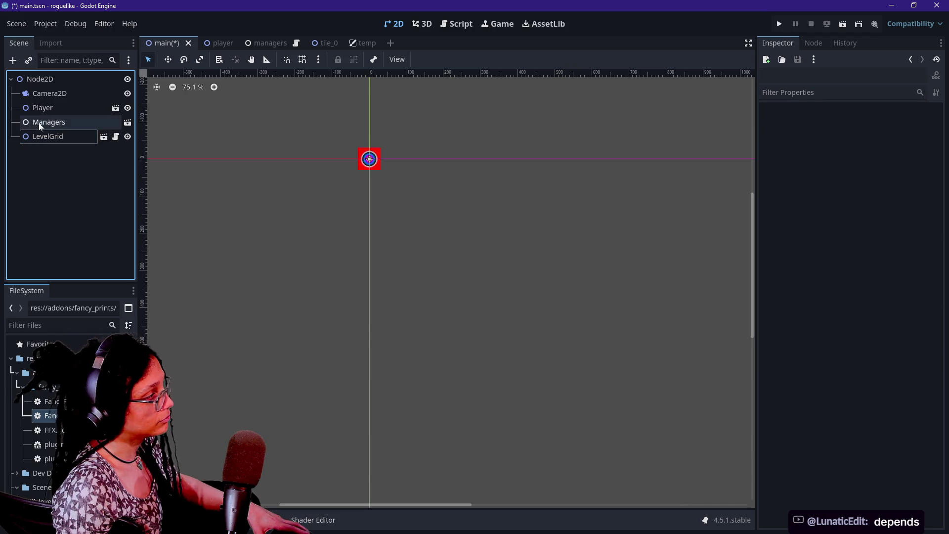
{"action": "left_click", "coordinate": [38, 96]}
{"action": "left_click", "coordinate": [43, 108]}
{"action": "left_click", "coordinate": [53, 123]}
Step: Check LevelGrid's x position without changing it, then open the Player scene in its own tab
{"action": "left_click", "coordinate": [71, 137]}
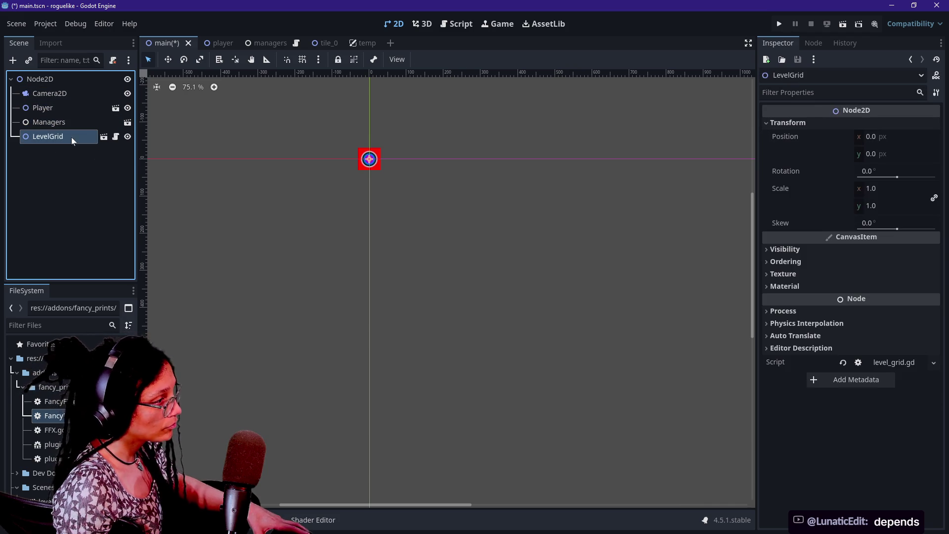
{"action": "left_click", "coordinate": [872, 137]}
{"action": "key", "text": "Return"}
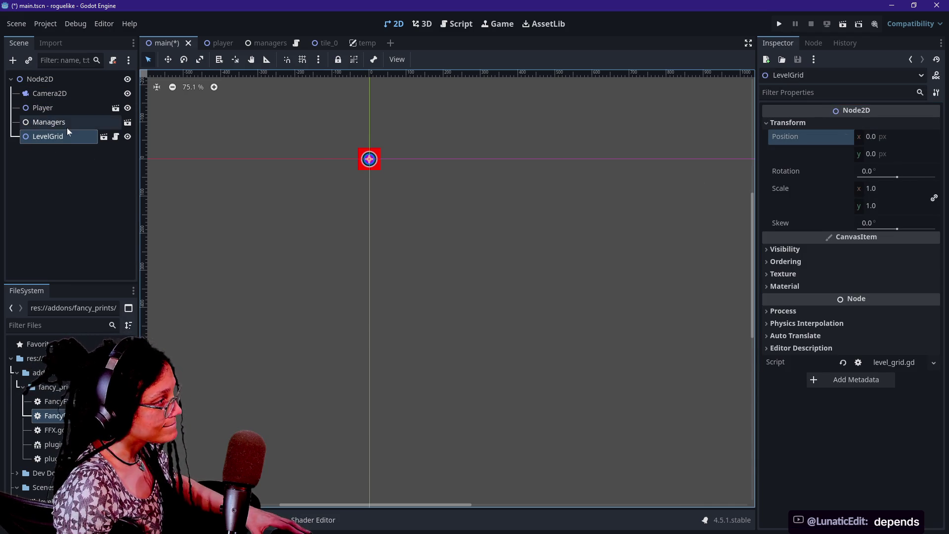
{"action": "left_click", "coordinate": [63, 122]}
{"action": "left_click", "coordinate": [60, 109]}
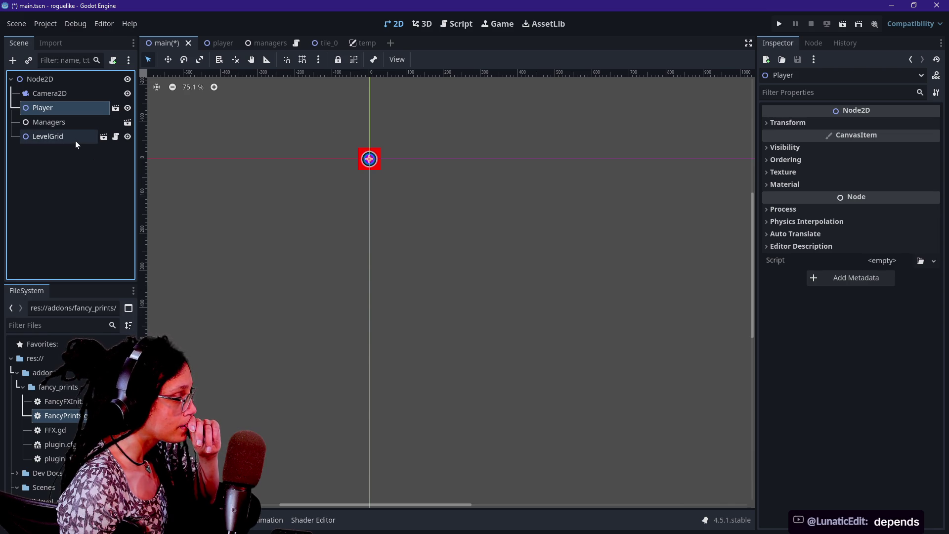
{"action": "left_click", "coordinate": [113, 109]}
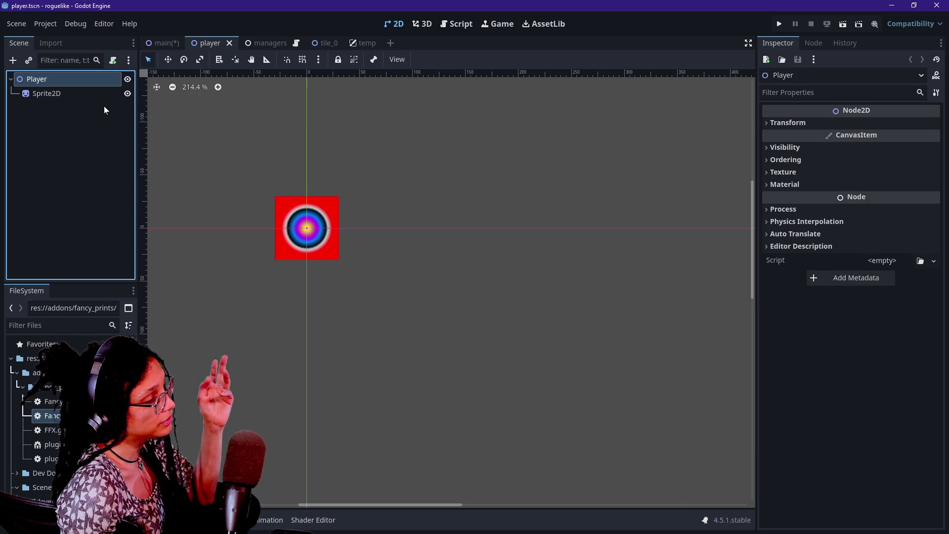
Step: Inspect the Player root's Transform position, rotation and scale
{"action": "left_click", "coordinate": [84, 98]}
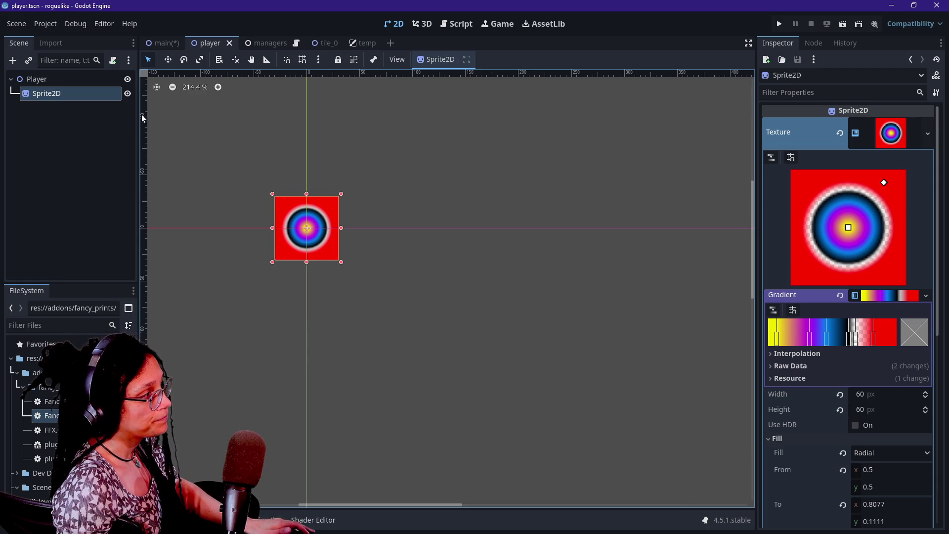
{"action": "left_click", "coordinate": [102, 80]}
{"action": "left_click", "coordinate": [822, 121]}
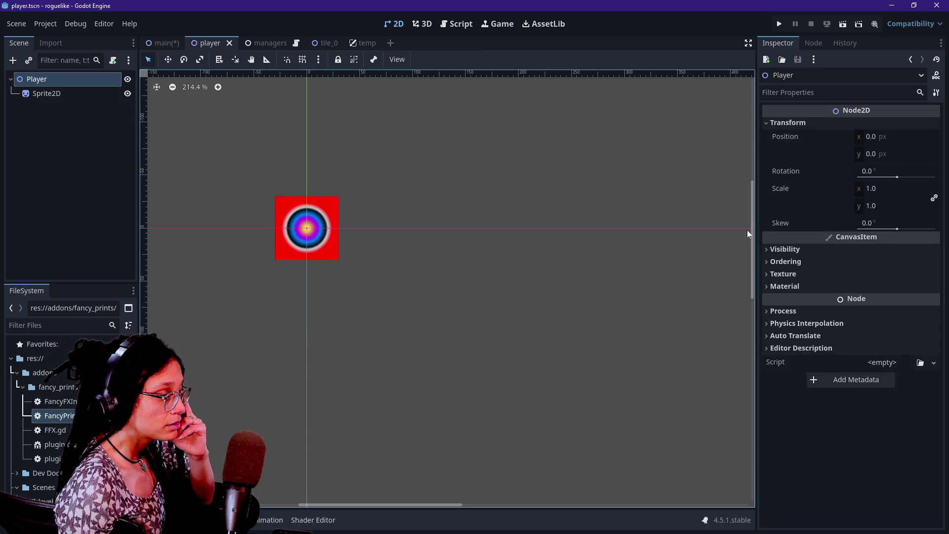
{"action": "left_click", "coordinate": [697, 207]}
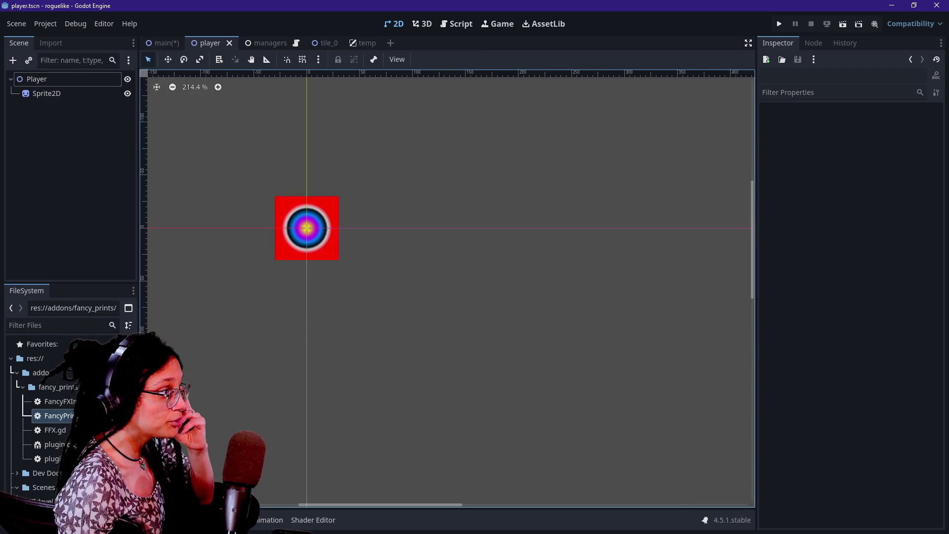
{"action": "left_click", "coordinate": [60, 80]}
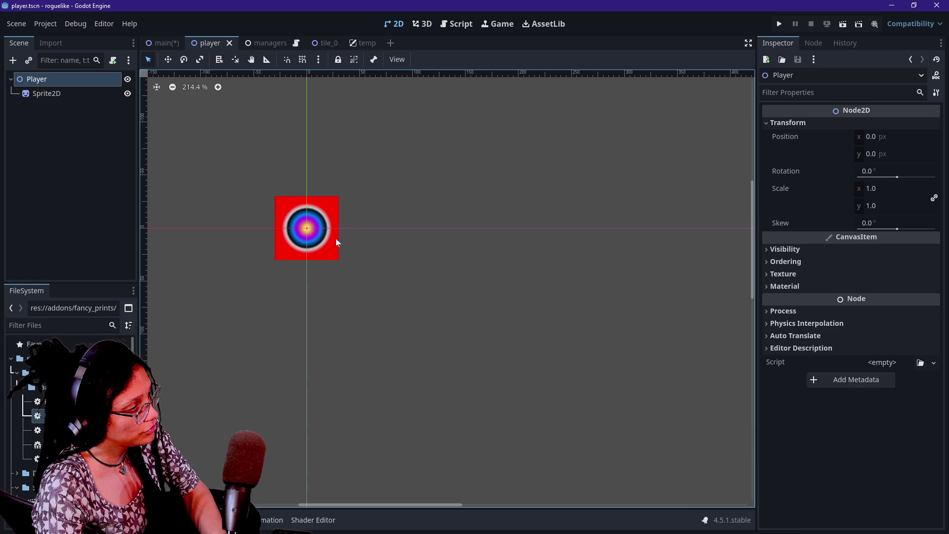
Step: Select the gradient Sprite2D, zoom in, and drag it down and right from the origin
{"action": "left_click", "coordinate": [59, 94]}
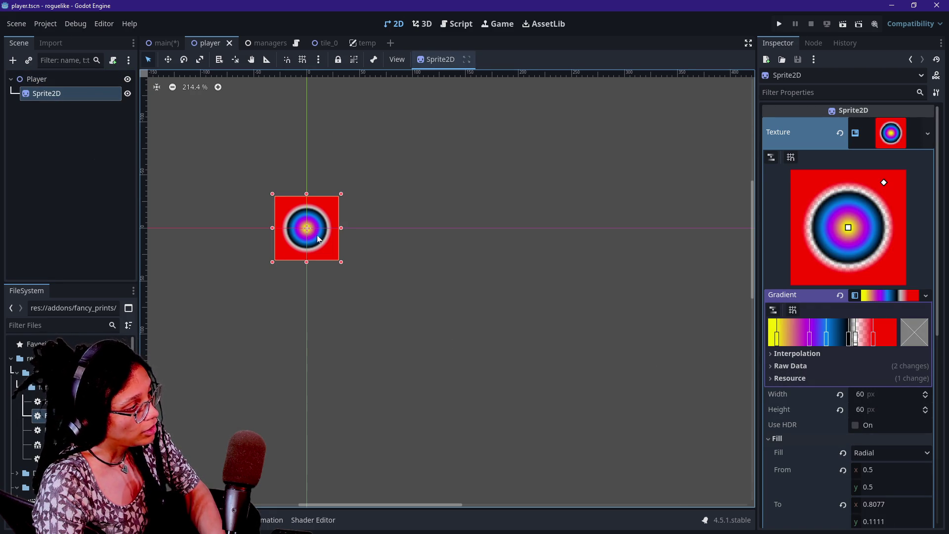
{"action": "scroll", "coordinate": [336, 260], "scroll_direction": "up", "scroll_amount": 4}
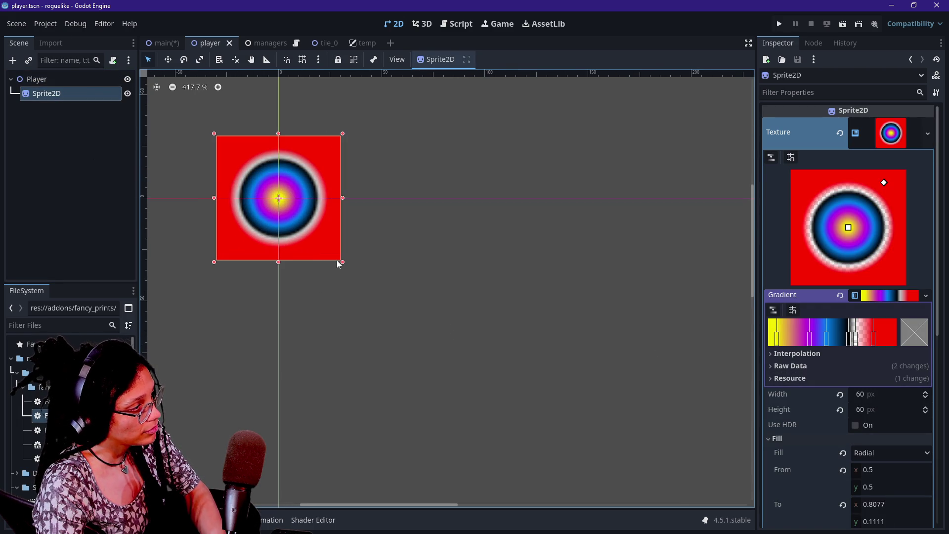
{"action": "mouse_move", "coordinate": [226, 181]}
{"action": "left_mouse_down"}
{"action": "mouse_move", "coordinate": [307, 273]}
{"action": "mouse_move", "coordinate": [249, 166]}
{"action": "mouse_move", "coordinate": [274, 193]}
{"action": "mouse_move", "coordinate": [265, 190]}
{"action": "left_mouse_up"}
Step: Nudge and drag the Sprite2D toward the origin corner, checking its animation frame settings
{"action": "key", "text": "Up"}
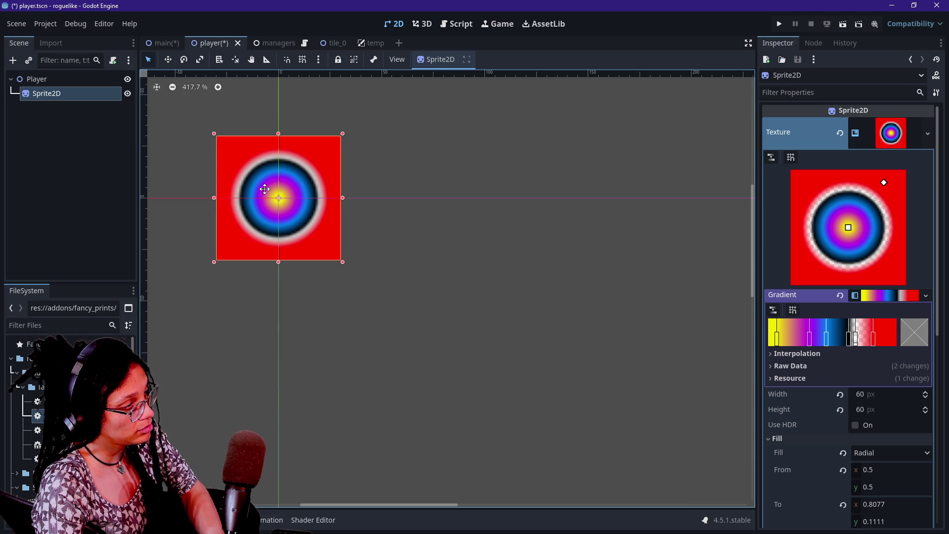
{"action": "mouse_move", "coordinate": [265, 189]}
{"action": "left_mouse_down"}
{"action": "mouse_move", "coordinate": [342, 188]}
{"action": "mouse_move", "coordinate": [317, 229]}
{"action": "mouse_move", "coordinate": [320, 246]}
{"action": "left_mouse_up"}
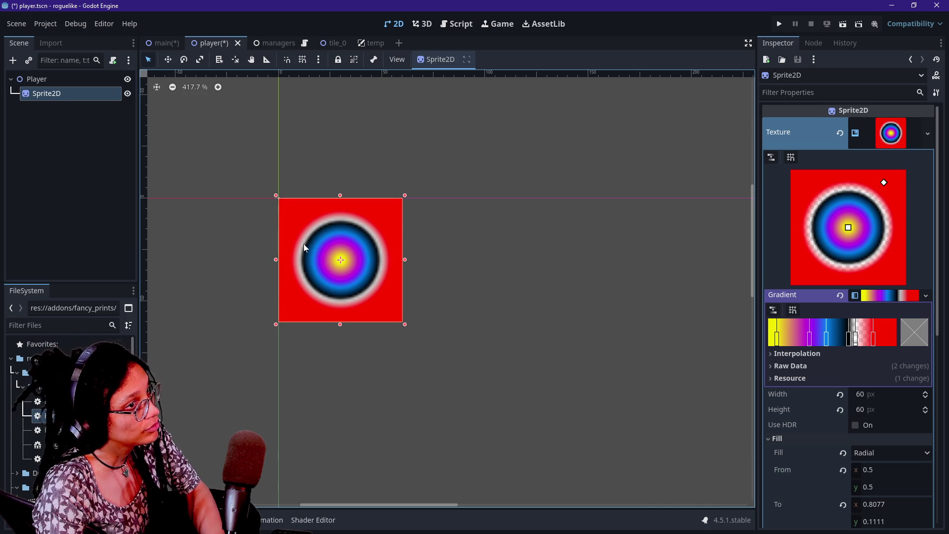
{"action": "scroll", "coordinate": [303, 242], "scroll_direction": "down", "scroll_amount": 4}
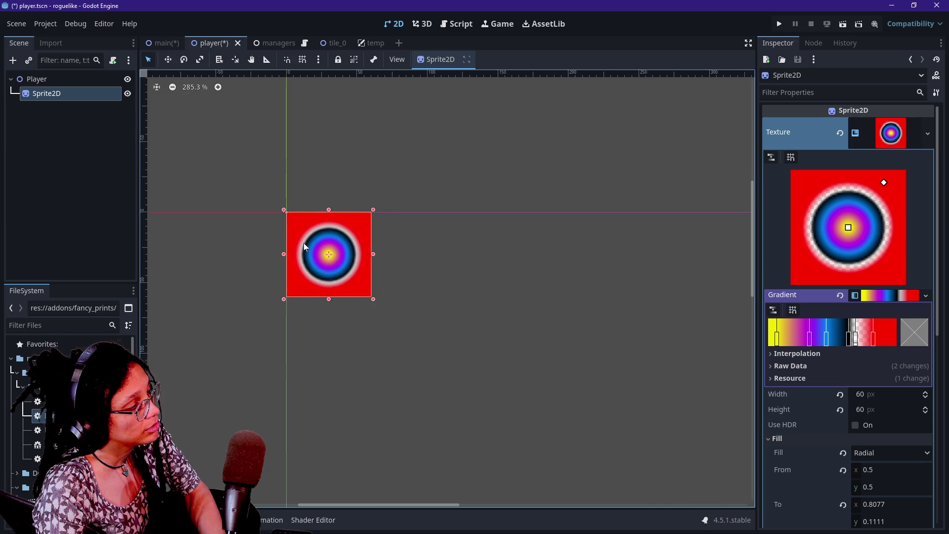
{"action": "scroll", "coordinate": [800, 432], "scroll_direction": "down", "scroll_amount": 4}
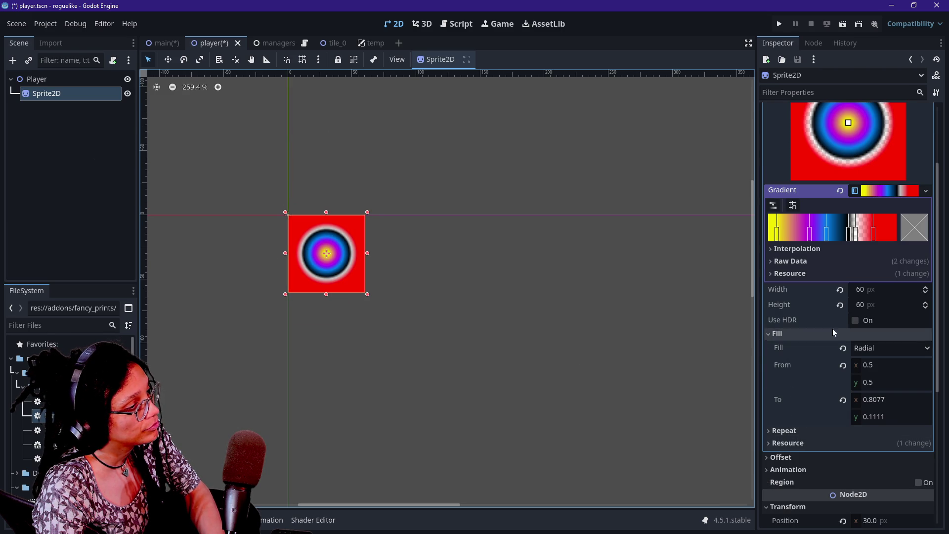
{"action": "scroll", "coordinate": [796, 335], "scroll_direction": "up", "scroll_amount": 5}
{"action": "scroll", "coordinate": [839, 324], "scroll_direction": "down", "scroll_amount": 10}
{"action": "scroll", "coordinate": [839, 325], "scroll_direction": "up", "scroll_amount": 4}
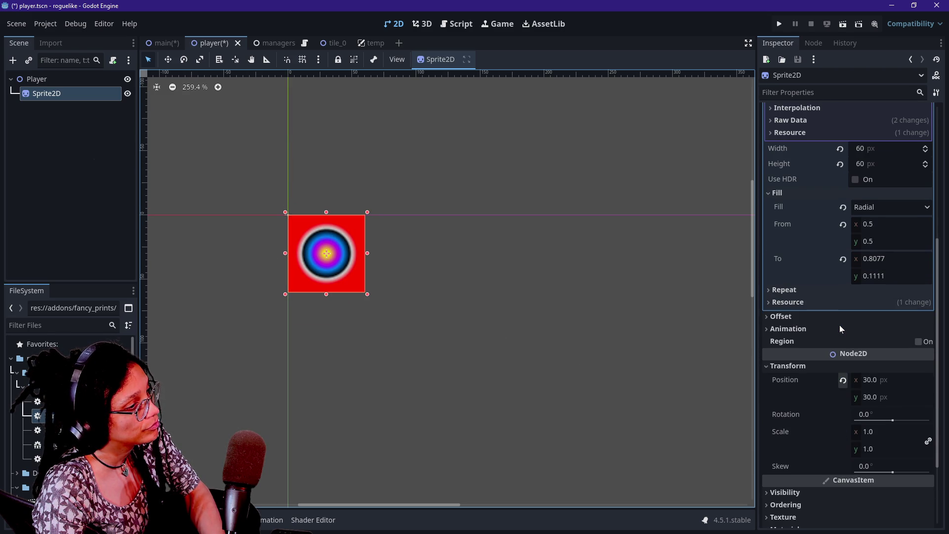
{"action": "left_click", "coordinate": [839, 326]}
{"action": "scroll", "coordinate": [834, 324], "scroll_direction": "down", "scroll_amount": 2}
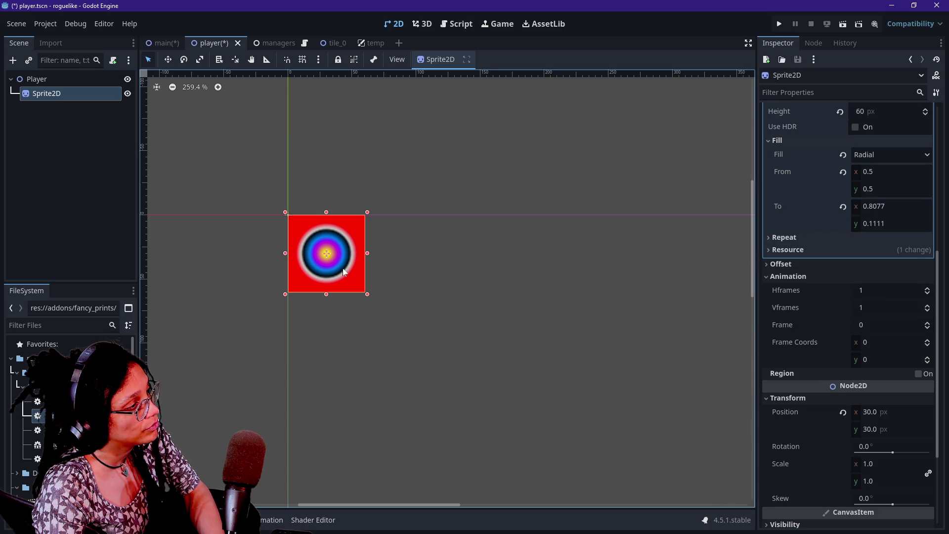
Step: Leave Sprite2D at 30, 30, duplicate it, and place Sprite2D2 to its right at 90, 29
{"action": "mouse_move", "coordinate": [338, 267]}
{"action": "left_mouse_down"}
{"action": "mouse_move", "coordinate": [295, 226]}
{"action": "mouse_move", "coordinate": [339, 267]}
{"action": "left_mouse_up"}
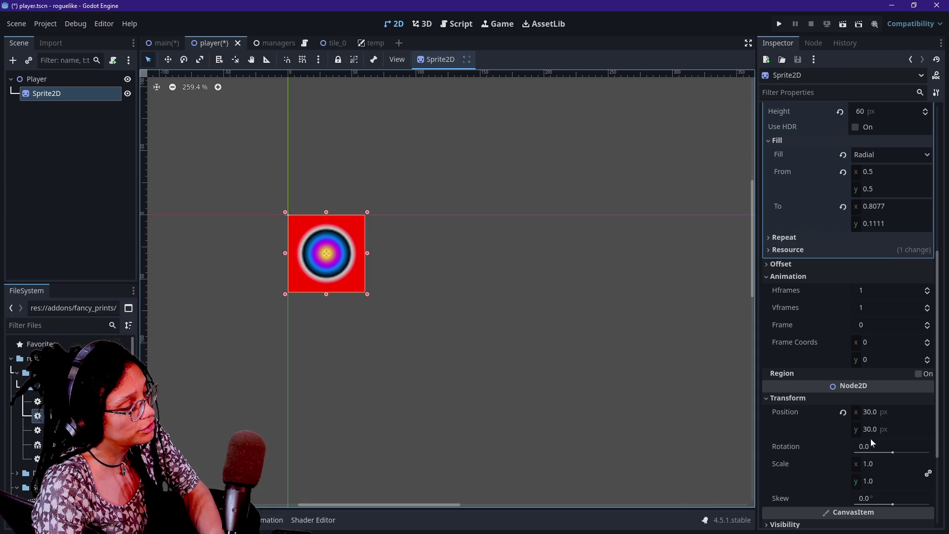
{"action": "mouse_move", "coordinate": [302, 229]}
{"action": "left_mouse_down"}
{"action": "mouse_move", "coordinate": [387, 233]}
{"action": "mouse_move", "coordinate": [291, 207]}
{"action": "mouse_move", "coordinate": [290, 217]}
{"action": "left_mouse_up"}
{"action": "key", "text": "Escape"}
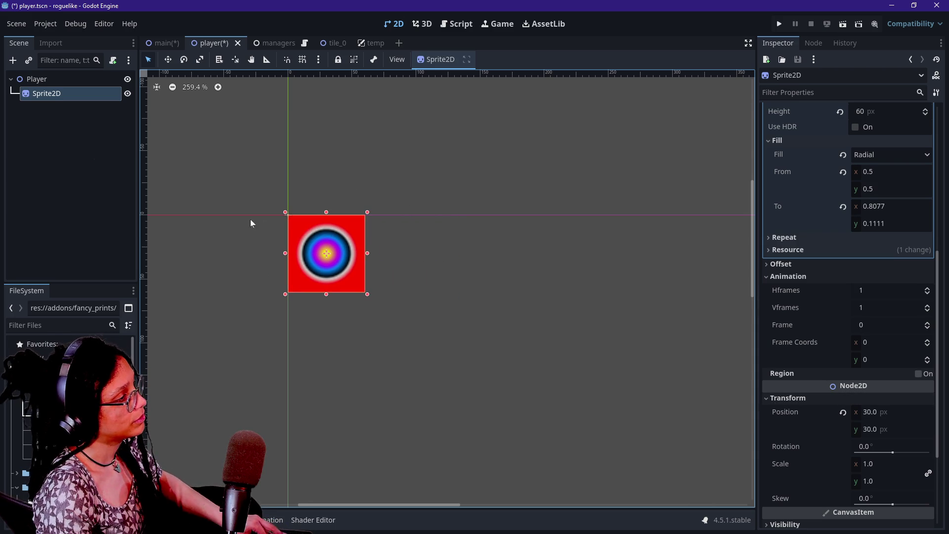
{"action": "key", "text": "ctrl+d"}
{"action": "mouse_move", "coordinate": [319, 253]}
{"action": "left_mouse_down"}
{"action": "mouse_move", "coordinate": [401, 272]}
{"action": "mouse_move", "coordinate": [395, 252]}
{"action": "left_mouse_up"}
Step: Move Sprite2D2 back onto the original sprite at 29, 30
{"action": "left_click", "coordinate": [810, 203]}
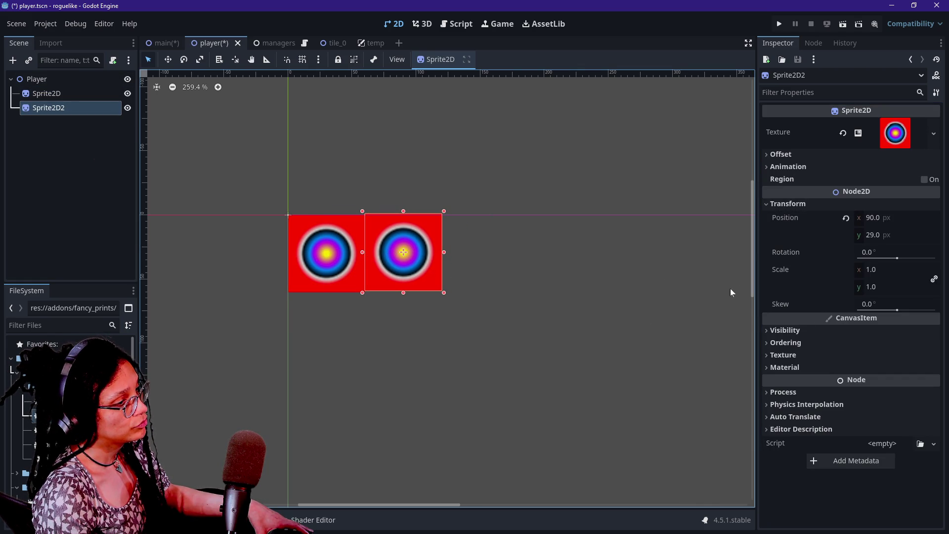
{"action": "key", "text": "Right"}
{"action": "key", "text": "Right"}
{"action": "key", "text": "Down"}
{"action": "key", "text": "Down"}
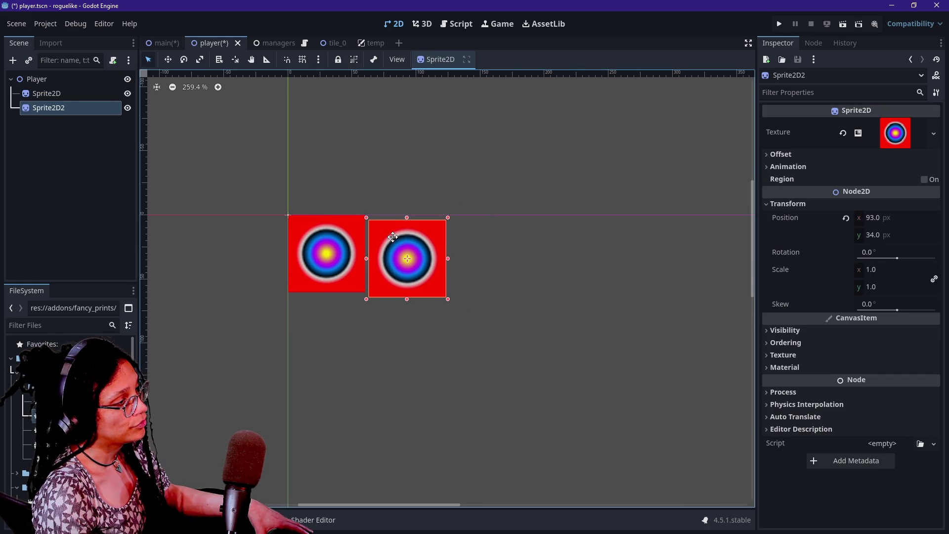
{"action": "key", "text": "Left"}
{"action": "key", "text": "Left"}
{"action": "key", "text": "Up"}
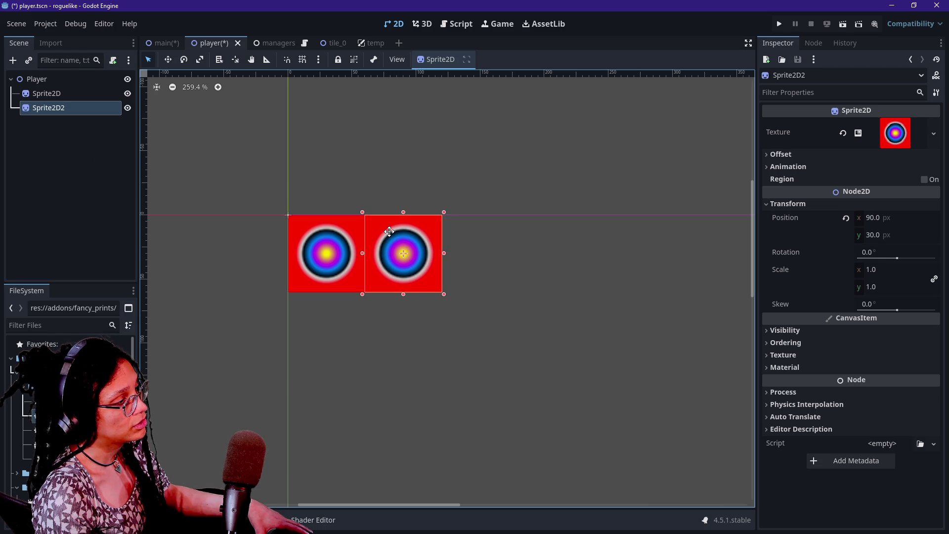
{"action": "left_click_drag", "start_coordinate": [389, 231], "coordinate": [311, 231]}
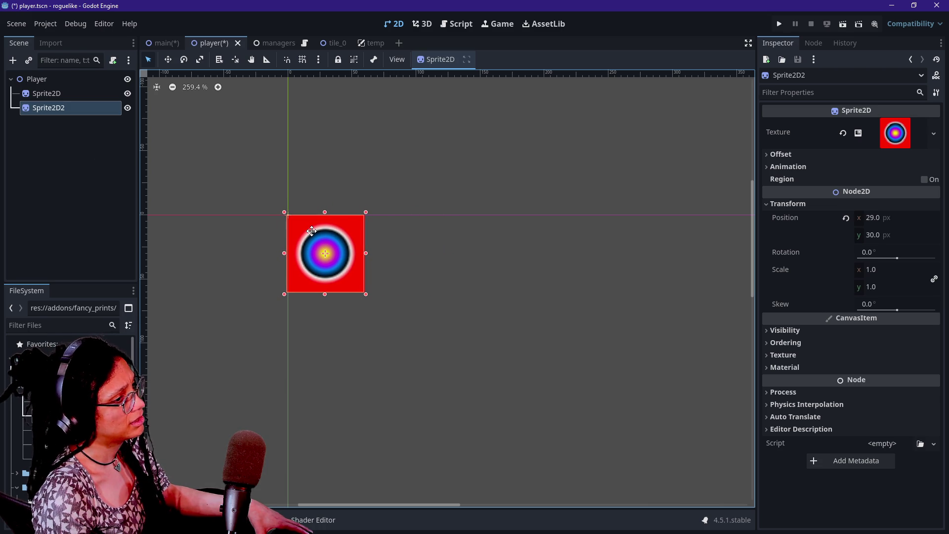
Step: Set the GradientTexture2D width and height to 30 px
{"action": "left_click", "coordinate": [927, 141]}
{"action": "left_click", "coordinate": [894, 131]}
{"action": "left_click", "coordinate": [892, 132]}
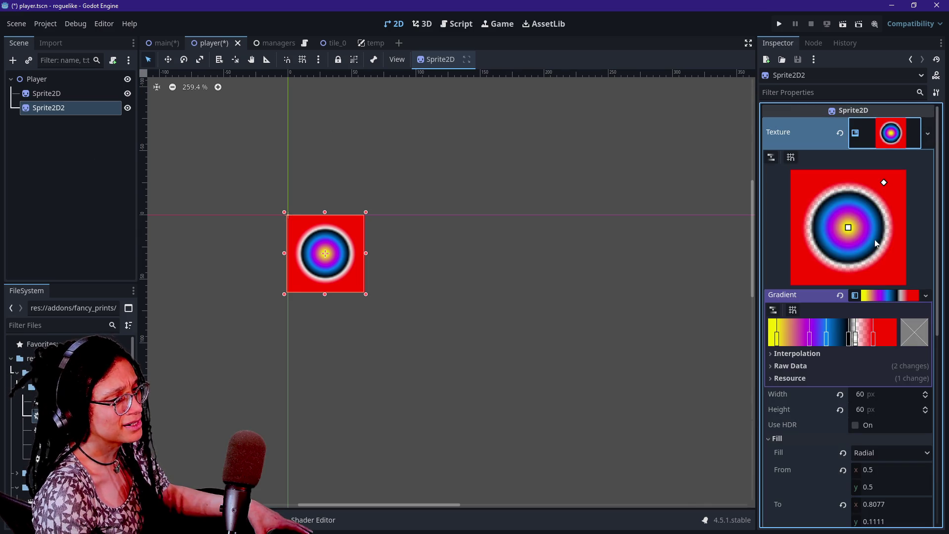
{"action": "scroll", "coordinate": [834, 373], "scroll_direction": "down", "scroll_amount": 2}
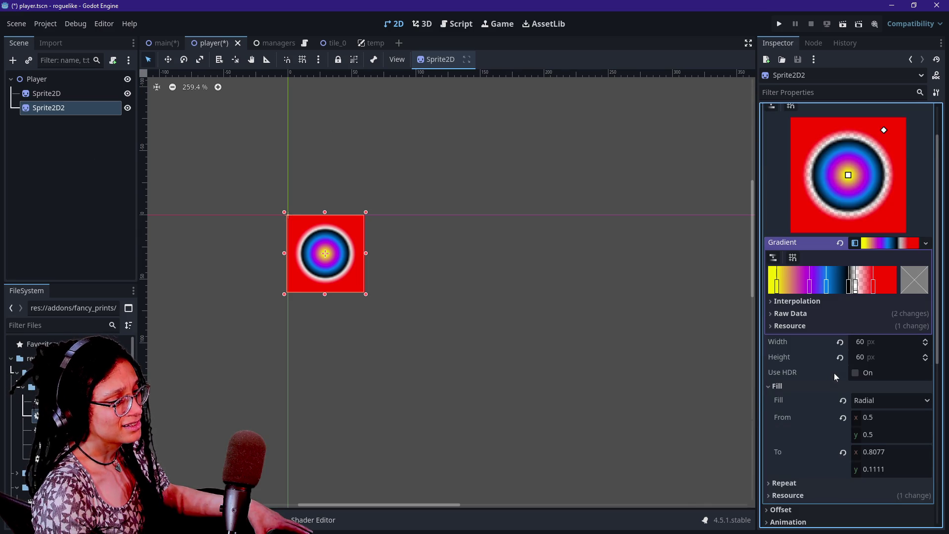
{"action": "left_click", "coordinate": [870, 346]}
{"action": "type", "text": "30"}
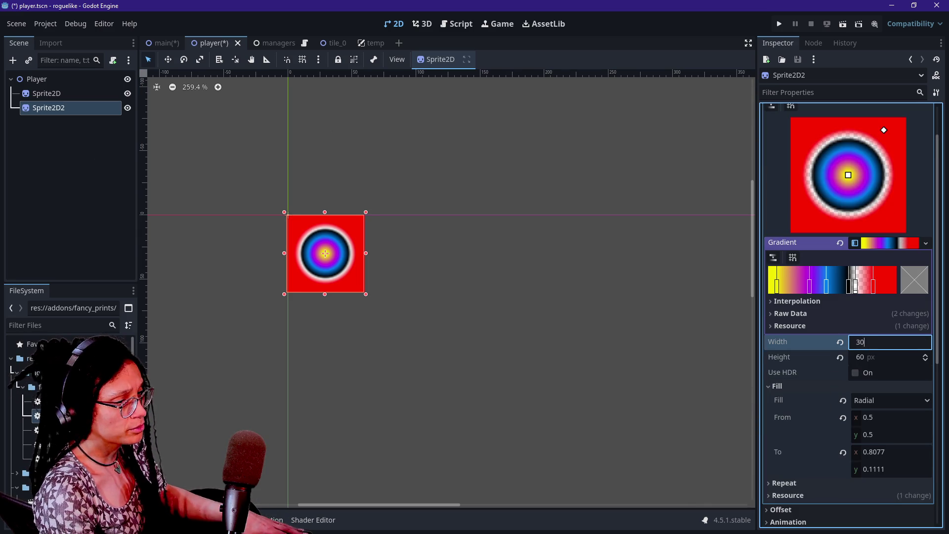
{"action": "key", "text": "Return"}
{"action": "left_click", "coordinate": [905, 355]}
{"action": "type", "text": "30"}
{"action": "key", "text": "Return"}
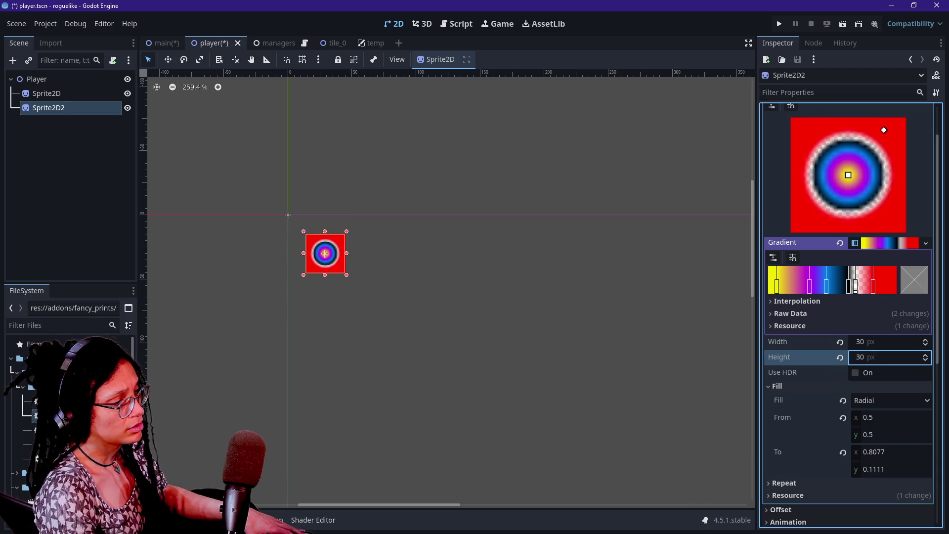
{"action": "left_click", "coordinate": [62, 94]}
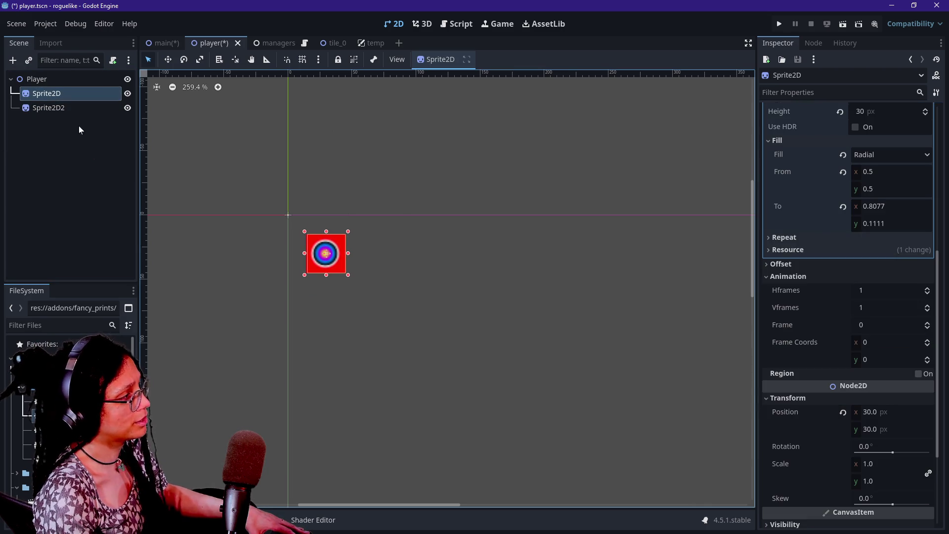
Step: Place Sprite2D2 at 15, 15 and Sprite2D at 45, 15, then return to the script's line 36
{"action": "mouse_move", "coordinate": [336, 258]}
{"action": "left_mouse_down"}
{"action": "mouse_move", "coordinate": [296, 215]}
{"action": "mouse_move", "coordinate": [316, 236]}
{"action": "left_mouse_up"}
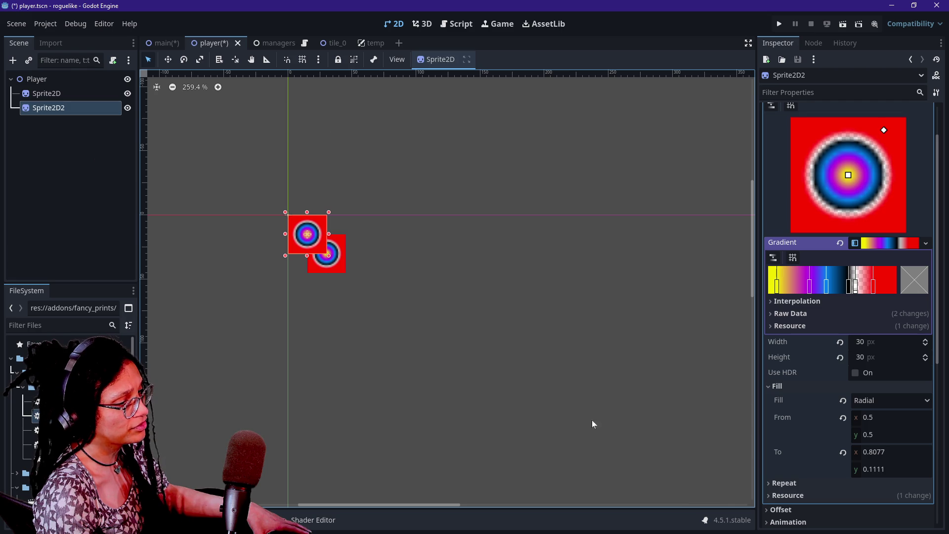
{"action": "scroll", "coordinate": [822, 458], "scroll_direction": "down", "scroll_amount": 3}
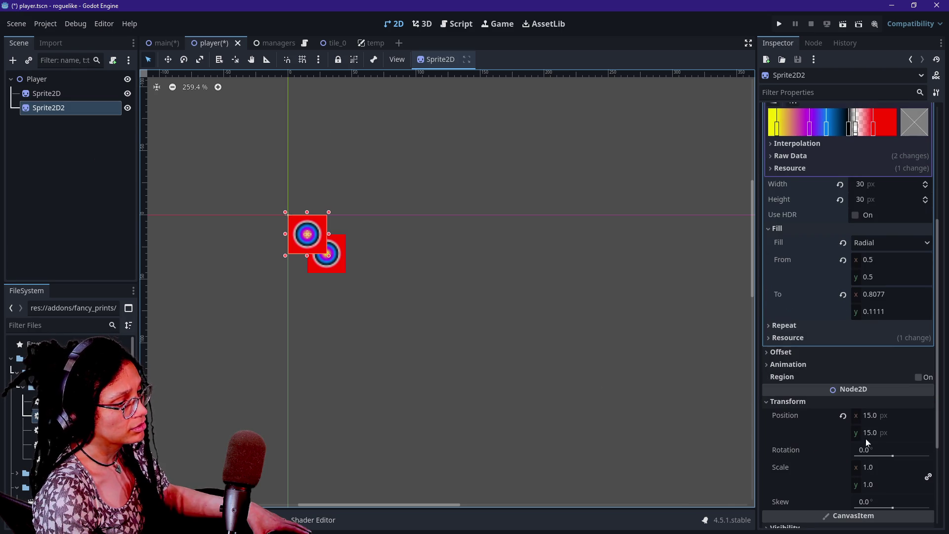
{"action": "left_click", "coordinate": [334, 262]}
{"action": "mouse_move", "coordinate": [336, 263]}
{"action": "left_mouse_down"}
{"action": "mouse_move", "coordinate": [388, 242]}
{"action": "mouse_move", "coordinate": [357, 242]}
{"action": "left_mouse_up"}
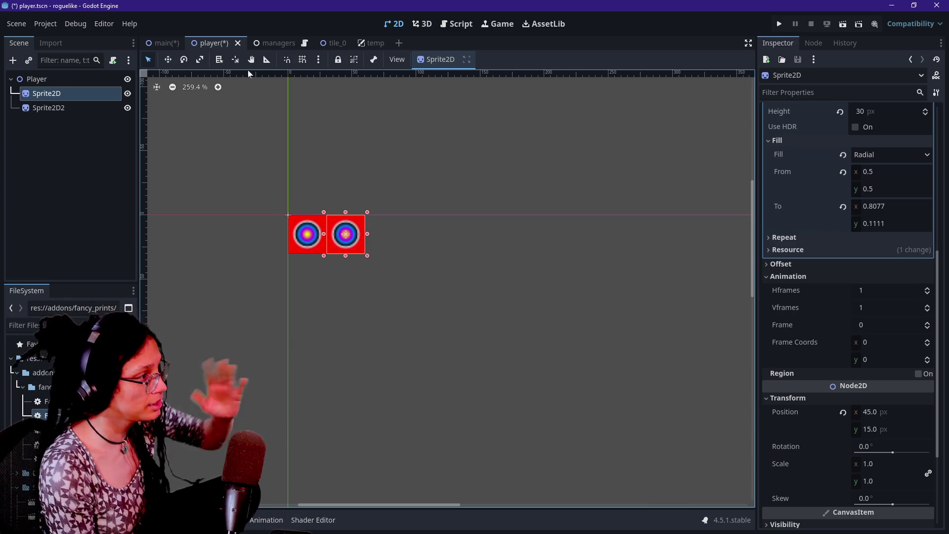
{"action": "left_click", "coordinate": [456, 23]}
{"action": "left_click", "coordinate": [550, 311]}
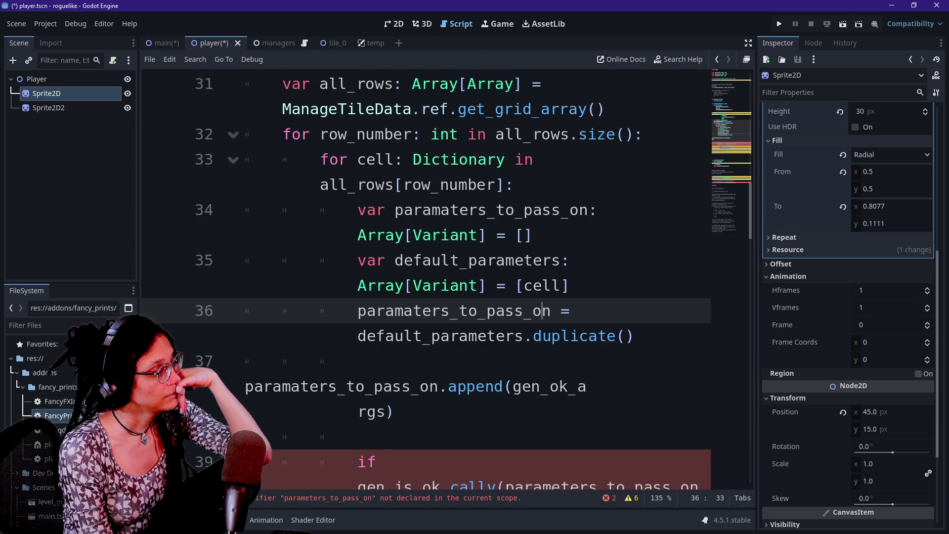
Step: Scroll to the top of the grid script and enable distraction-free mode to hide the docks
{"action": "mouse_move", "coordinate": [420, 336]}
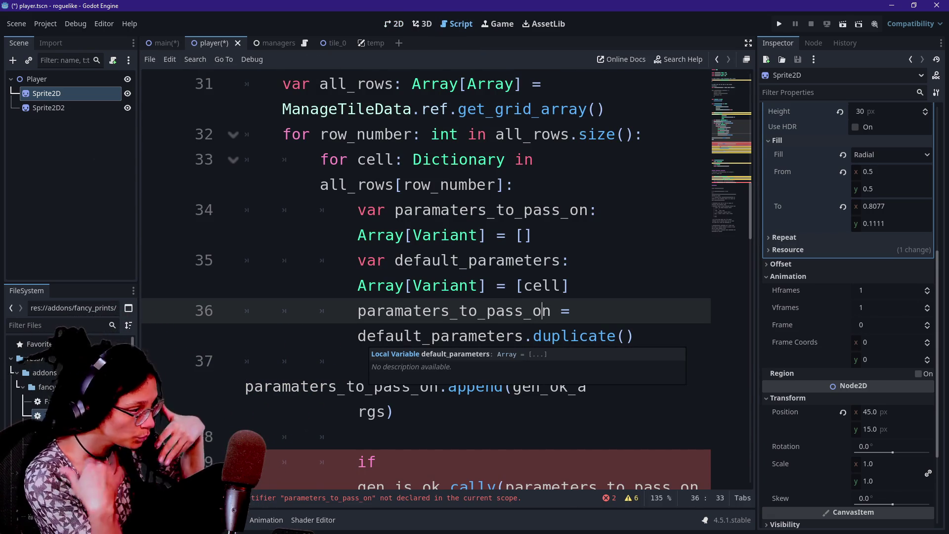
{"action": "scroll", "coordinate": [420, 336], "scroll_direction": "up", "scroll_amount": 8}
{"action": "scroll", "coordinate": [420, 336], "scroll_direction": "up", "scroll_amount": 3}
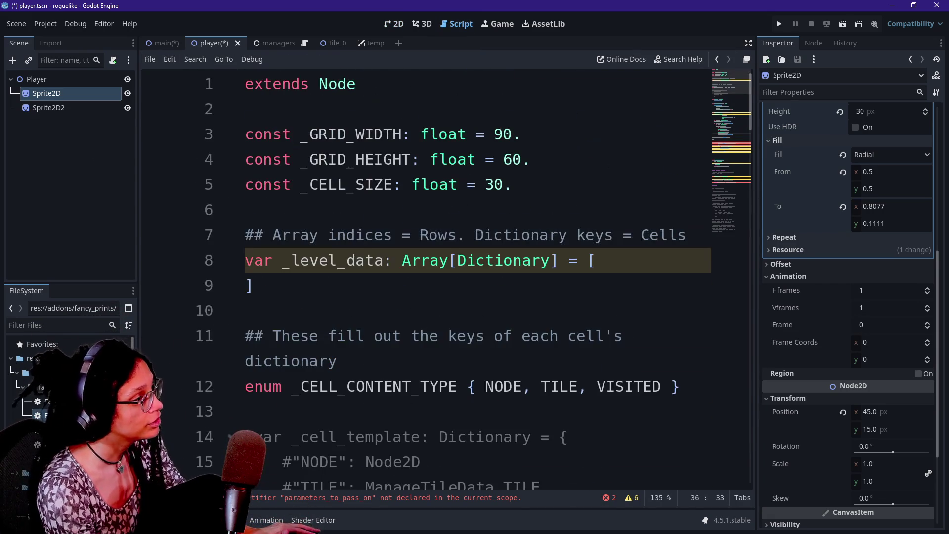
{"action": "left_click", "coordinate": [748, 43]}
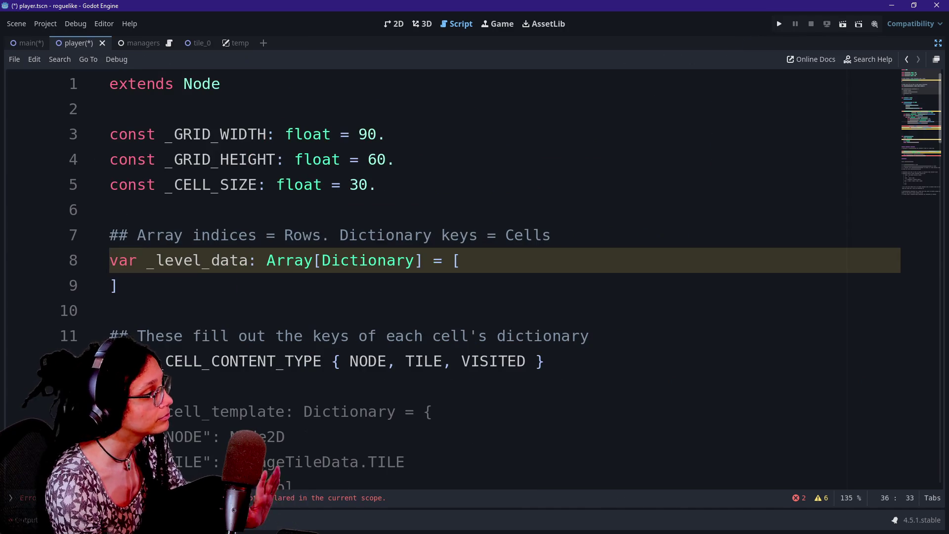
{"action": "scroll", "coordinate": [474, 277], "scroll_direction": "down", "scroll_amount": 10}
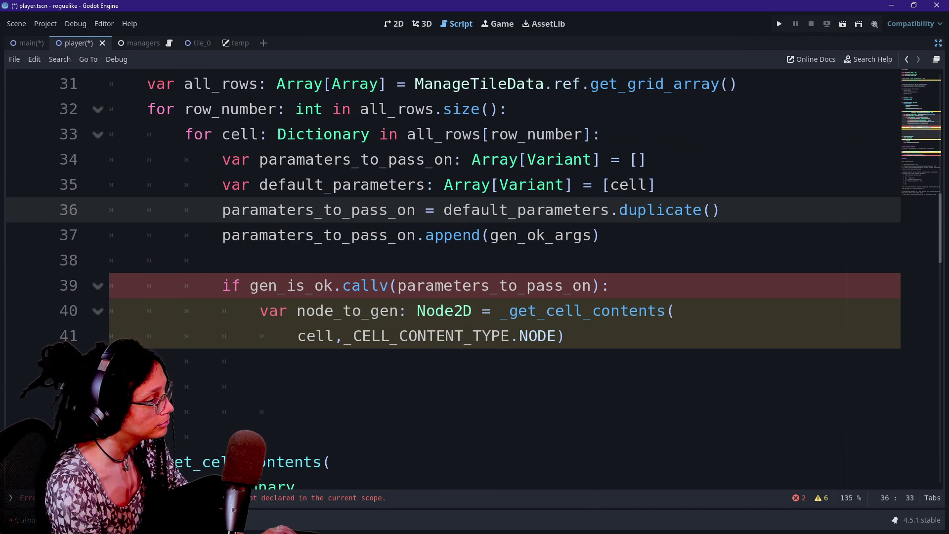
{"action": "left_click", "coordinate": [529, 336]}
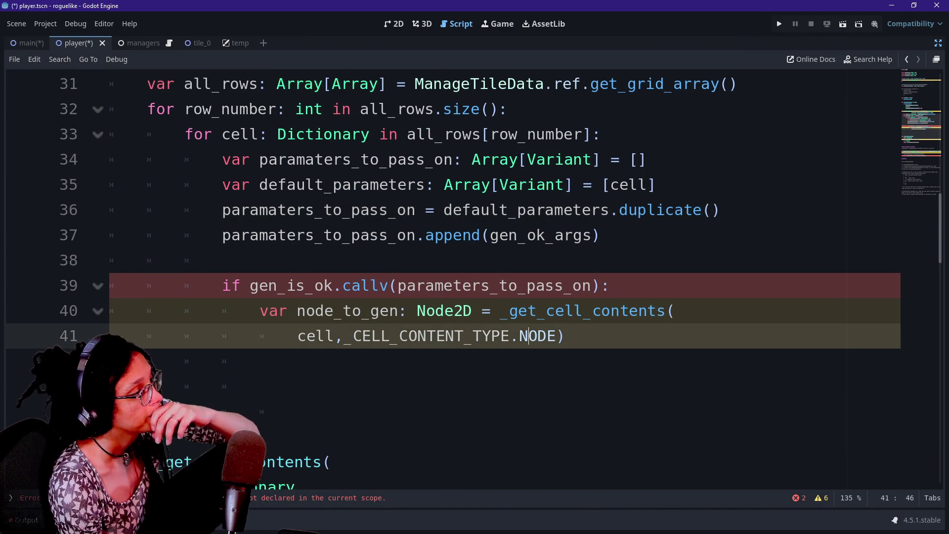
{"action": "scroll", "coordinate": [529, 336], "scroll_direction": "up", "scroll_amount": 3}
{"action": "scroll", "coordinate": [528, 336], "scroll_direction": "down", "scroll_amount": 3}
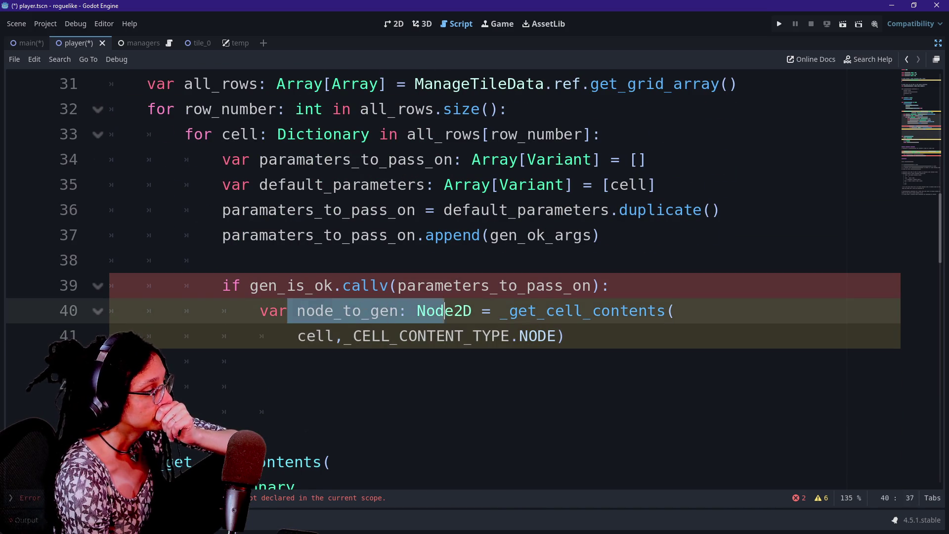
{"action": "double_click", "coordinate": [425, 336]}
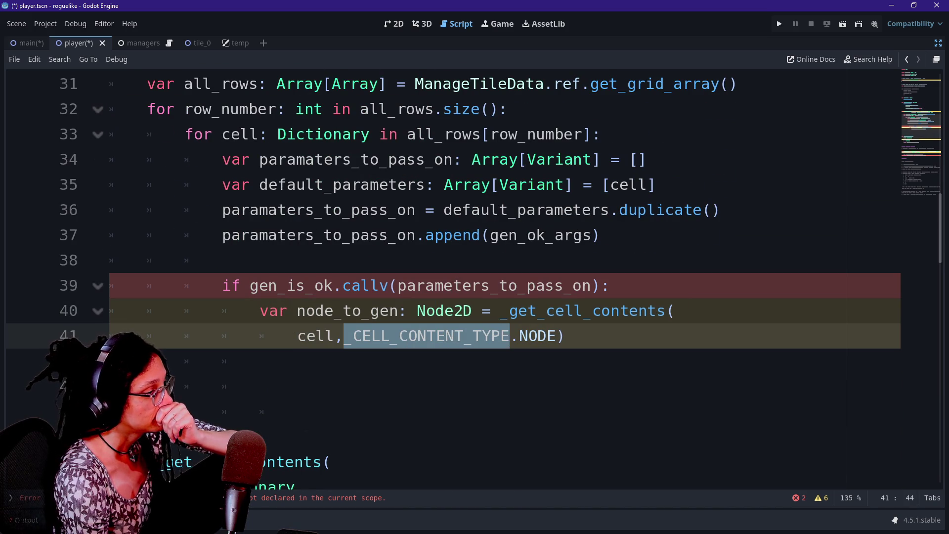
{"action": "mouse_move", "coordinate": [316, 296]}
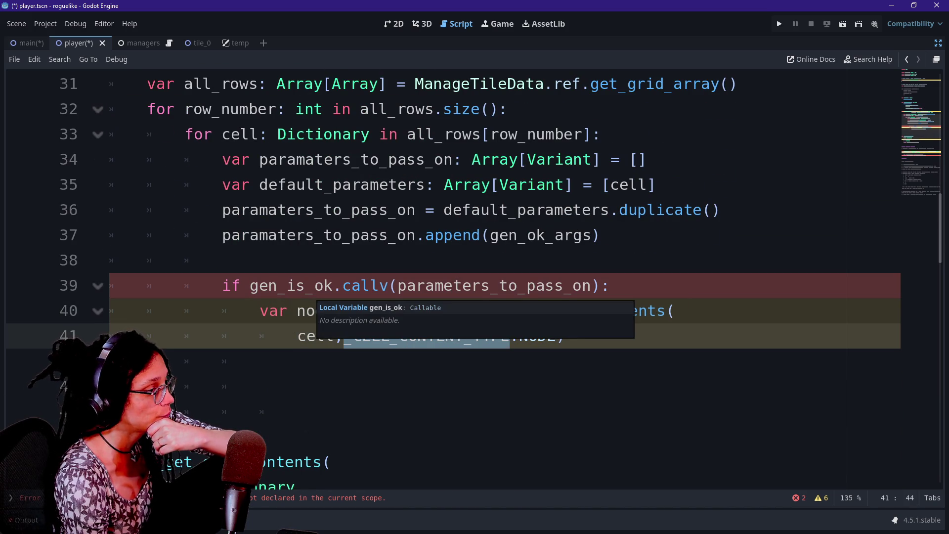
{"action": "left_click", "coordinate": [259, 360]}
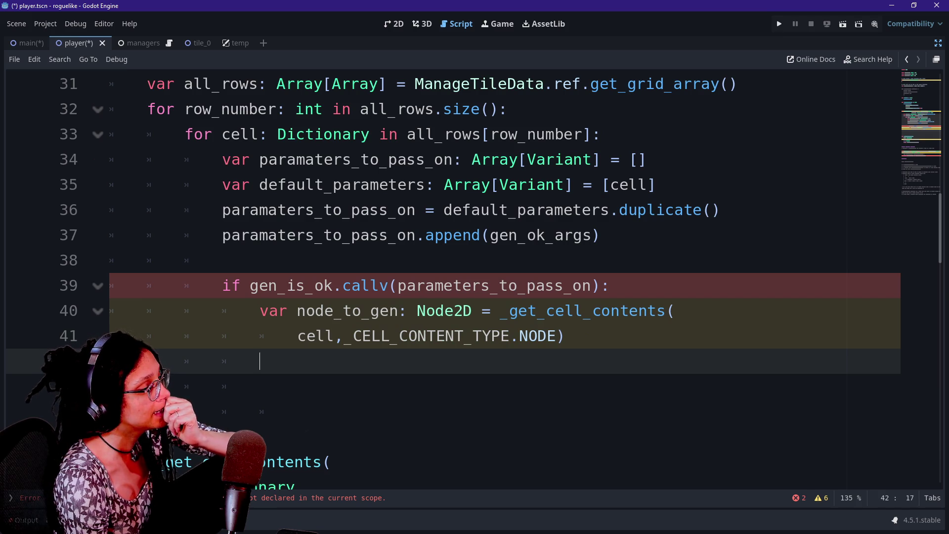
{"action": "left_click", "coordinate": [675, 310]}
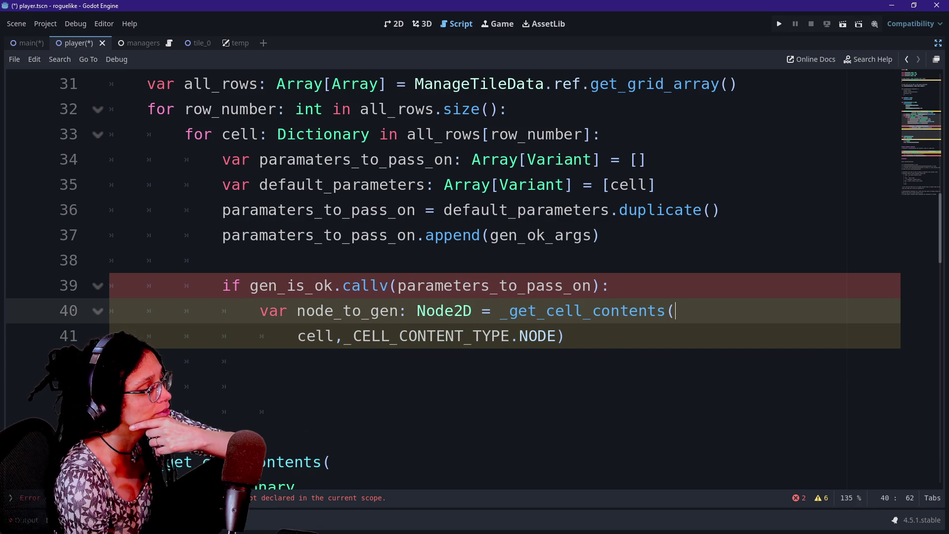
{"action": "left_click", "coordinate": [501, 335]}
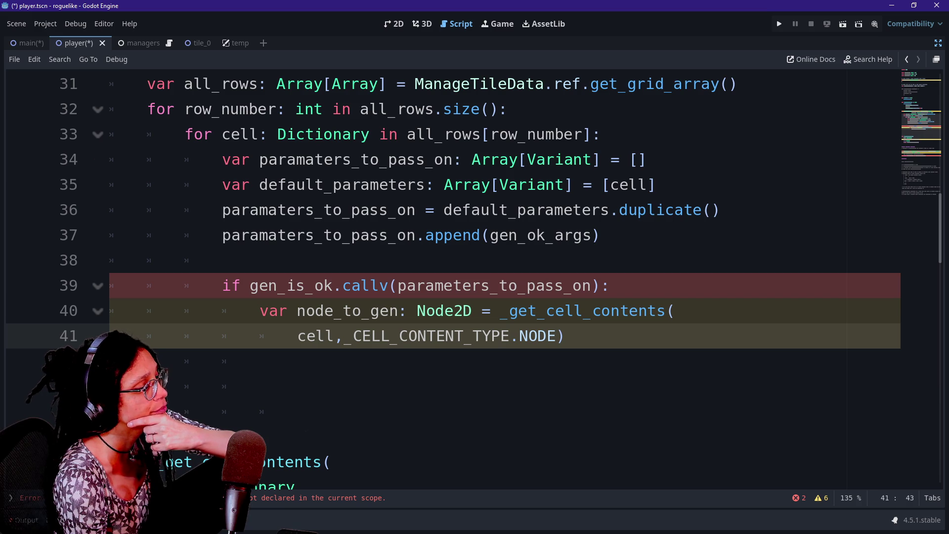
{"action": "double_click", "coordinate": [574, 310]}
{"action": "left_click", "coordinate": [573, 311]}
{"action": "mouse_move", "coordinate": [438, 311]}
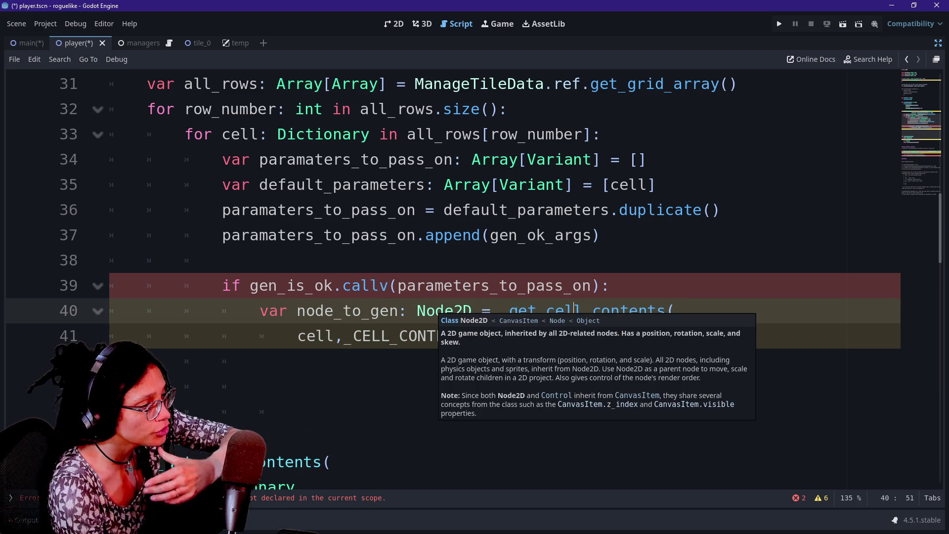
{"action": "key", "text": "Up"}
{"action": "key", "text": "Up"}
{"action": "key", "text": "Up"}
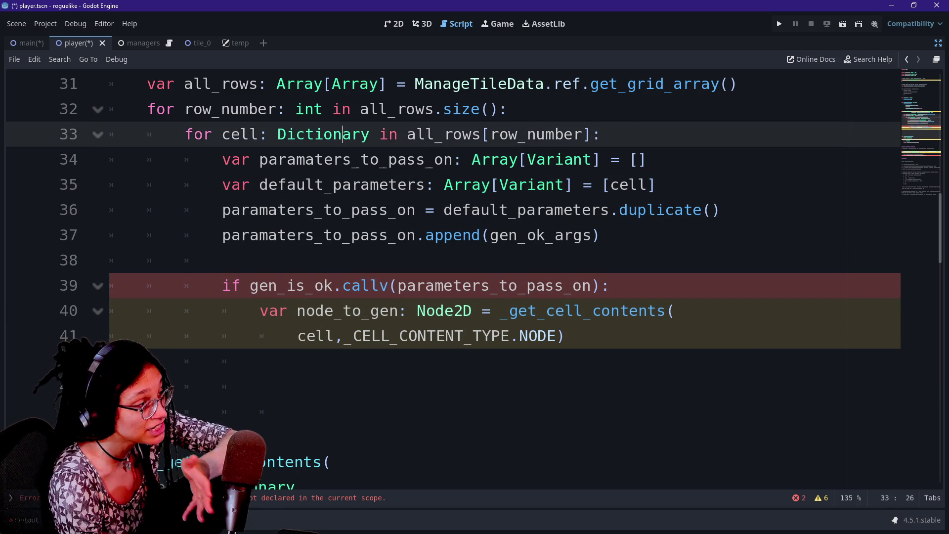
{"action": "key", "text": "Up"}
{"action": "key", "text": "Up"}
{"action": "key", "text": "Up"}
{"action": "key", "text": "Down"}
{"action": "key", "text": "Down"}
{"action": "key", "text": "Down"}
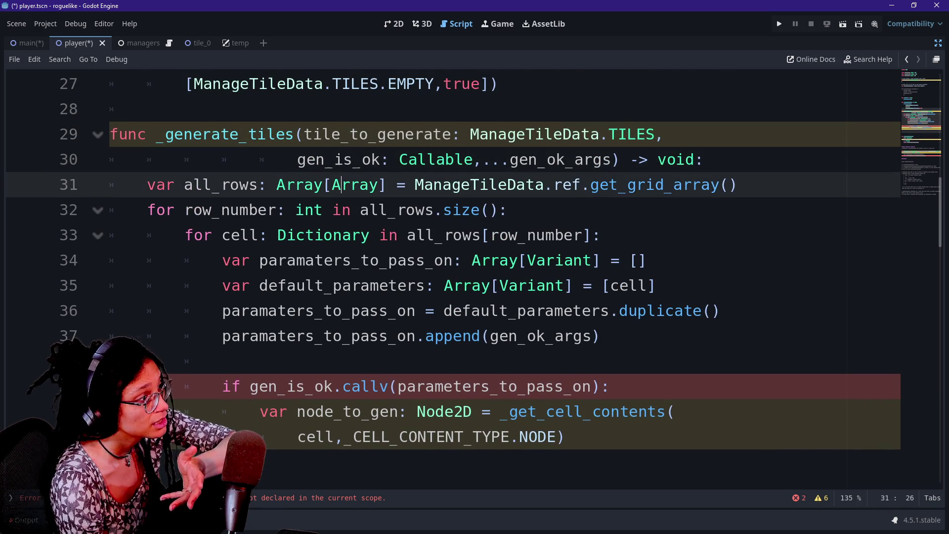
{"action": "key", "text": "Down"}
{"action": "key", "text": "Down"}
{"action": "key", "text": "Down"}
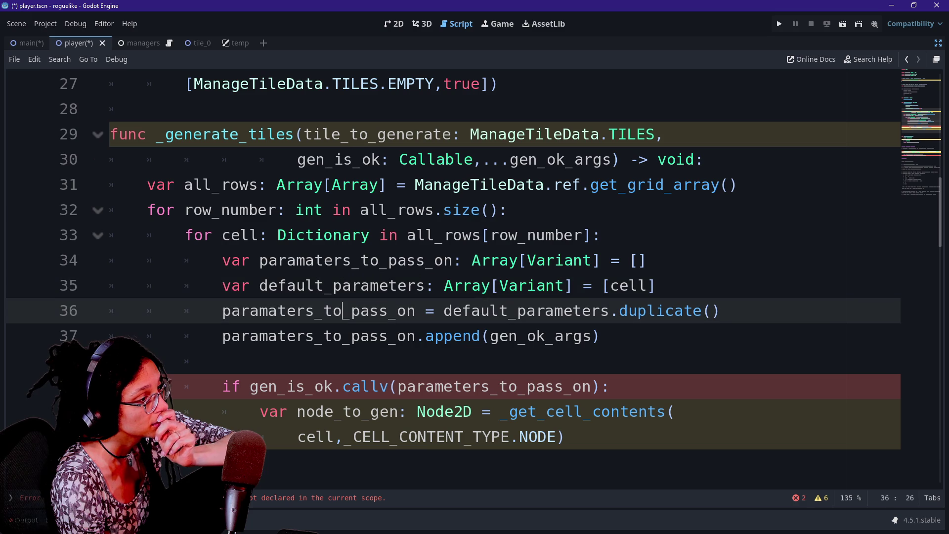
{"action": "key", "text": "Down"}
{"action": "key", "text": "Down"}
{"action": "key", "text": "Down"}
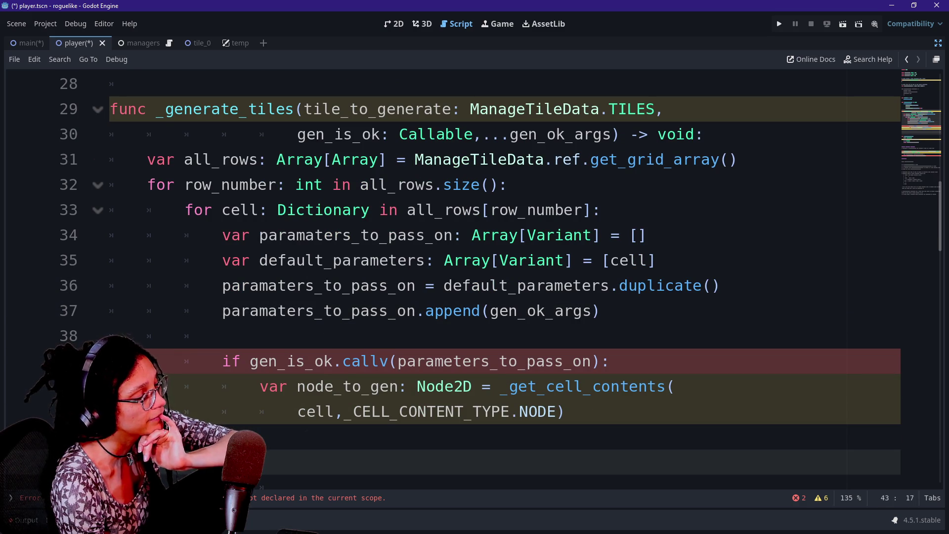
{"action": "key", "text": "Up"}
{"action": "key", "text": "Up"}
{"action": "key", "text": "Up"}
{"action": "key", "text": "Up"}
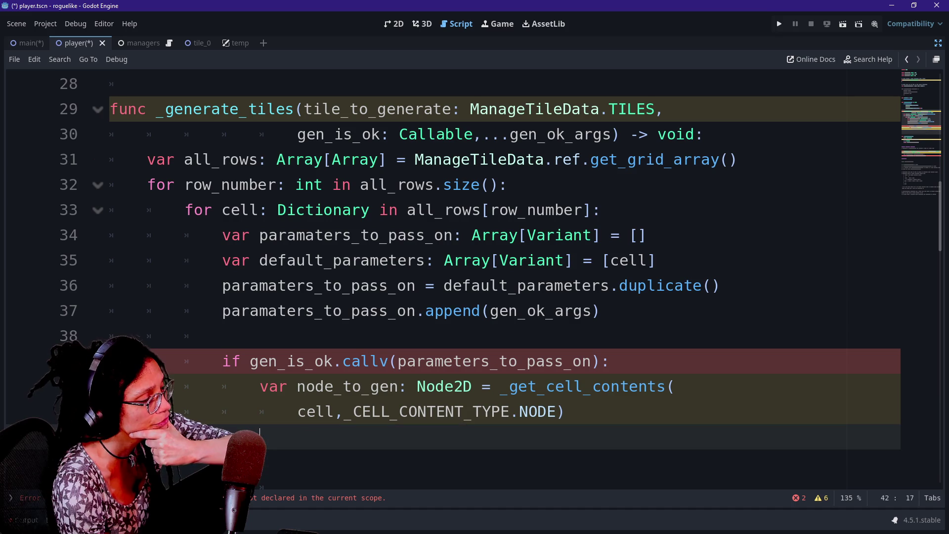
{"action": "key", "text": "Up"}
{"action": "key", "text": "Up"}
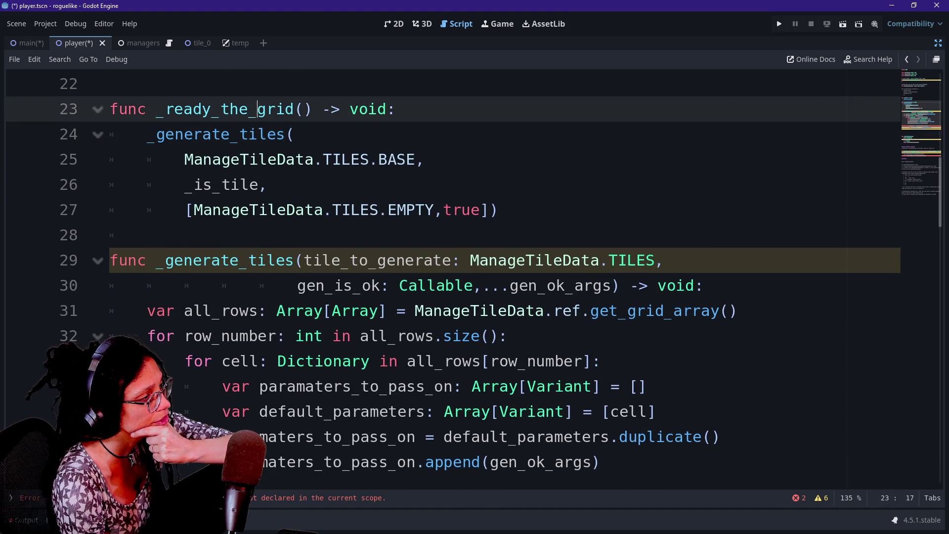
{"action": "key", "text": "Down"}
{"action": "key", "text": "Down"}
{"action": "key", "text": "Down"}
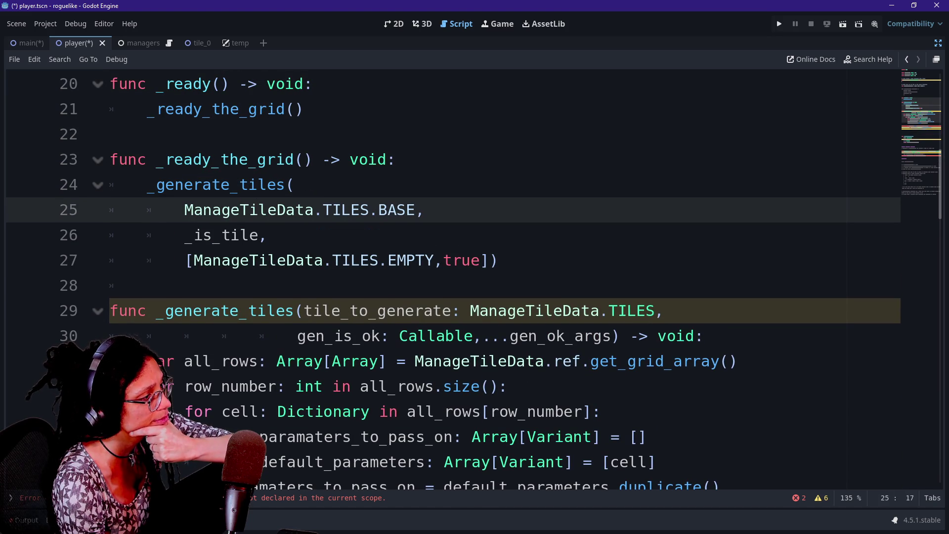
{"action": "scroll", "coordinate": [474, 277], "scroll_direction": "down", "scroll_amount": 2}
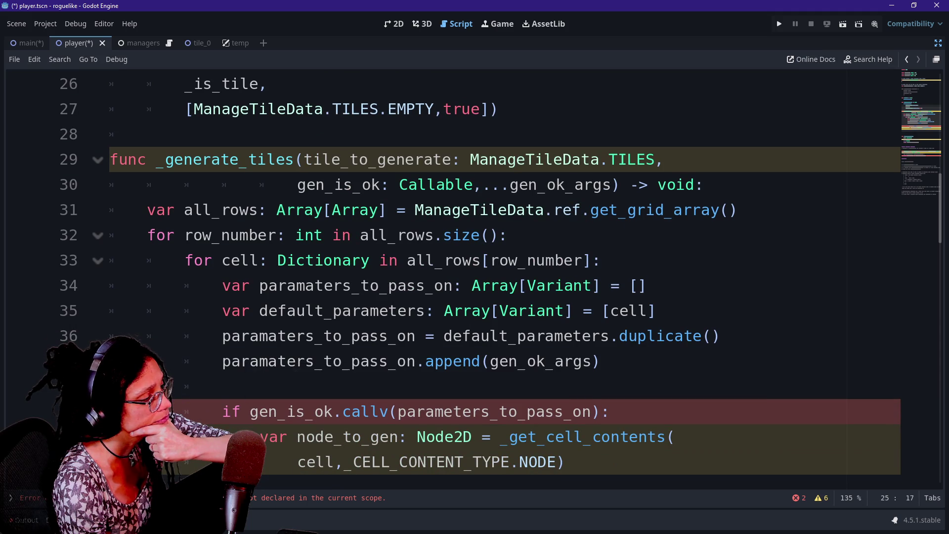
{"action": "left_click", "coordinate": [472, 436]}
{"action": "scroll", "coordinate": [474, 277], "scroll_direction": "down", "scroll_amount": 2}
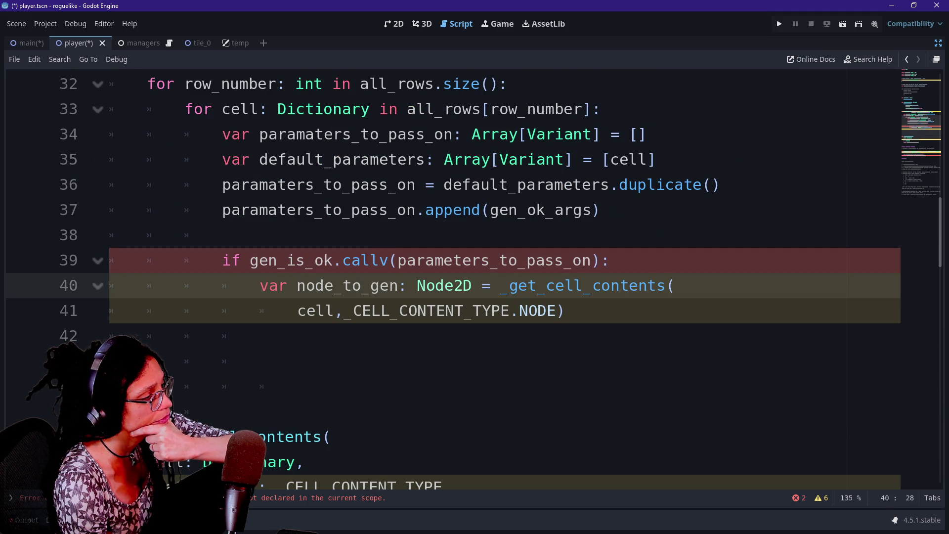
{"action": "scroll", "coordinate": [474, 277], "scroll_direction": "up", "scroll_amount": 2}
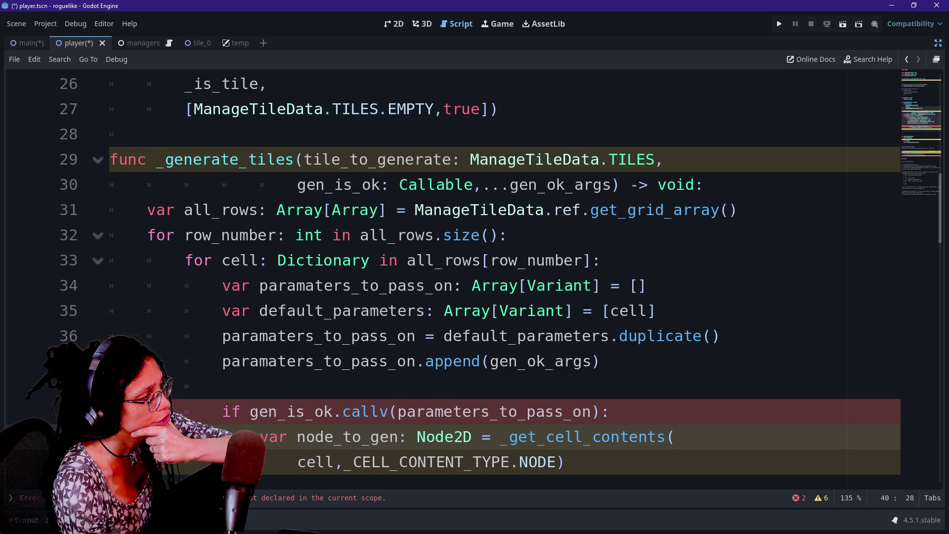
{"action": "scroll", "coordinate": [474, 277], "scroll_direction": "up", "scroll_amount": 1}
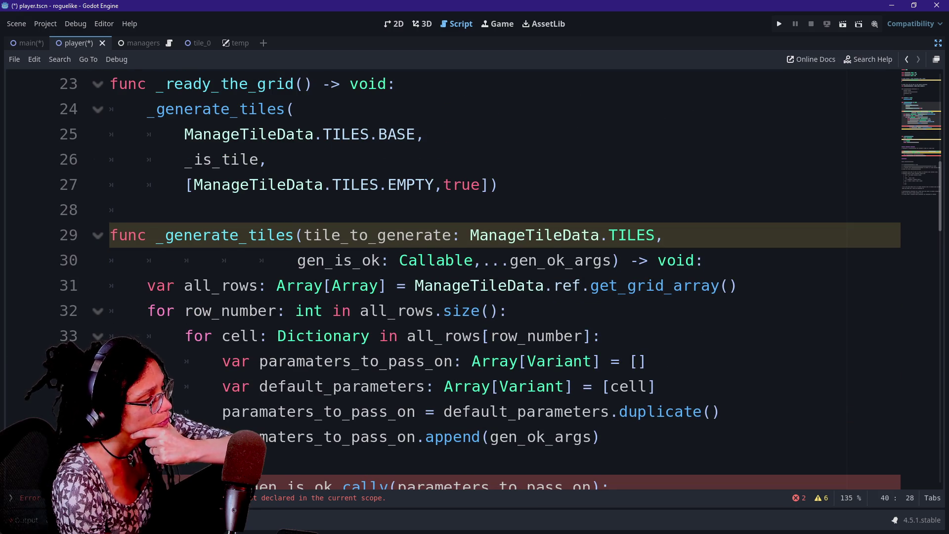
{"action": "scroll", "coordinate": [474, 276], "scroll_direction": "down", "scroll_amount": 1}
{"action": "scroll", "coordinate": [474, 277], "scroll_direction": "down", "scroll_amount": 2}
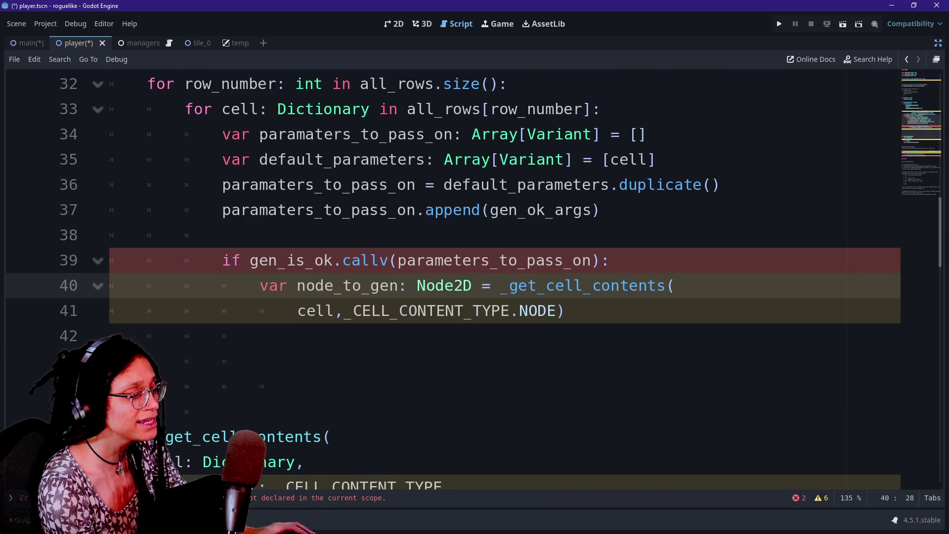
Step: Delete the _get_cell_contents call from the node_to_gen assignment on lines 40–41
{"action": "left_click_drag", "start_coordinate": [500, 286], "coordinate": [563, 310]}
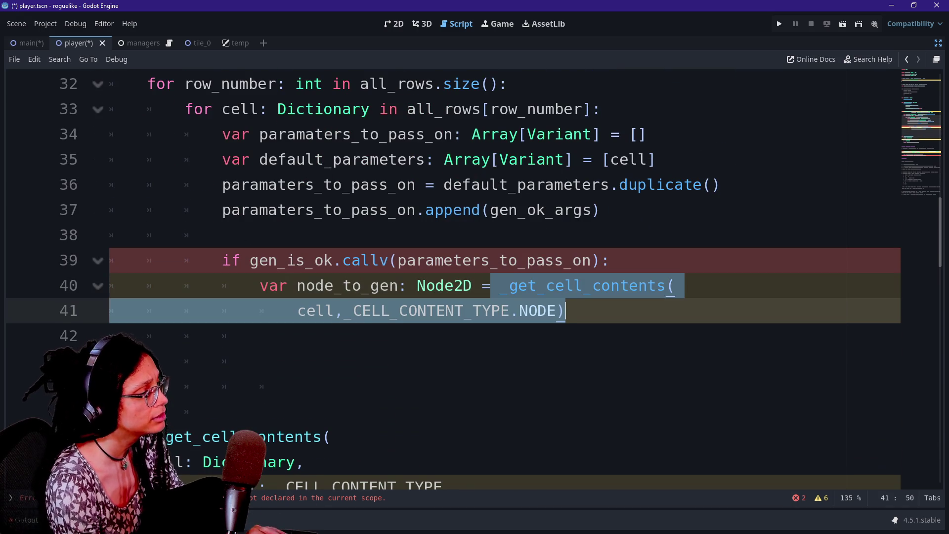
{"action": "key", "text": "Delete"}
{"action": "key", "text": "ctrl+space"}
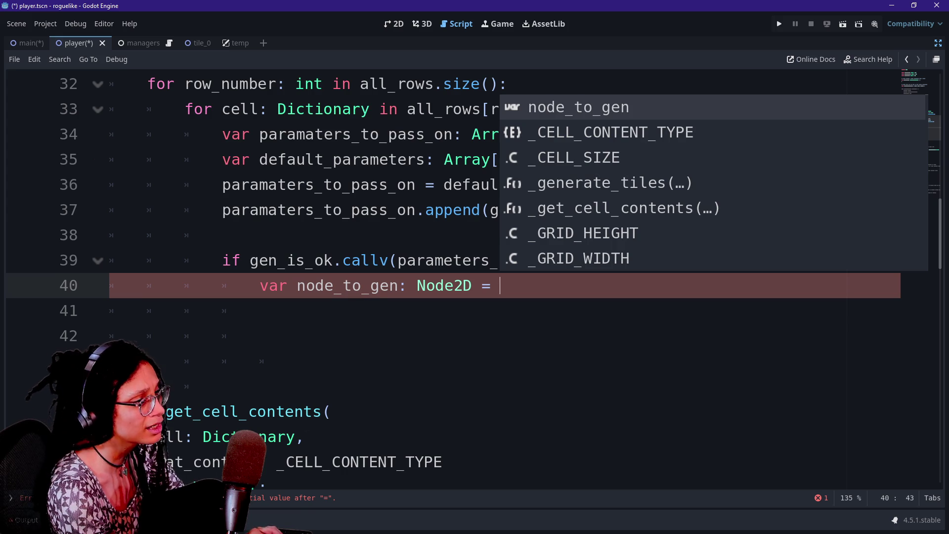
{"action": "left_click", "coordinate": [260, 311]}
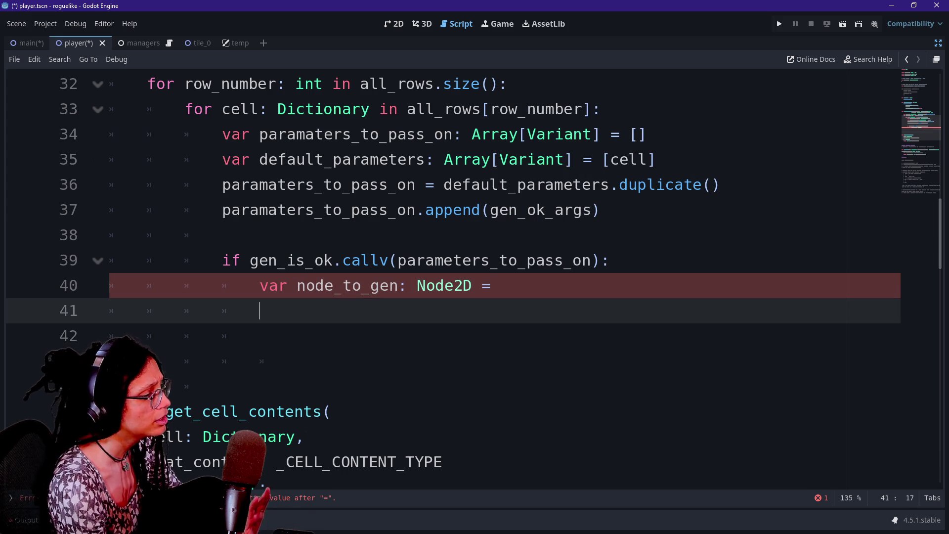
{"action": "left_click", "coordinate": [504, 286], "text": "shift"}
Step: Autocomplete ManageTileData.ref.get_tile_data( on line 40 and show its parameter hints
{"action": "type", "text": "M"}
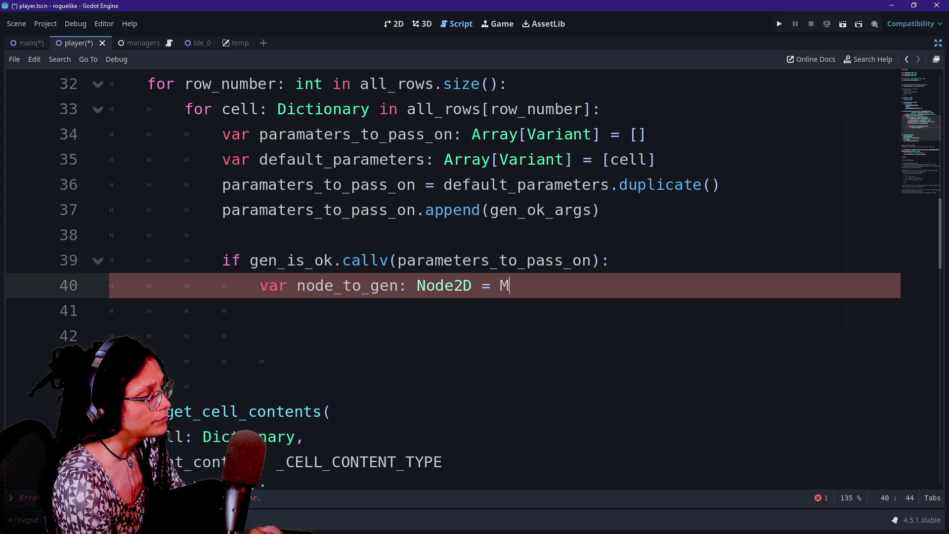
{"action": "type", "text": "<anag"}
{"action": "key", "text": "Return"}
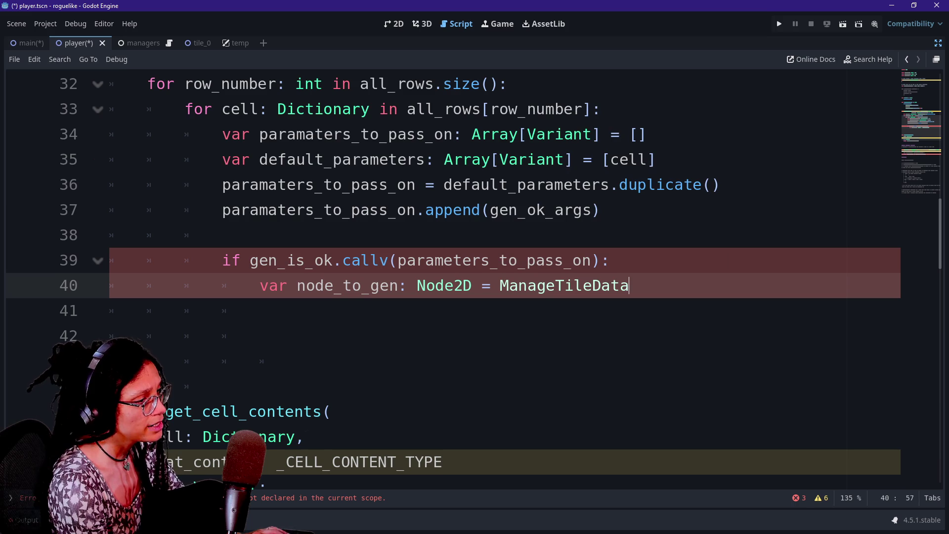
{"action": "type", "text": ".ref."}
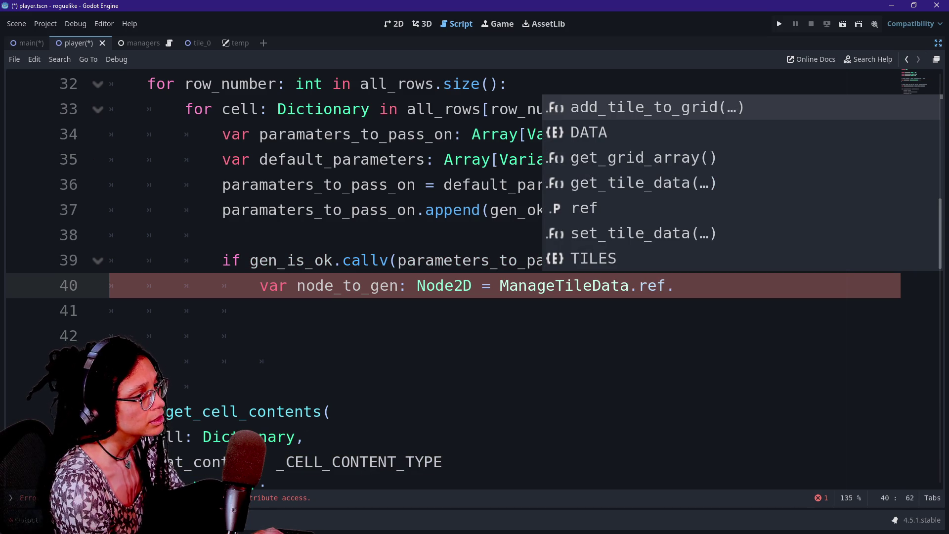
{"action": "key", "text": "Down"}
{"action": "key", "text": "Down"}
{"action": "key", "text": "Down"}
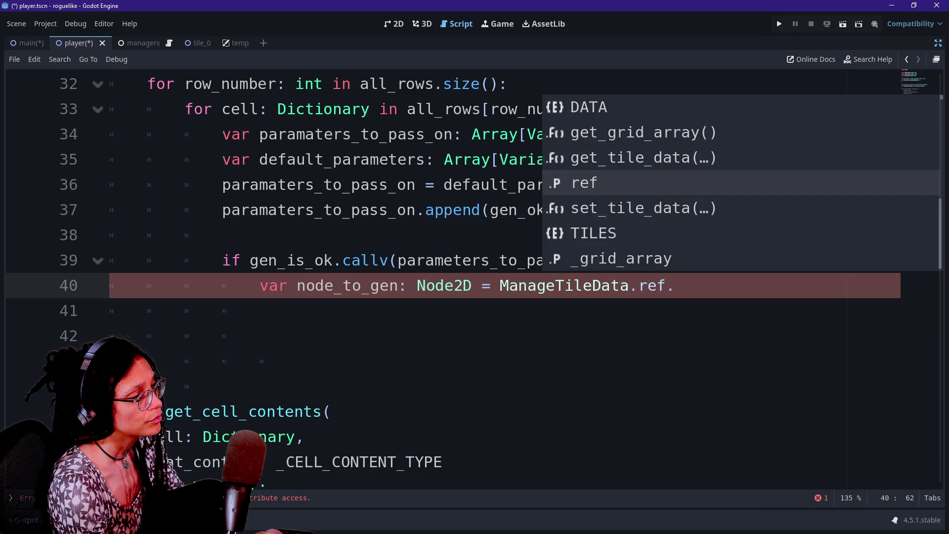
{"action": "key", "text": "Return"}
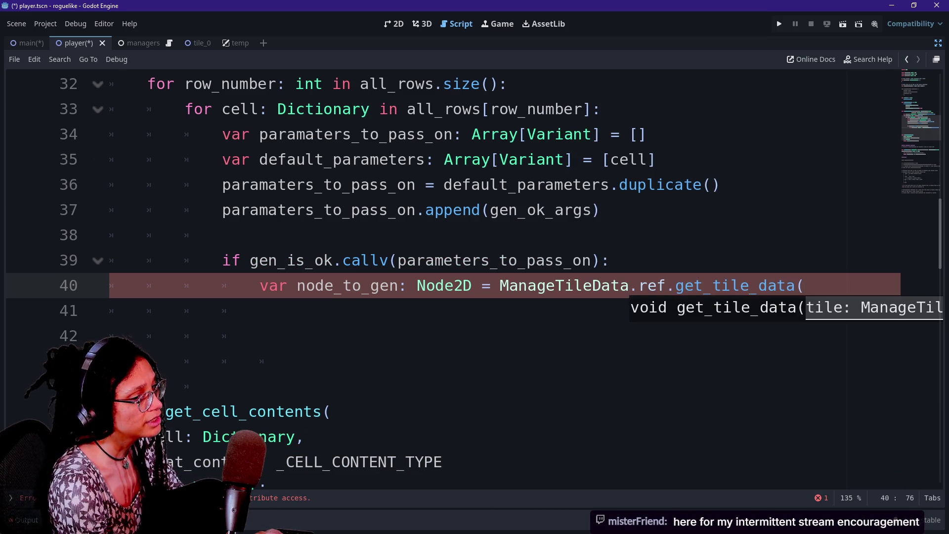
{"action": "left_click", "coordinate": [259, 336]}
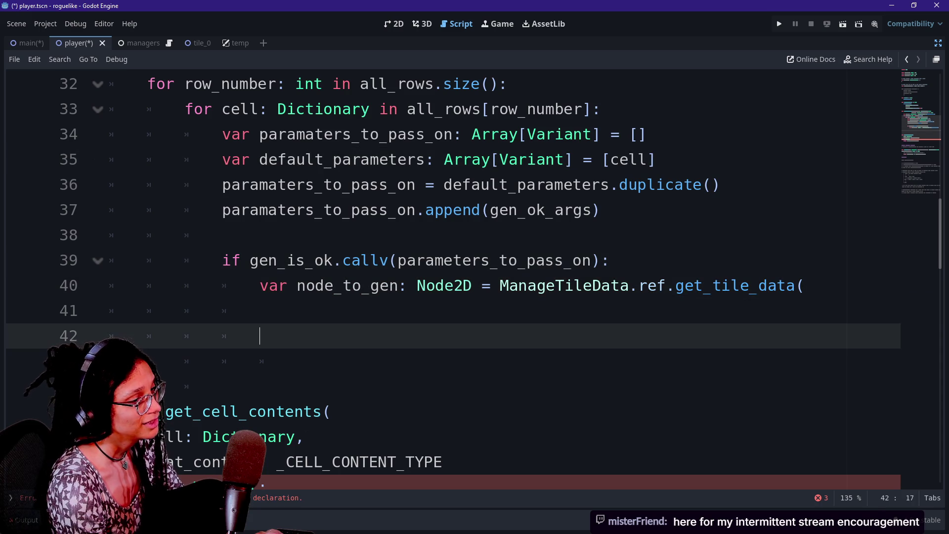
{"action": "left_click", "coordinate": [804, 285]}
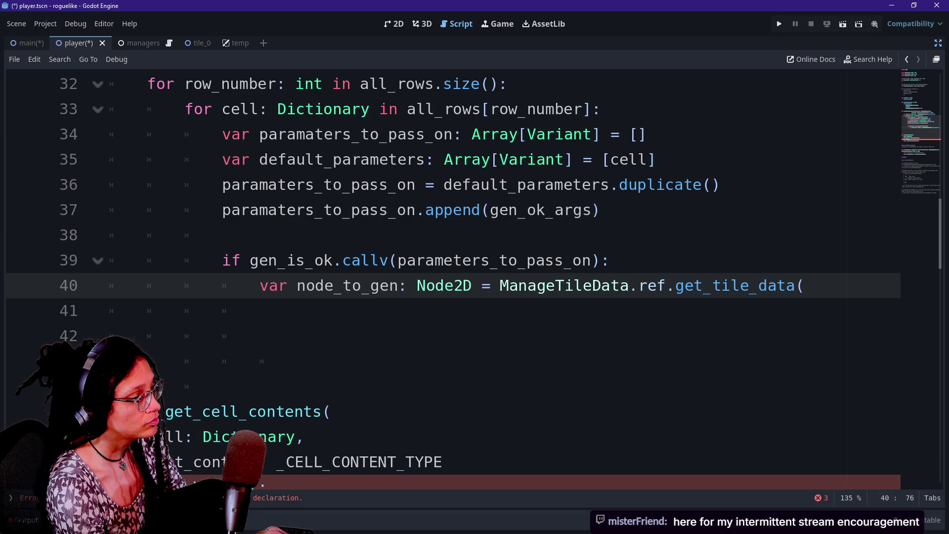
{"action": "key", "text": "ctrl+space"}
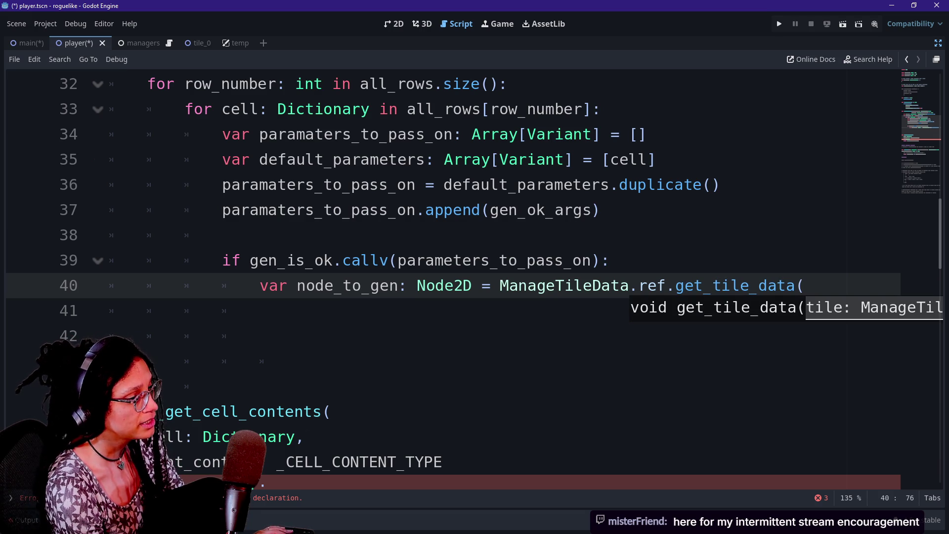
Step: Type tile_to_generate as the first get_tile_data argument, followed by a comma
{"action": "scroll", "coordinate": [475, 277], "scroll_direction": "up", "scroll_amount": 3}
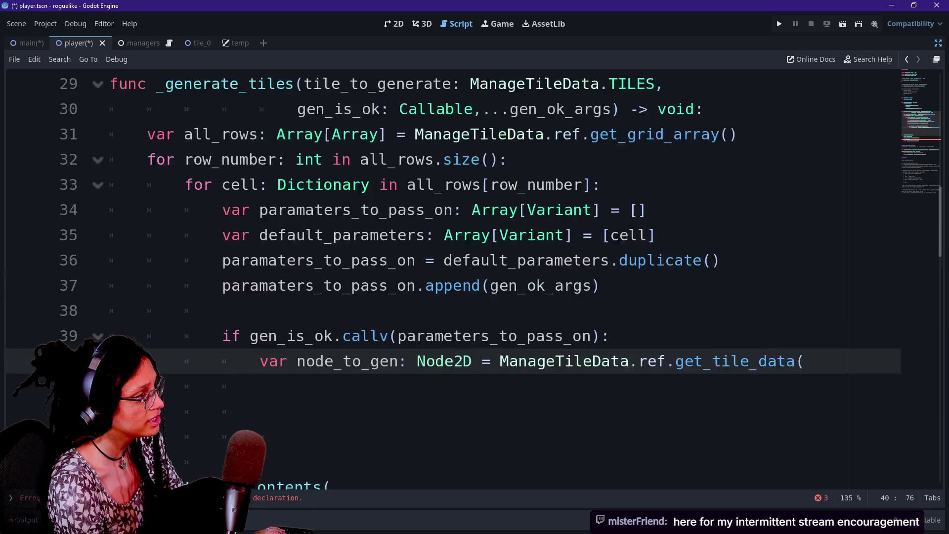
{"action": "scroll", "coordinate": [474, 277], "scroll_direction": "up", "scroll_amount": 2}
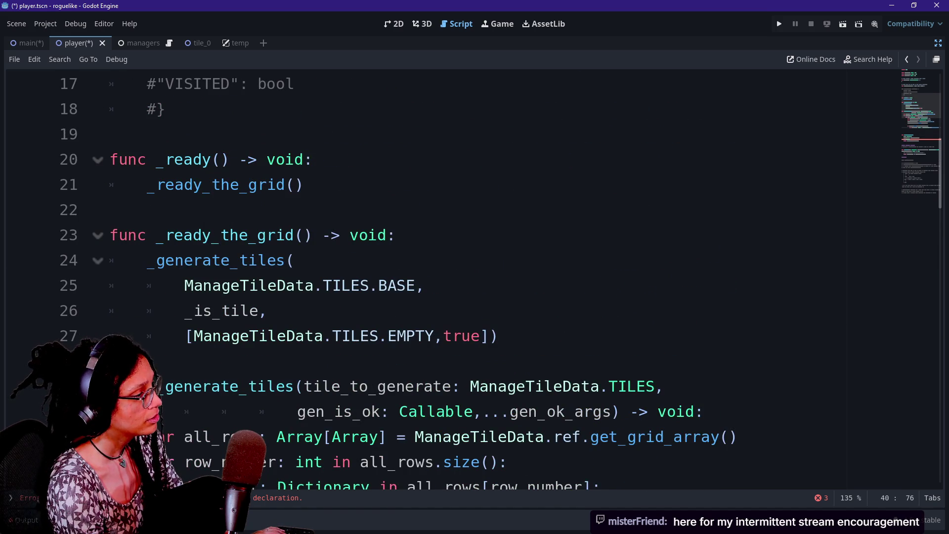
{"action": "scroll", "coordinate": [474, 276], "scroll_direction": "down", "scroll_amount": 1}
{"action": "scroll", "coordinate": [474, 277], "scroll_direction": "down", "scroll_amount": 2}
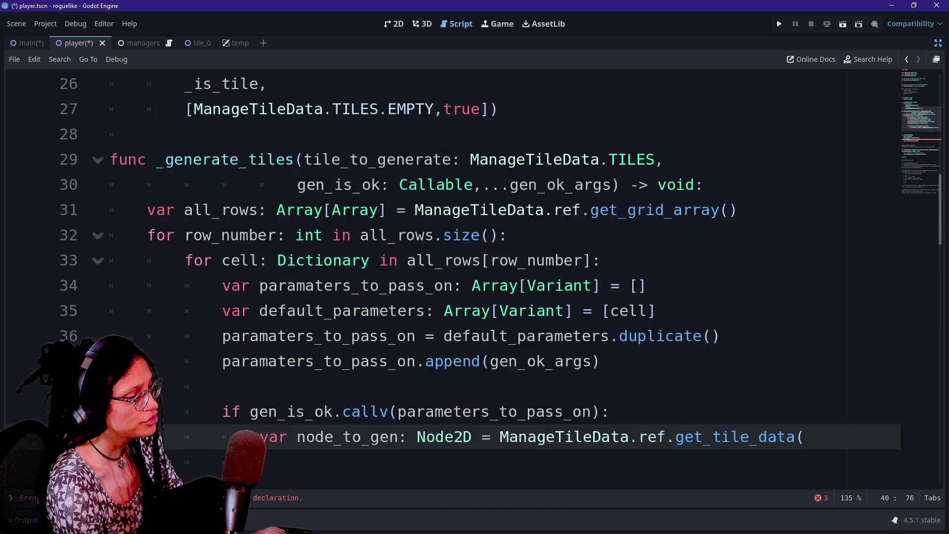
{"action": "scroll", "coordinate": [474, 277], "scroll_direction": "down", "scroll_amount": 2}
{"action": "type", "text": "tile_to_generate)"}
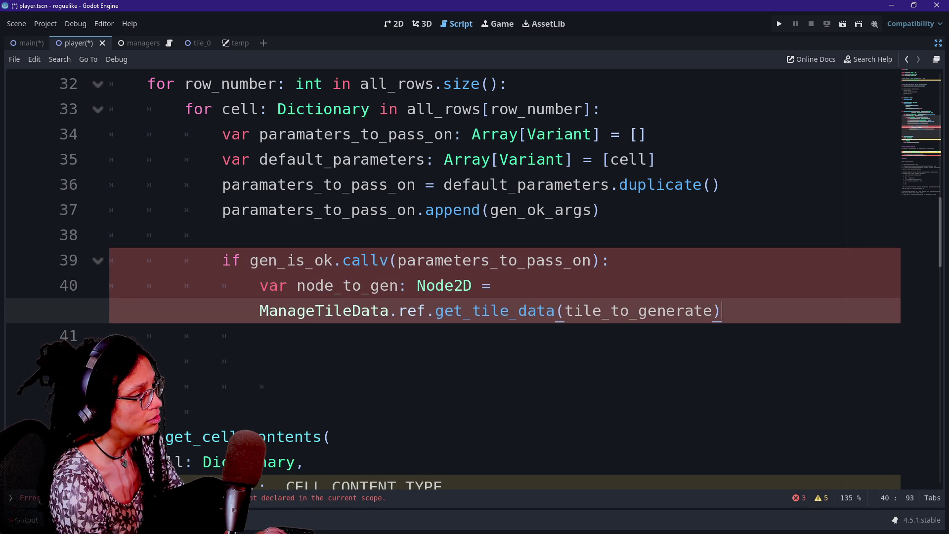
{"action": "mouse_move", "coordinate": [490, 311]}
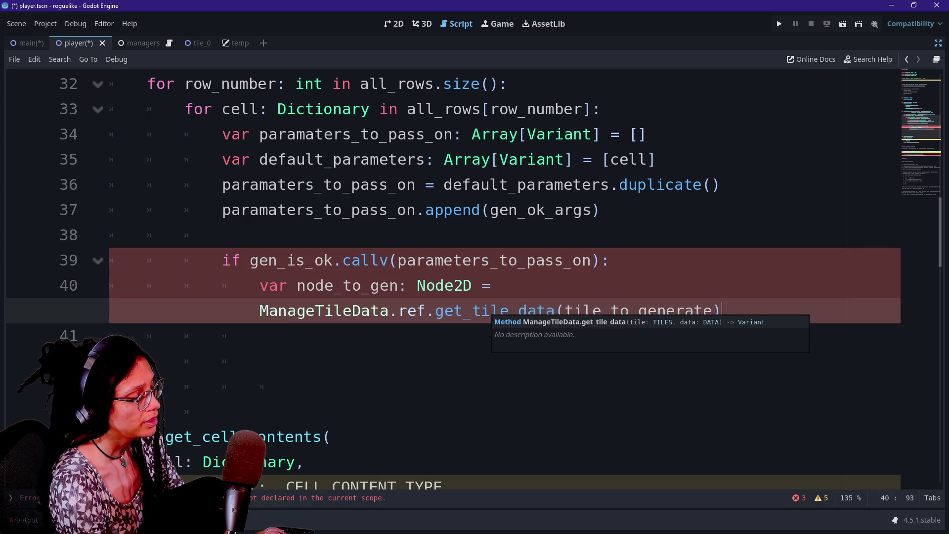
{"action": "type", "text": ","}
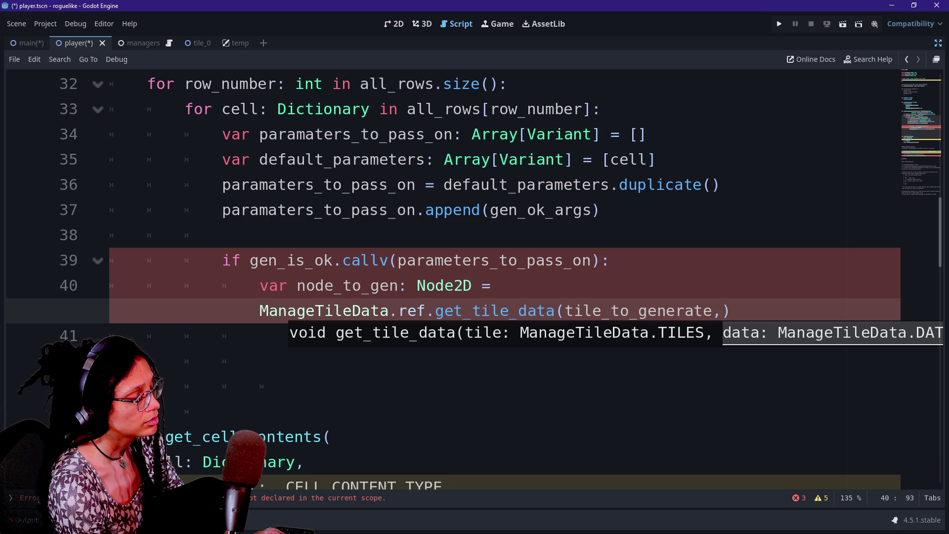
Step: Look up the get_tile_data definition, then navigate back to line 40 of the grid script
{"action": "scroll", "coordinate": [475, 277], "scroll_direction": "up", "scroll_amount": 4}
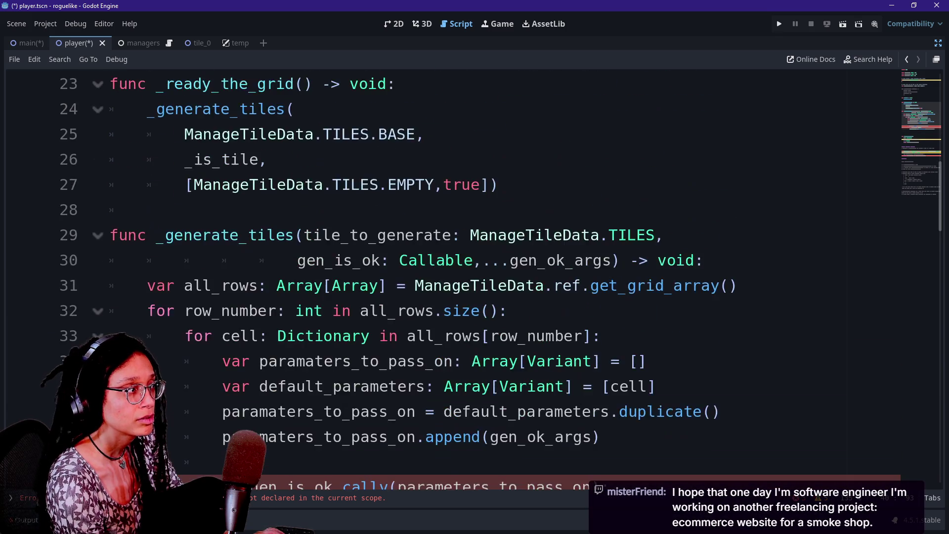
{"action": "scroll", "coordinate": [474, 277], "scroll_direction": "up", "scroll_amount": 1}
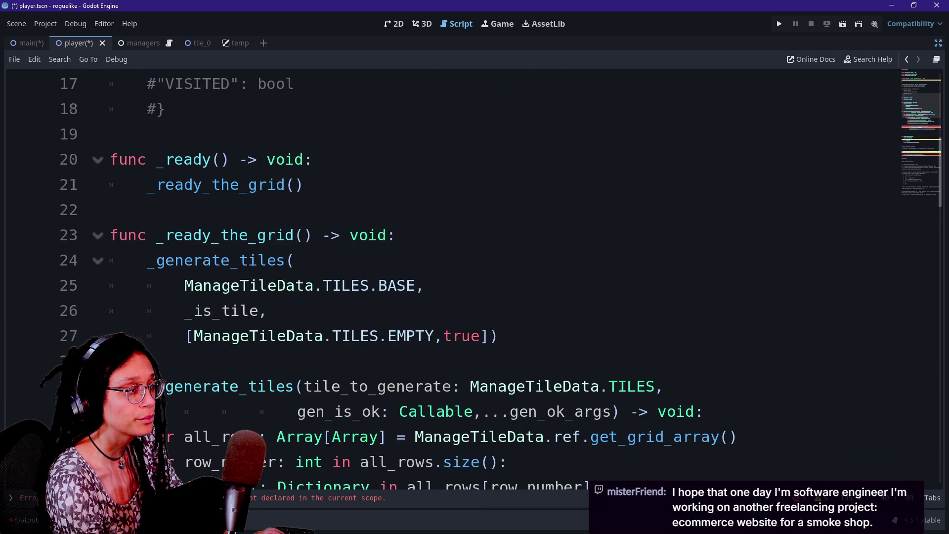
{"action": "scroll", "coordinate": [474, 277], "scroll_direction": "down", "scroll_amount": 2}
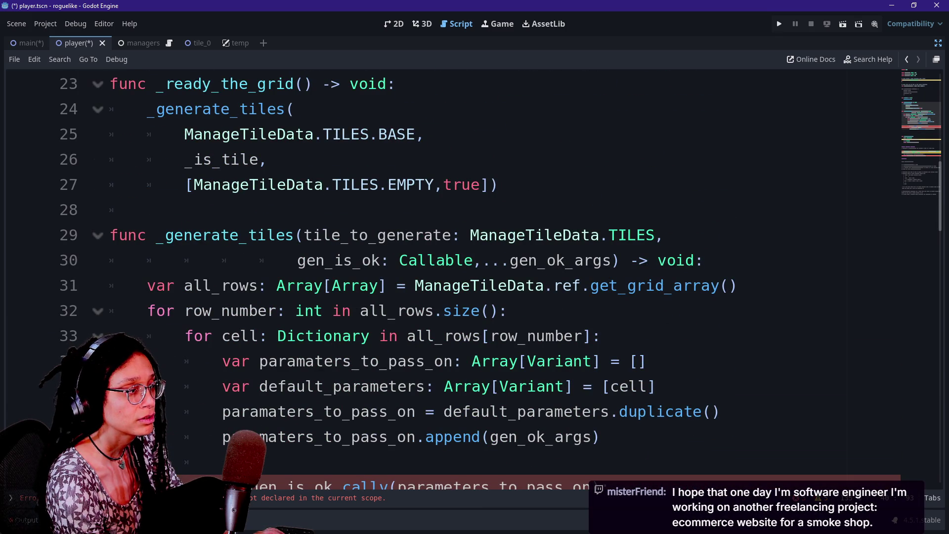
{"action": "scroll", "coordinate": [475, 276], "scroll_direction": "down", "scroll_amount": 1}
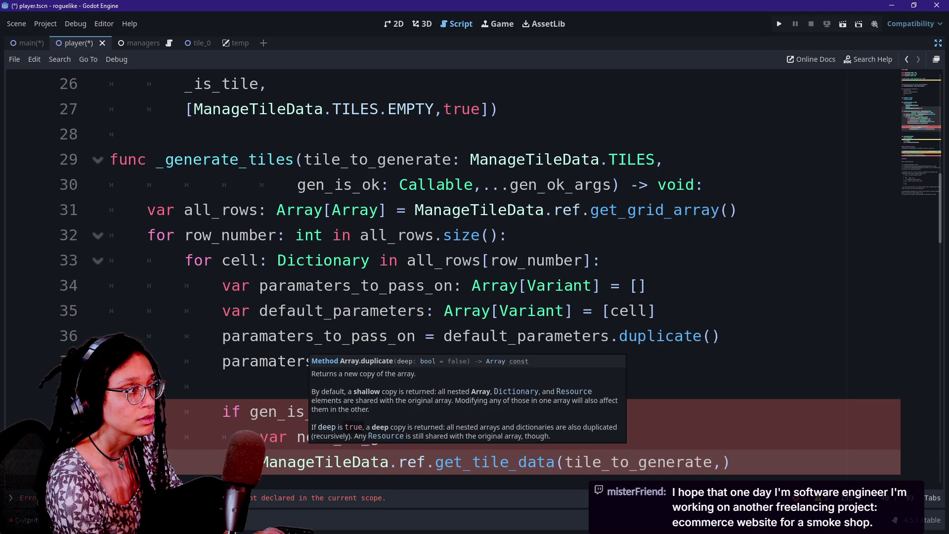
{"action": "left_click", "coordinate": [471, 235]}
{"action": "scroll", "coordinate": [494, 314], "scroll_direction": "down", "scroll_amount": 2}
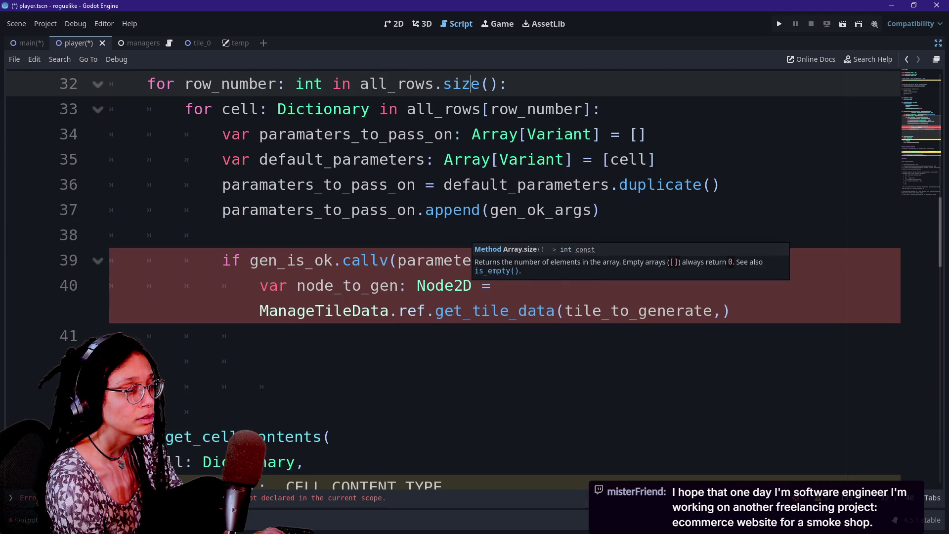
{"action": "left_click", "coordinate": [495, 314], "text": "ctrl"}
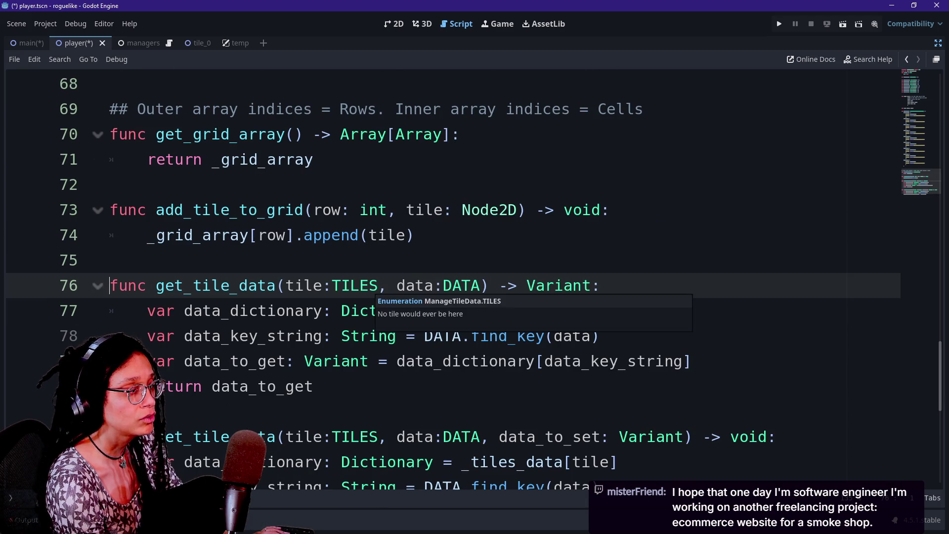
{"action": "left_click", "coordinate": [304, 311]}
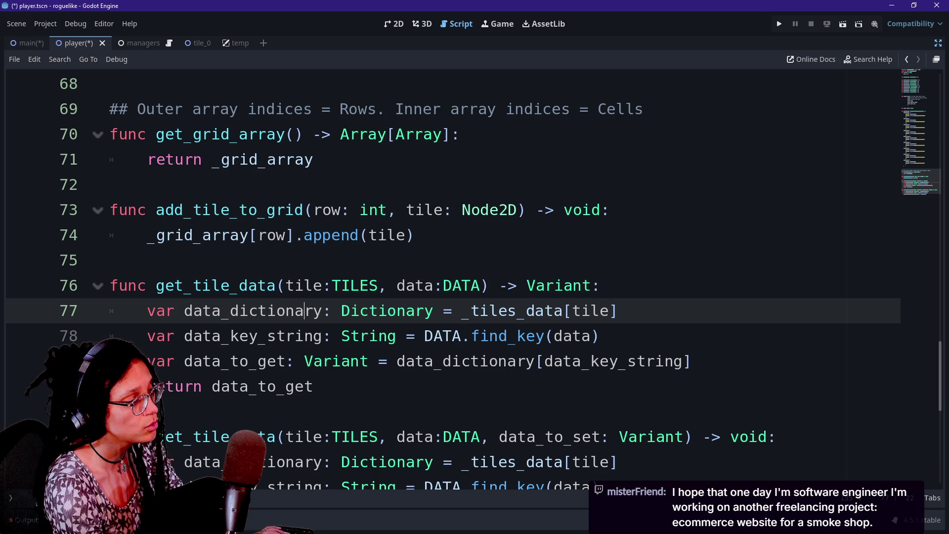
{"action": "left_click", "coordinate": [906, 59]}
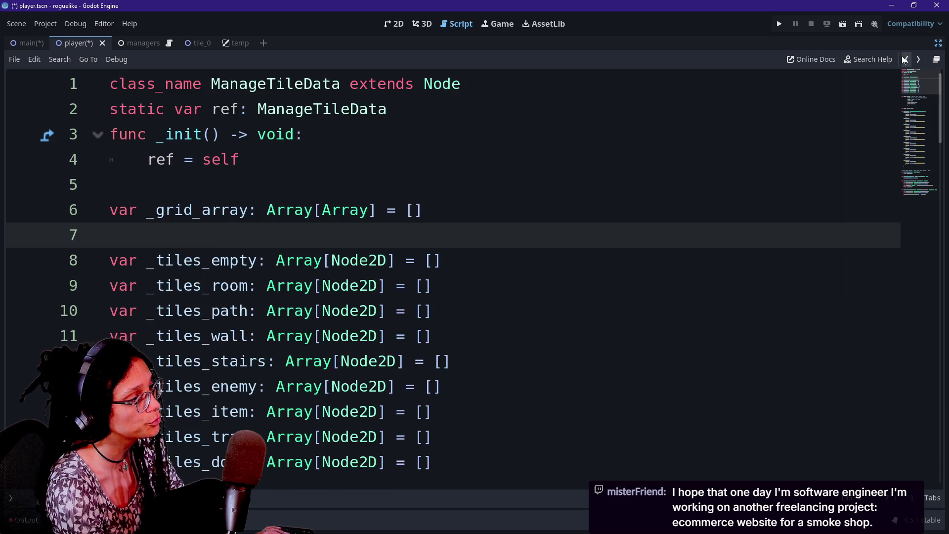
{"action": "left_click", "coordinate": [905, 60]}
{"action": "left_click", "coordinate": [905, 59]}
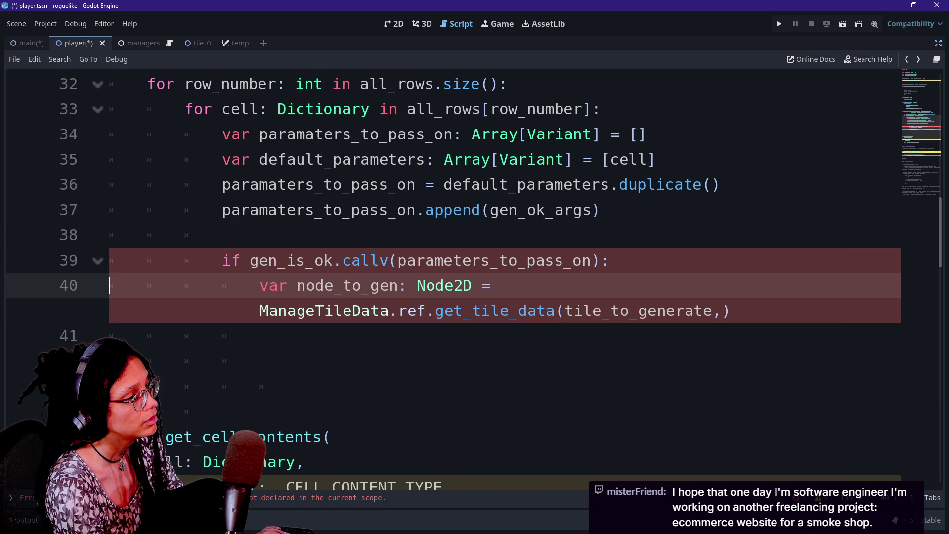
Step: Add ManageTileData.DATA as the second argument after tile_to_generate
{"action": "left_click", "coordinate": [260, 311]}
{"action": "scroll", "coordinate": [260, 311], "scroll_direction": "up", "scroll_amount": 3}
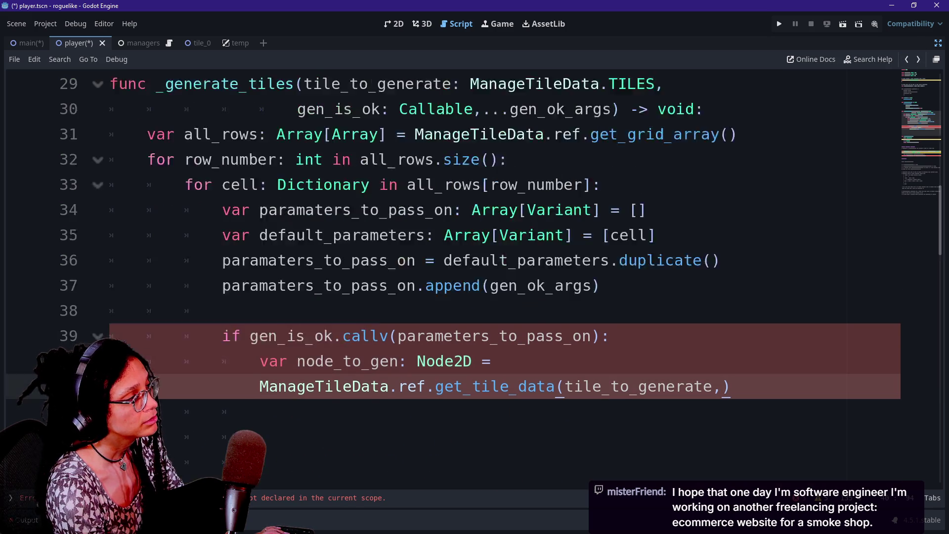
{"action": "mouse_move", "coordinate": [294, 234]}
{"action": "left_mouse_down"}
{"action": "mouse_move", "coordinate": [193, 234]}
{"action": "mouse_move", "coordinate": [211, 235]}
{"action": "left_mouse_up"}
{"action": "left_click", "coordinate": [212, 235]}
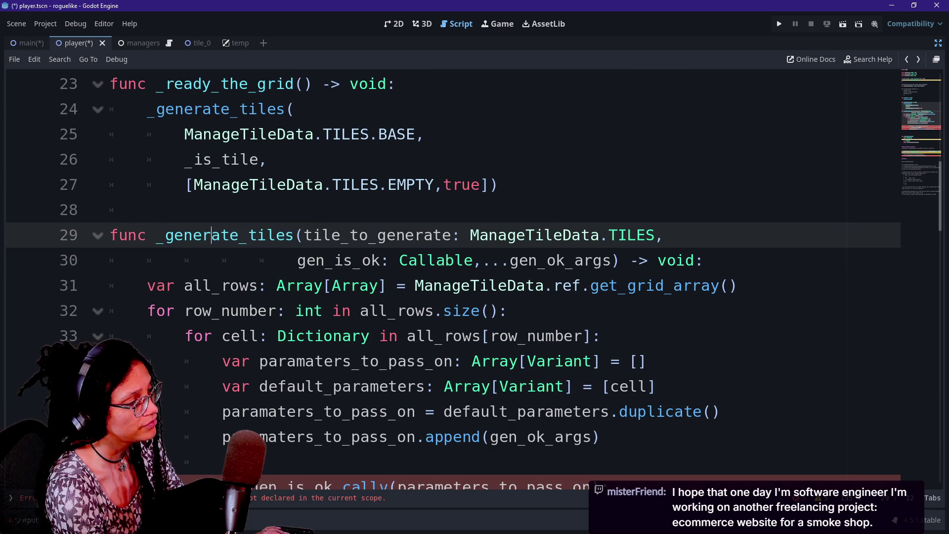
{"action": "scroll", "coordinate": [282, 233], "scroll_direction": "down", "scroll_amount": 2}
{"action": "left_click", "coordinate": [722, 386]}
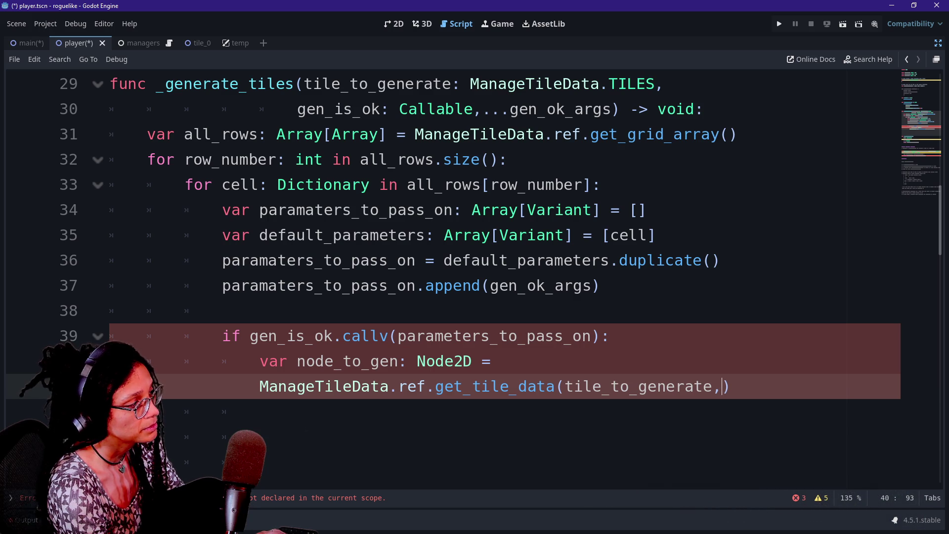
{"action": "type", "text": "M"}
{"action": "key", "text": "BackSpace"}
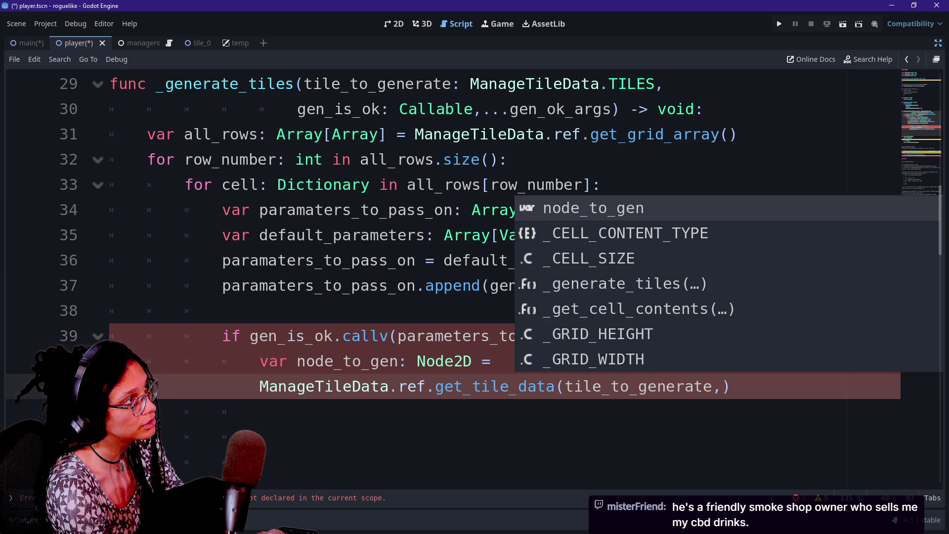
{"action": "type", "text": "Manag"}
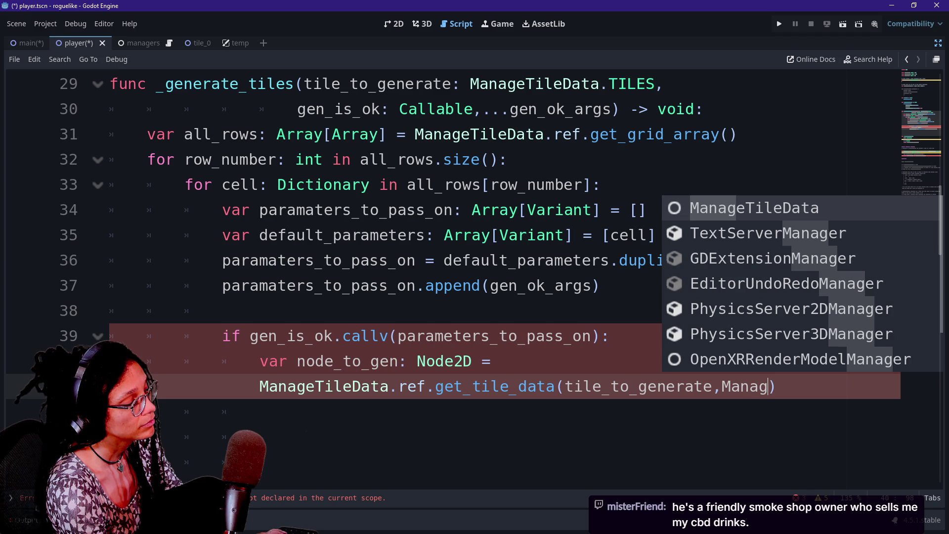
{"action": "key", "text": "Return"}
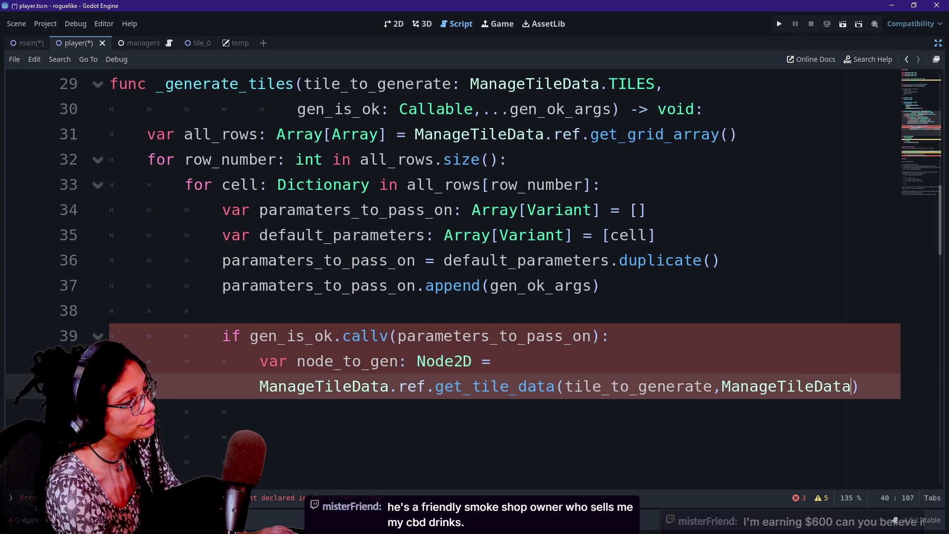
{"action": "type", "text": ".DATA"}
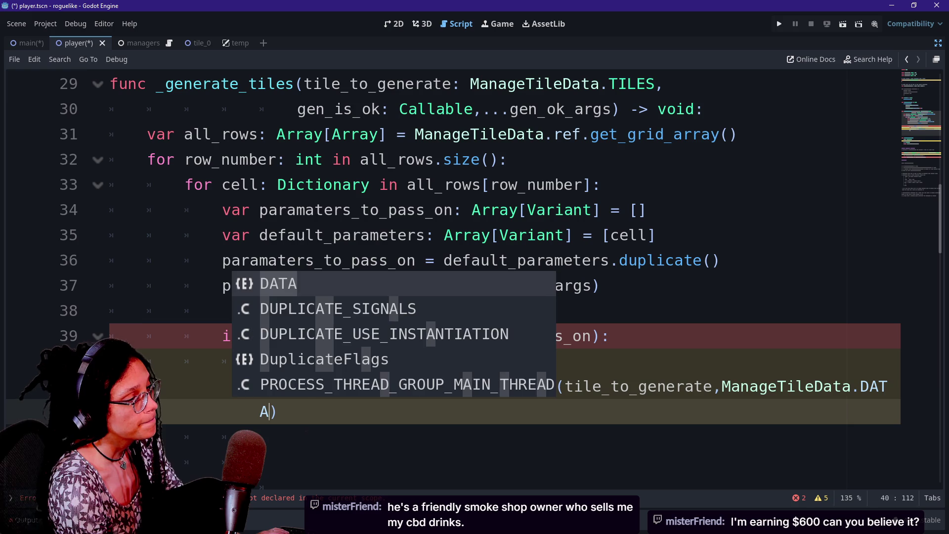
Step: Wrap the get_tile_data arguments onto an indented line 41
{"action": "left_click", "coordinate": [647, 386]}
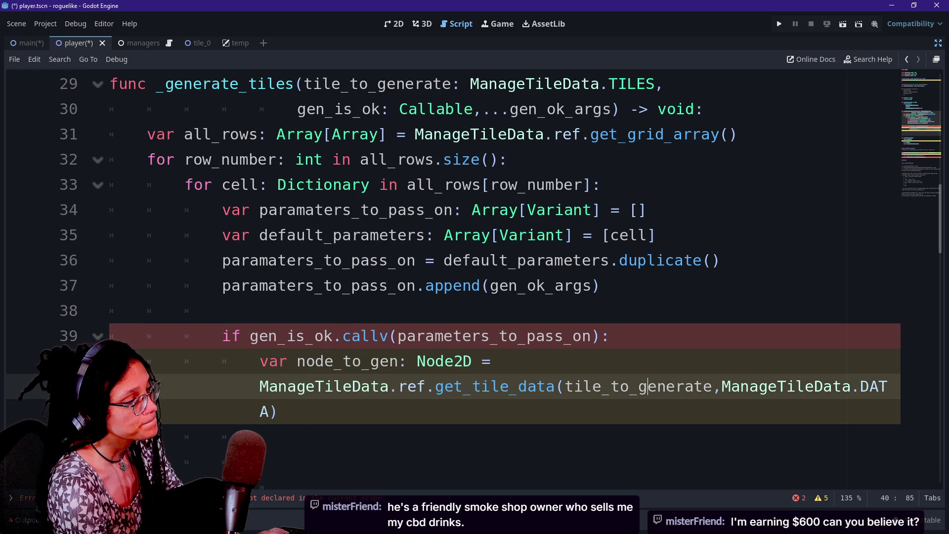
{"action": "key", "text": "Return"}
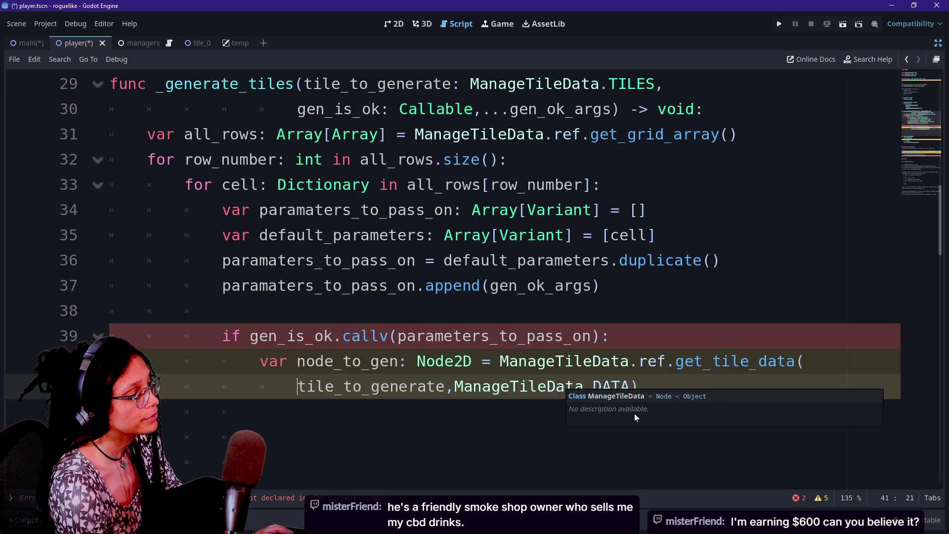
{"action": "key", "text": "Up"}
{"action": "key", "text": "Up"}
{"action": "key", "text": "End"}
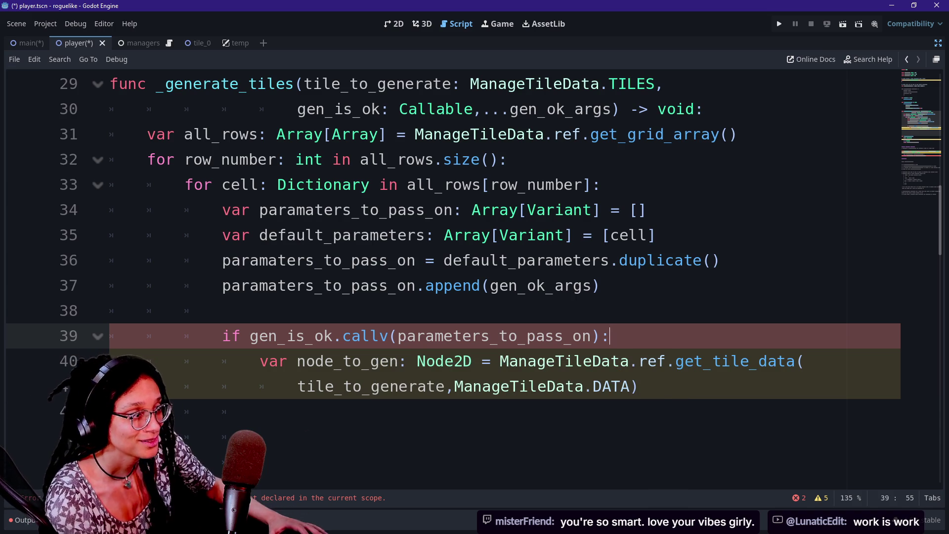
Step: Move the get_tile_data call's closing parenthesis onto its own line
{"action": "key", "text": "Down"}
{"action": "key", "text": "Down"}
{"action": "key", "text": "End"}
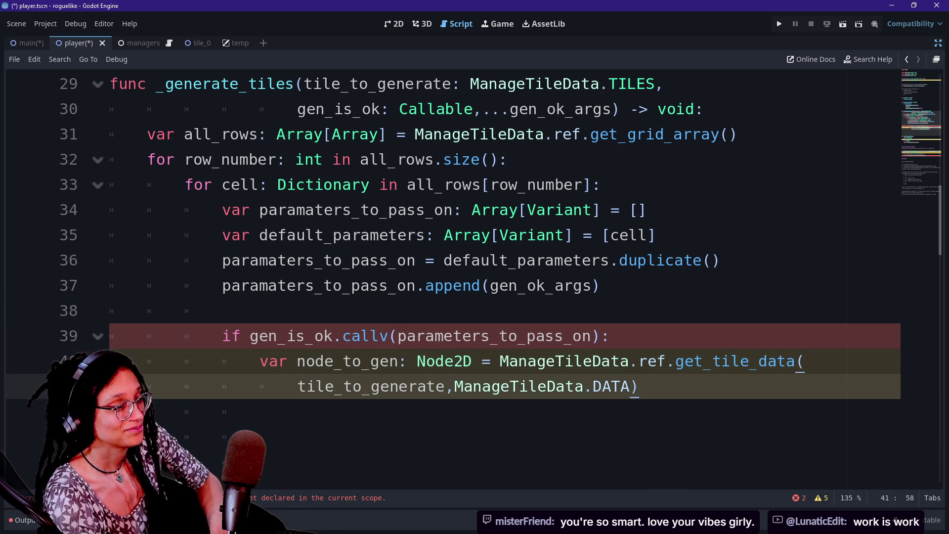
{"action": "key", "text": "Up"}
{"action": "key", "text": "Down"}
{"action": "key", "text": "Up"}
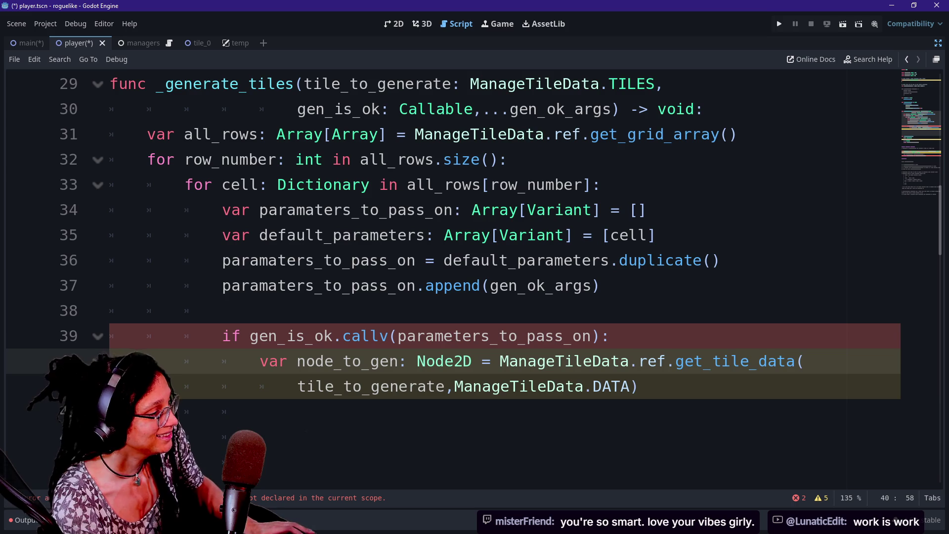
{"action": "key", "text": "Down"}
{"action": "scroll", "coordinate": [445, 346], "scroll_direction": "down", "scroll_amount": 1}
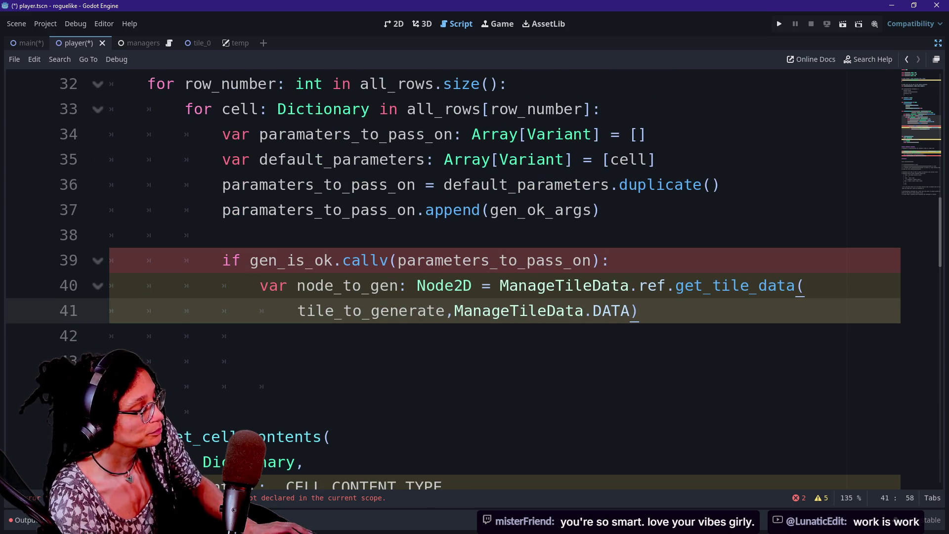
{"action": "key", "text": "Left"}
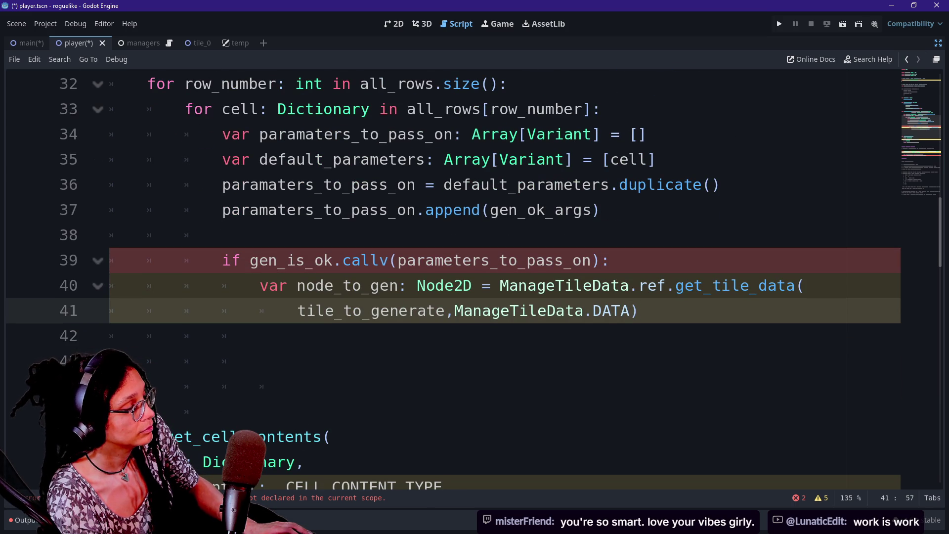
{"action": "key", "text": "Return"}
Step: Break the call after the comma on line 41 so ManageTileData.DATA sits on its own line
{"action": "left_click", "coordinate": [453, 310]}
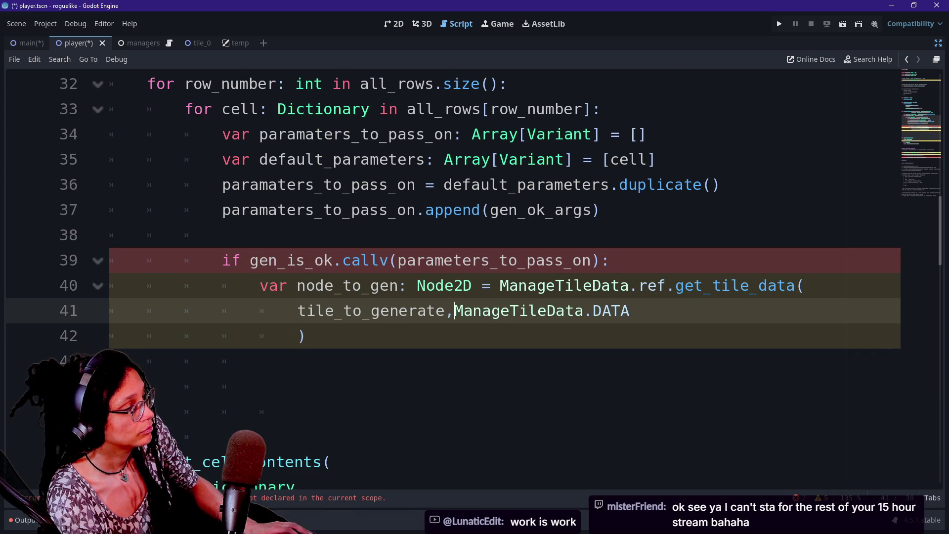
{"action": "key", "text": "Left"}
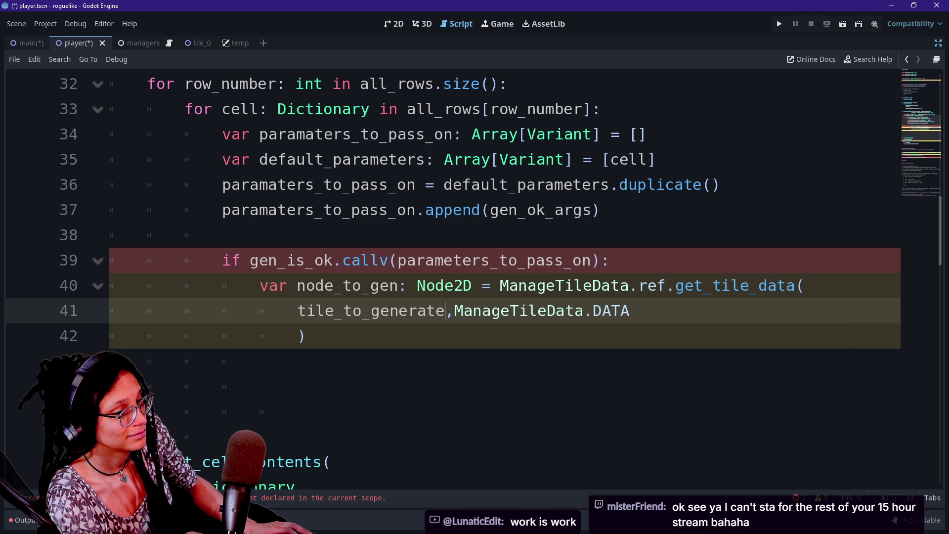
{"action": "key", "text": "Right"}
{"action": "key", "text": "Left"}
{"action": "key", "text": "Left"}
{"action": "key", "text": "Right"}
{"action": "key", "text": "Right"}
{"action": "key", "text": "Return"}
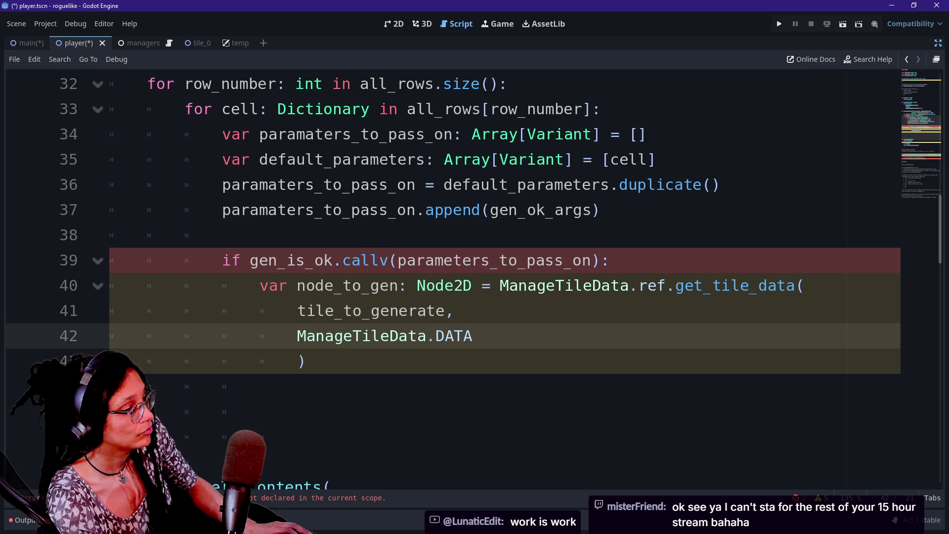
Step: Complete the second argument as ManageTileData.DATA.SCENE using autocomplete
{"action": "key", "text": "Down"}
{"action": "key", "text": "Up"}
{"action": "key", "text": "End"}
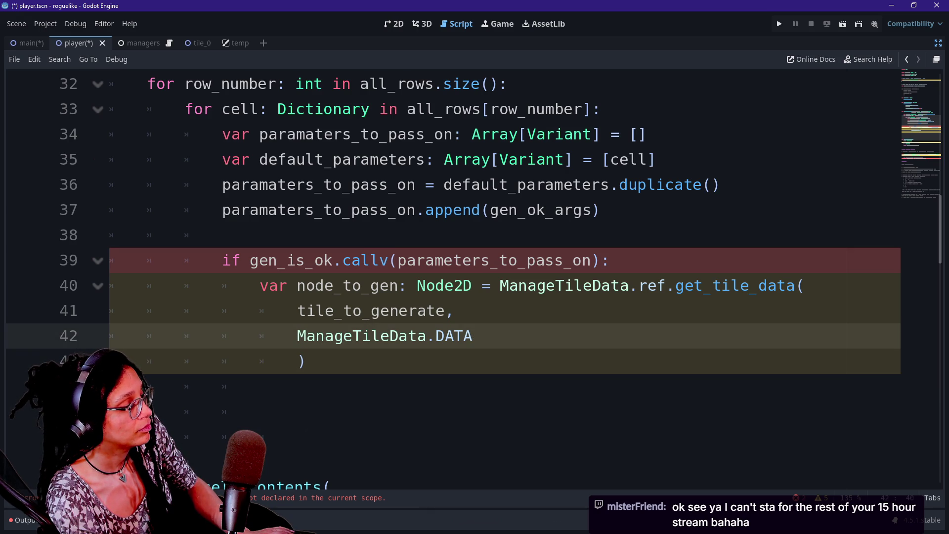
{"action": "type", "text": "."}
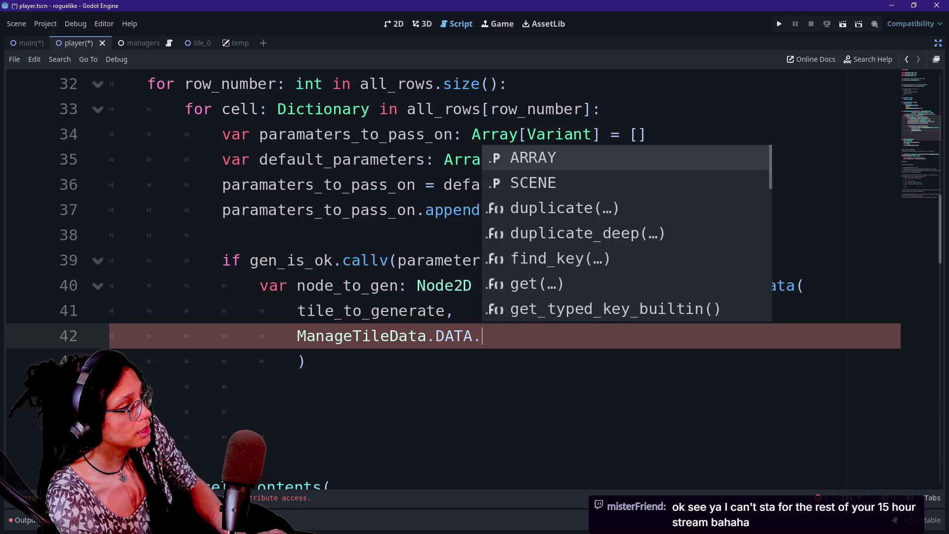
{"action": "key", "text": "Down"}
{"action": "key", "text": "Return"}
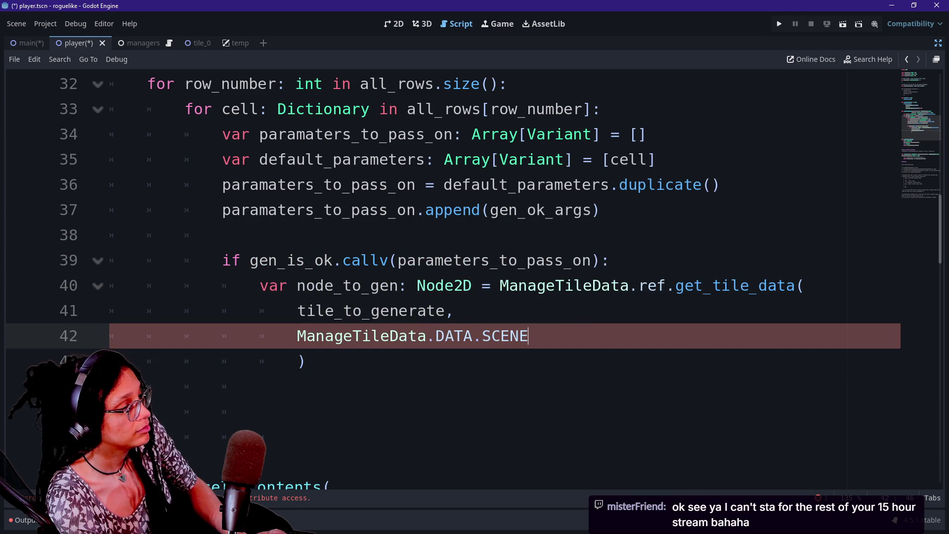
{"action": "key", "text": "Up"}
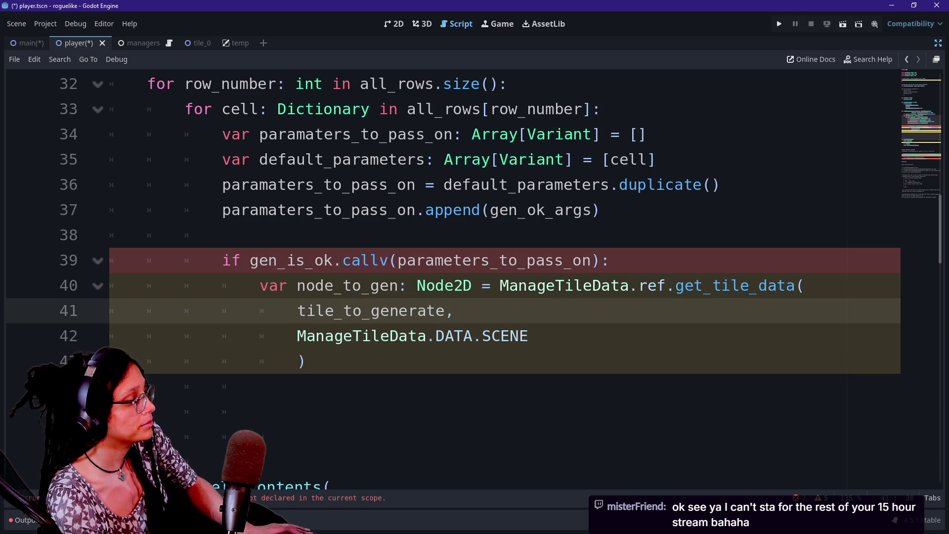
{"action": "key", "text": "Down"}
{"action": "key", "text": "shift+Down"}
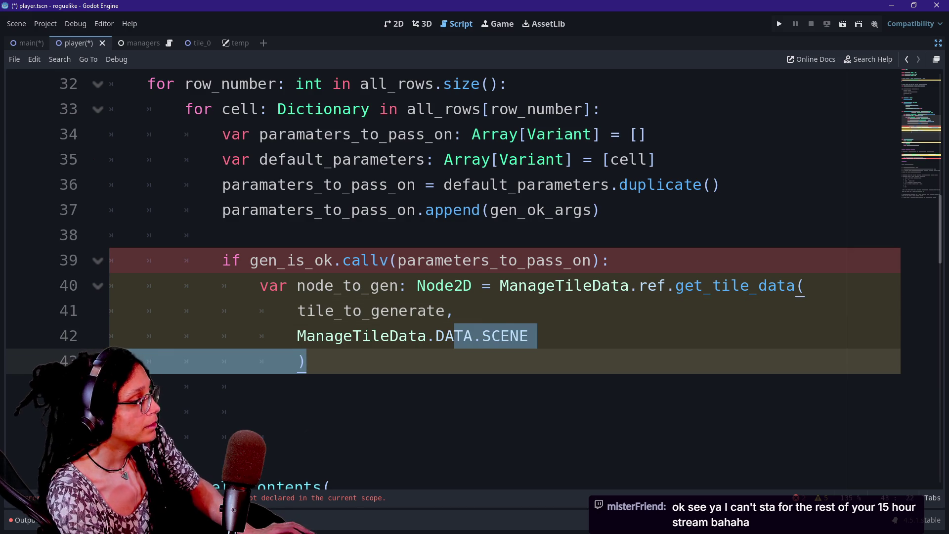
{"action": "left_click", "coordinate": [471, 260]}
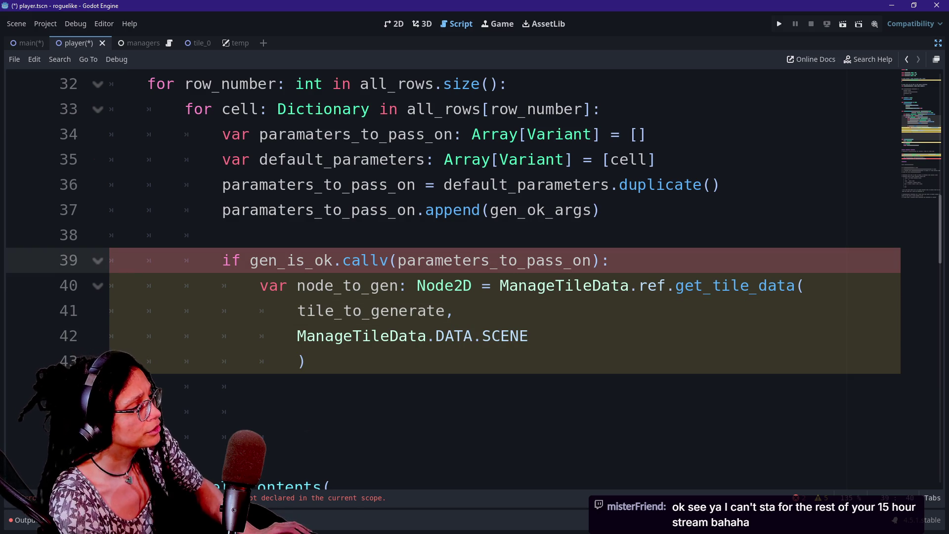
{"action": "left_click", "coordinate": [388, 210]}
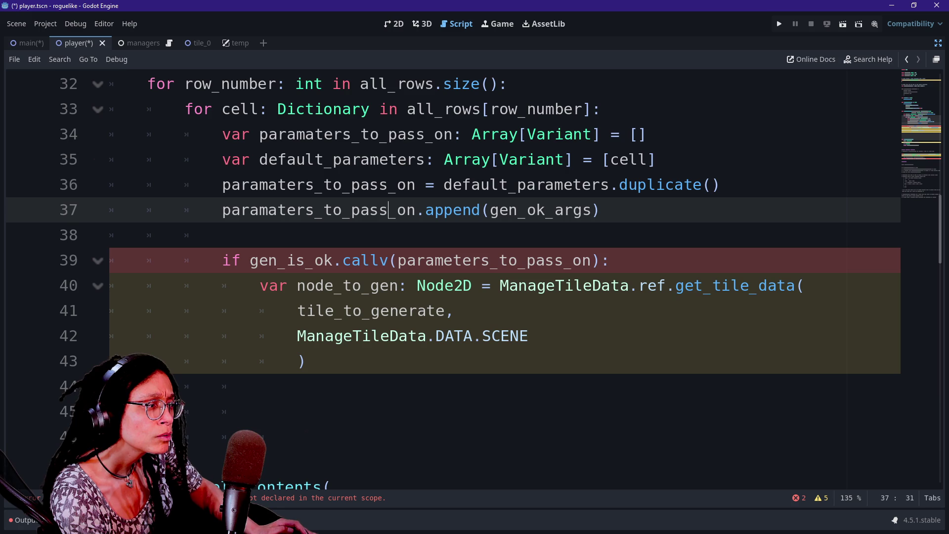
Step: Correct the misspelled paramaters variable name on line 34 to parameters
{"action": "left_click_drag", "start_coordinate": [398, 261], "coordinate": [591, 260]}
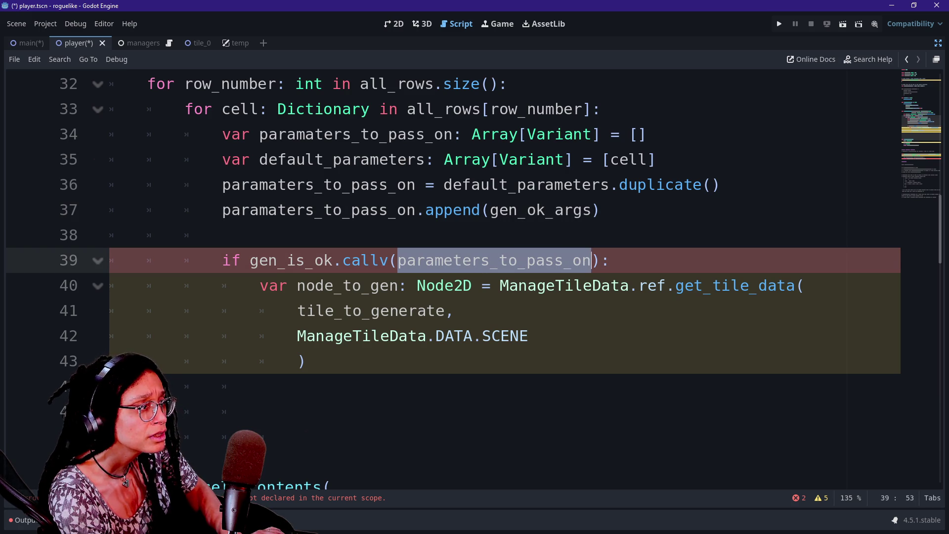
{"action": "left_click", "coordinate": [306, 135]}
{"action": "type", "text": "e"}
{"action": "key", "text": "Delete"}
{"action": "key", "text": "Delete"}
{"action": "type", "text": "t"}
Step: Fix paramaters to parameters on lines 36 and 37 and save the player scene
{"action": "left_click", "coordinate": [471, 261]}
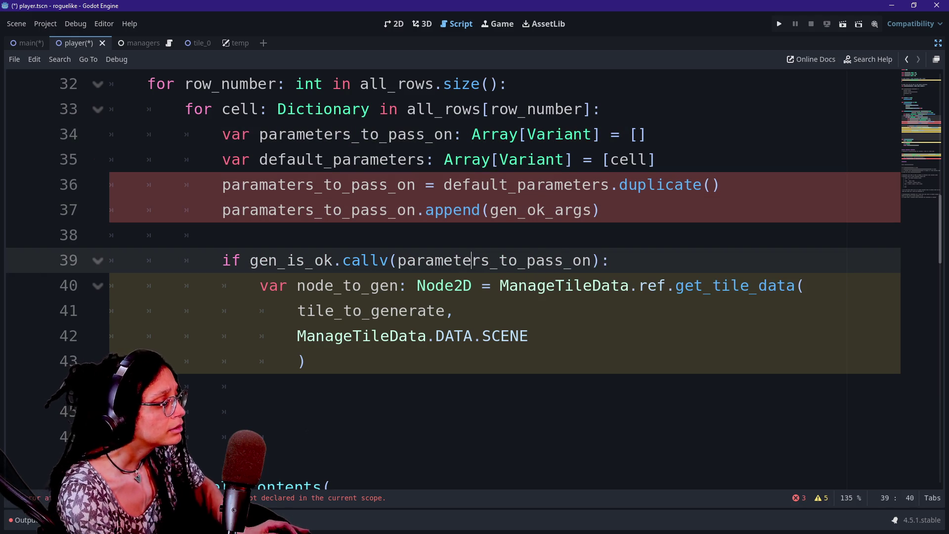
{"action": "left_click", "coordinate": [278, 185]}
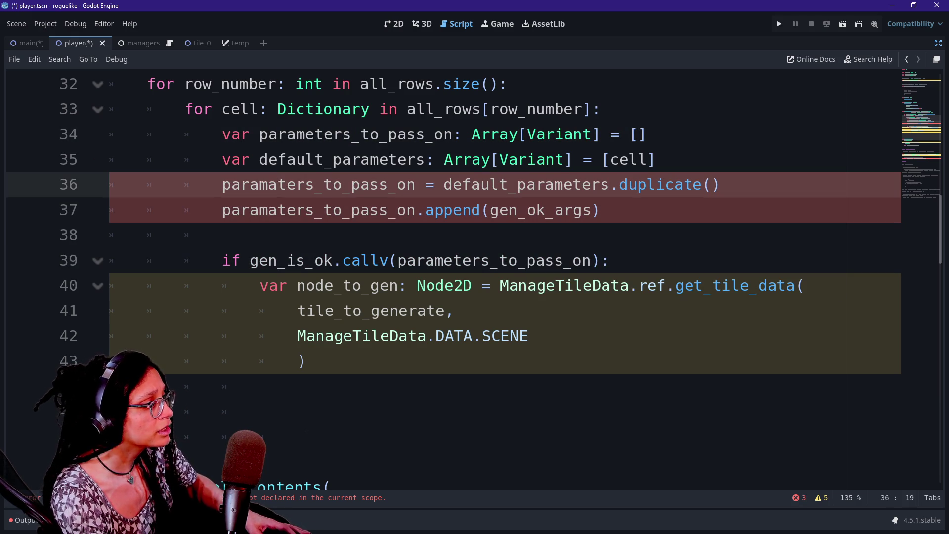
{"action": "left_click", "coordinate": [278, 209], "text": "alt"}
{"action": "key", "text": "BackSpace"}
{"action": "type", "text": "e"}
{"action": "left_click", "coordinate": [546, 285]}
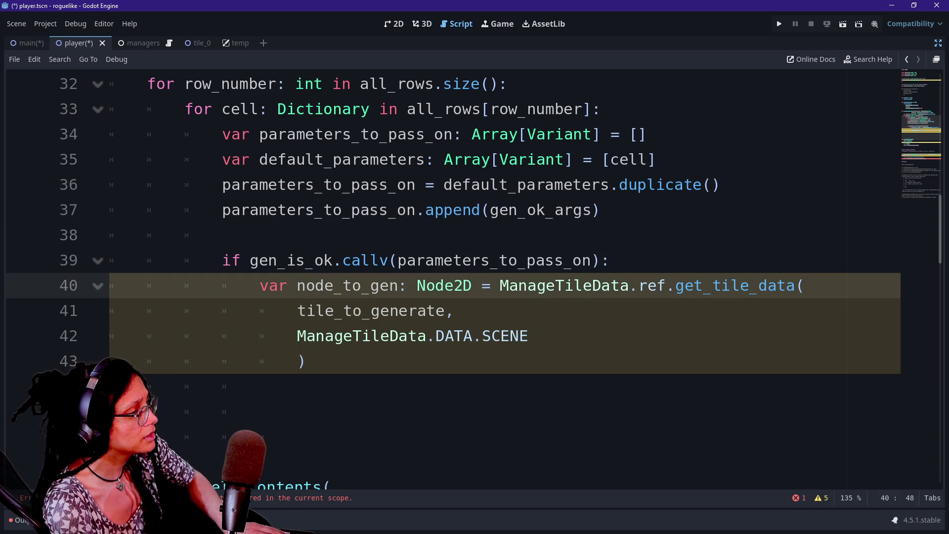
{"action": "left_click", "coordinate": [324, 184]}
{"action": "key", "text": "ctrl+s"}
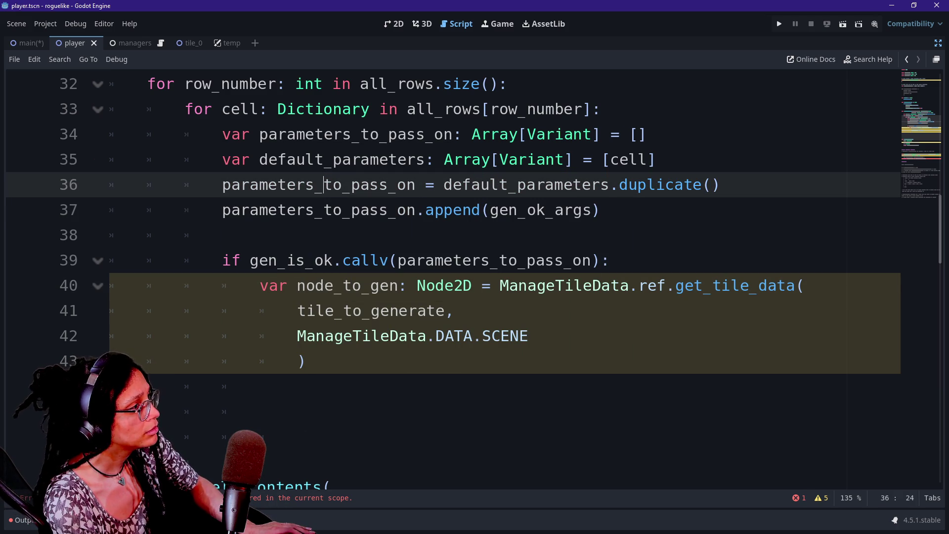
Step: Select the callv condition on line 39, then move to the end of line 42
{"action": "left_click", "coordinate": [426, 210]}
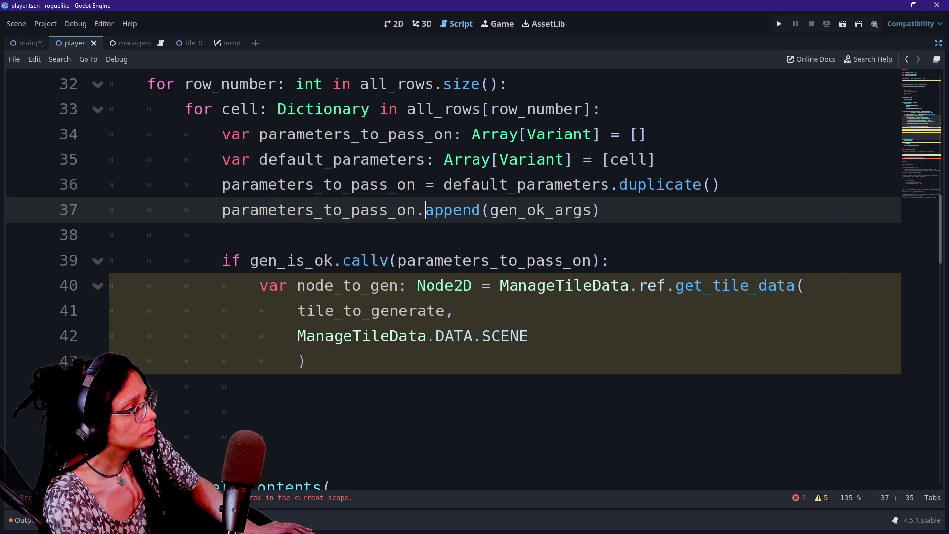
{"action": "left_click_drag", "start_coordinate": [267, 260], "coordinate": [443, 260]}
{"action": "key", "text": "Home"}
{"action": "key", "text": "shift+End"}
{"action": "key", "text": "Right"}
{"action": "key", "text": "Down"}
{"action": "key", "text": "Down"}
{"action": "key", "text": "Down"}
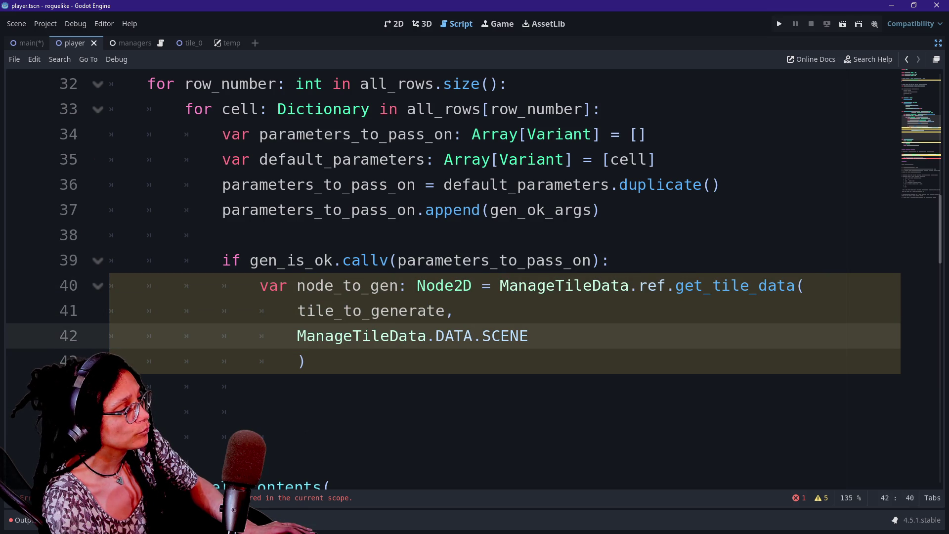
Step: Rename the result variable to scene_to_gen typed as PackedScene, dropping a partial .ins call
{"action": "key", "text": "Left"}
{"action": "key", "text": "Left"}
{"action": "key", "text": "shift+Down"}
{"action": "key", "text": "Right"}
{"action": "type", "text": ".inst"}
{"action": "key", "text": "BackSpace"}
{"action": "key", "text": "BackSpace"}
{"action": "key", "text": "BackSpace"}
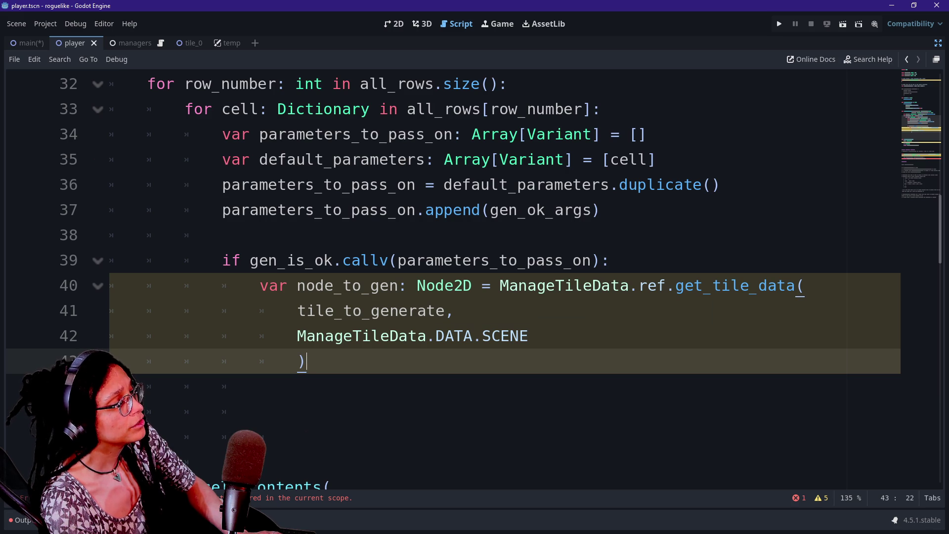
{"action": "type", "text": ".in"}
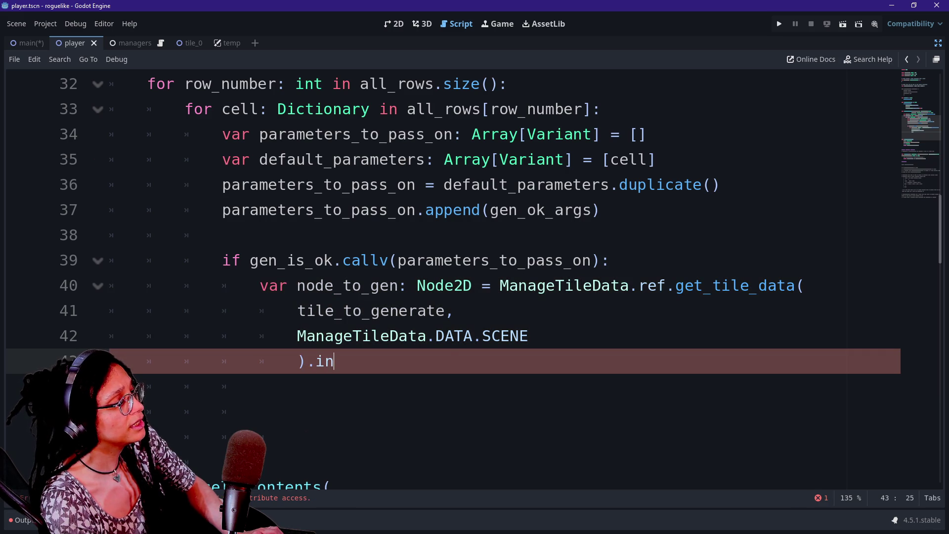
{"action": "type", "text": "s"}
{"action": "key", "text": "BackSpace"}
{"action": "key", "text": "BackSpace"}
{"action": "key", "text": "BackSpace"}
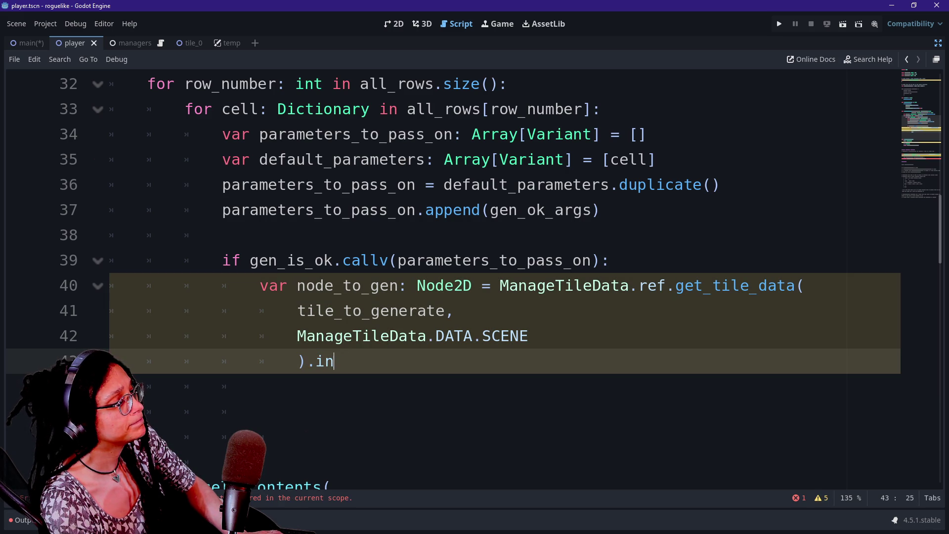
{"action": "key", "text": "Up"}
{"action": "key", "text": "Up"}
{"action": "key", "text": "Up"}
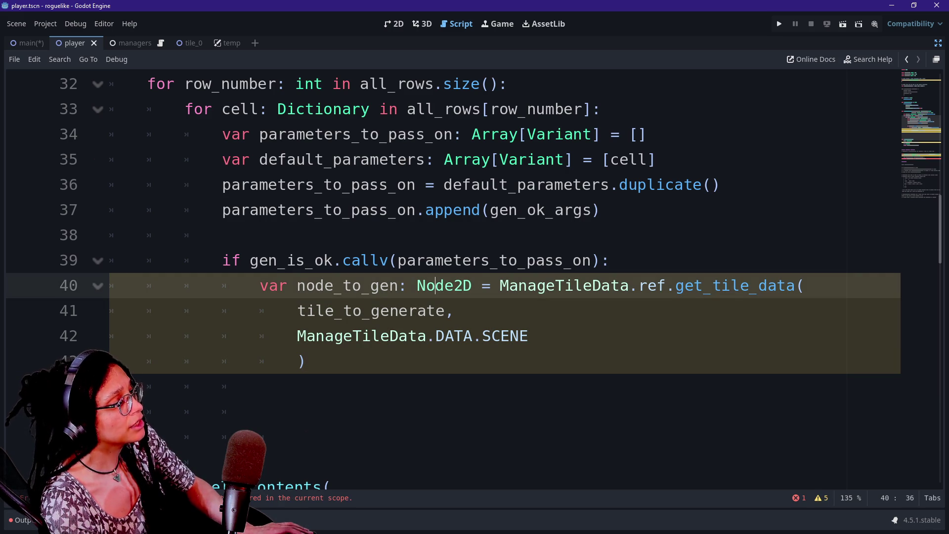
{"action": "key", "text": "shift+Right"}
{"action": "key", "text": "shift+Right"}
{"action": "key", "text": "shift+Right"}
{"action": "key", "text": "shift+Right"}
{"action": "type", "text": "scene"}
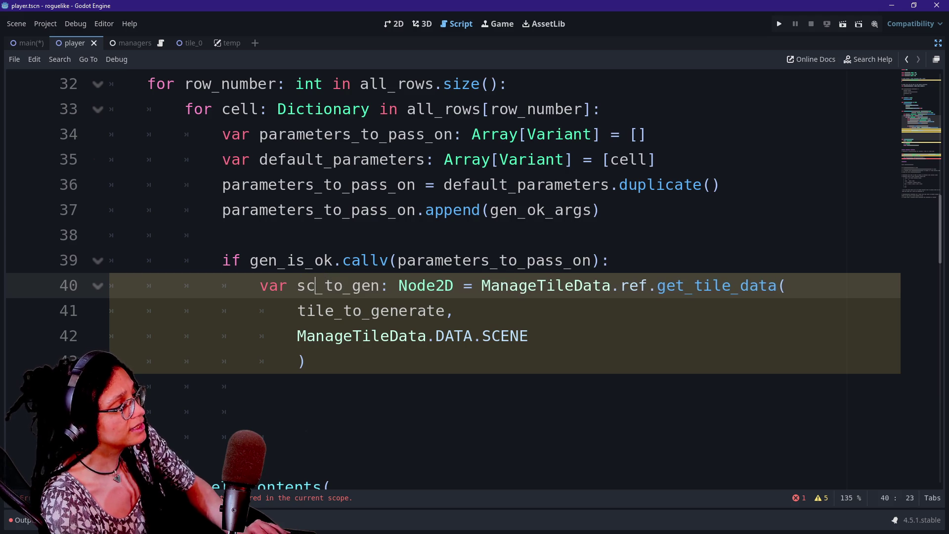
{"action": "key", "text": "ctrl+Right"}
{"action": "key", "text": "ctrl+Right"}
{"action": "key", "text": "ctrl+shift+Right"}
{"action": "type", "text": "PackedSc"}
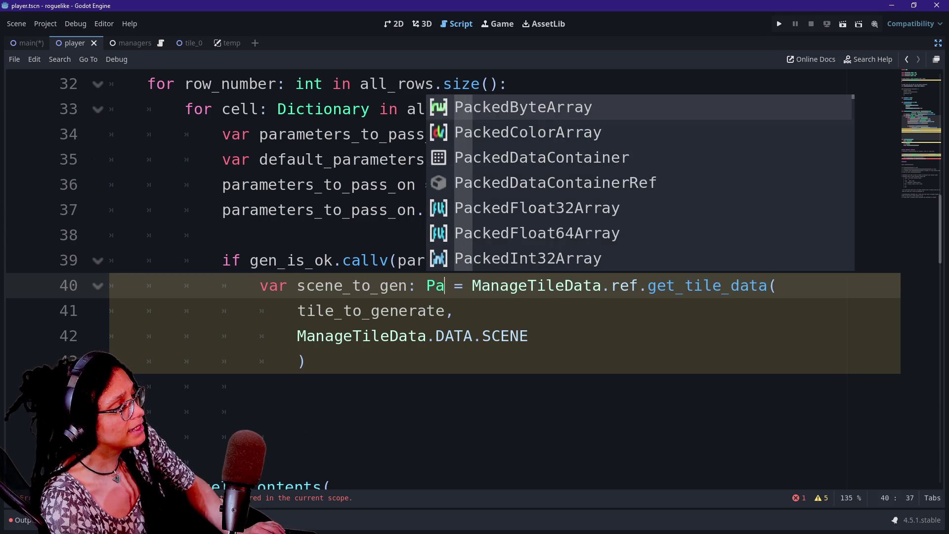
{"action": "key", "text": "Return"}
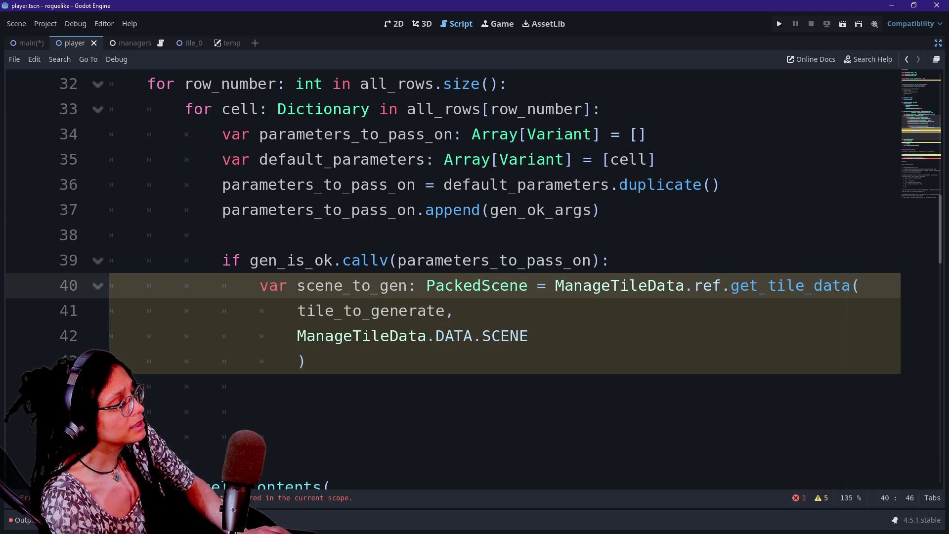
Step: Cast the call 'as PackedScene' and add var node_to_gen: Node2D = scene_to_gen.instantiate()
{"action": "left_click", "coordinate": [306, 360]}
{"action": "type", "text": "as PackedScen"}
{"action": "key", "text": "Return"}
{"action": "key", "text": "Return"}
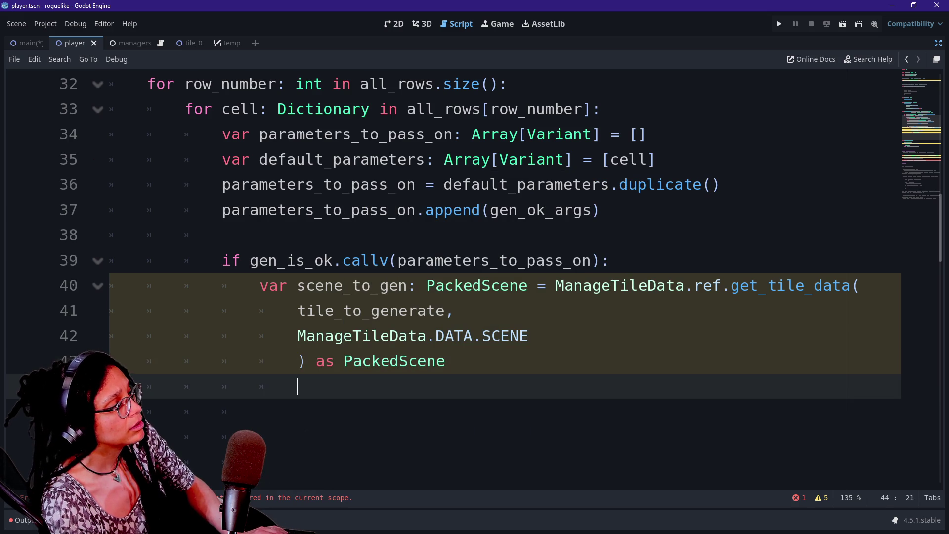
{"action": "type", "text": "var node_to_gen: Node1"}
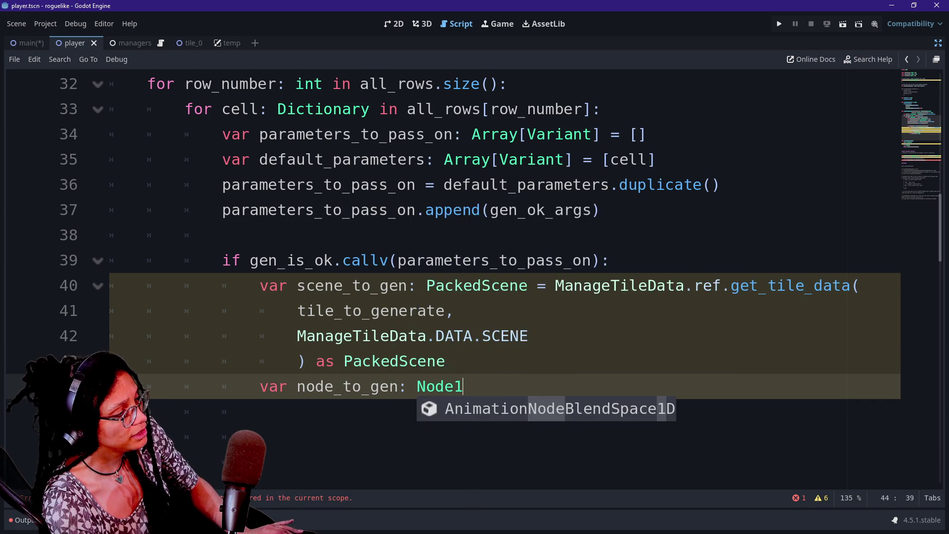
{"action": "key", "text": "BackSpace"}
{"action": "type", "text": "2D ="}
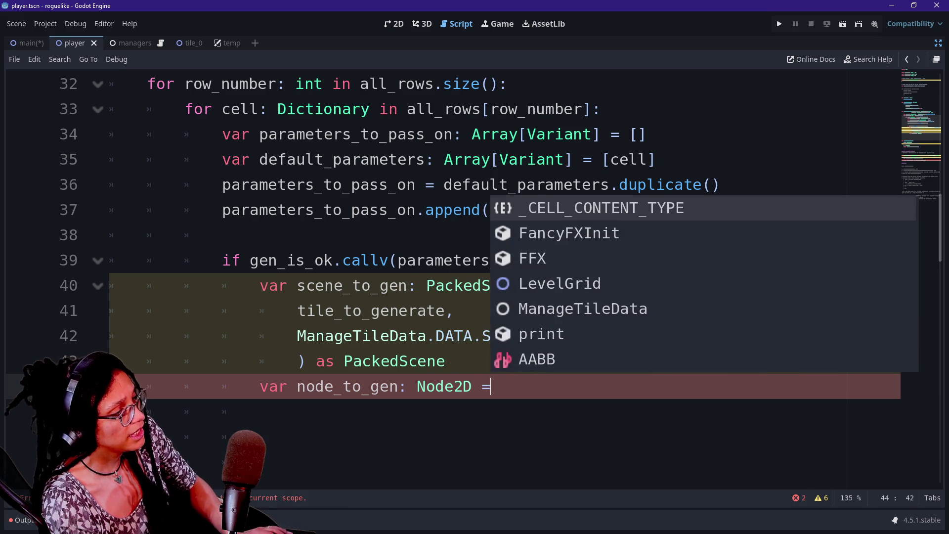
{"action": "type", "text": " sc"}
{"action": "key", "text": "Return"}
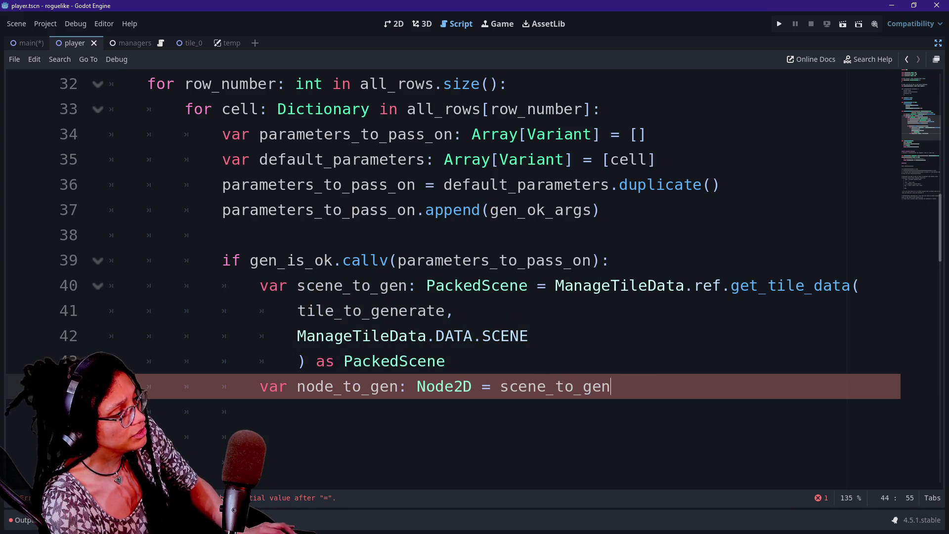
{"action": "type", "text": "Nod"}
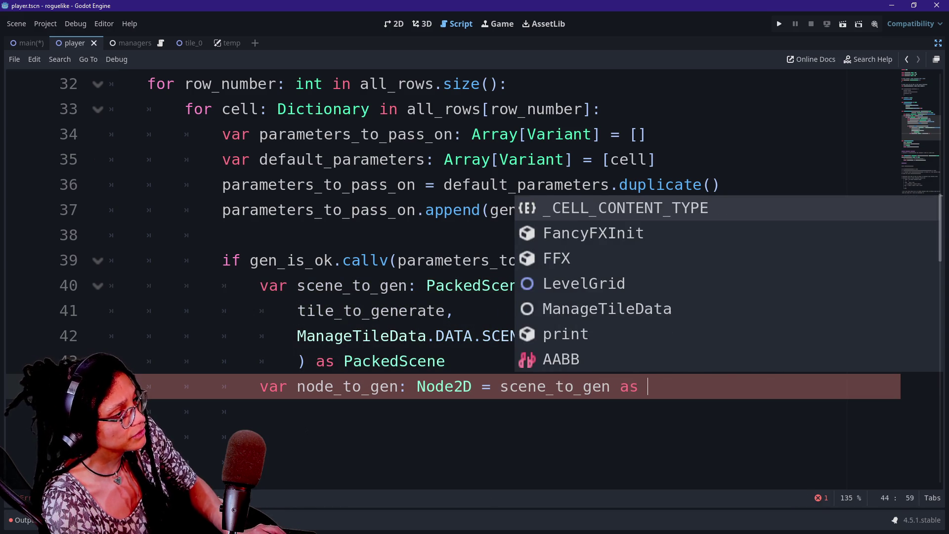
{"action": "type", "text": "e2D"}
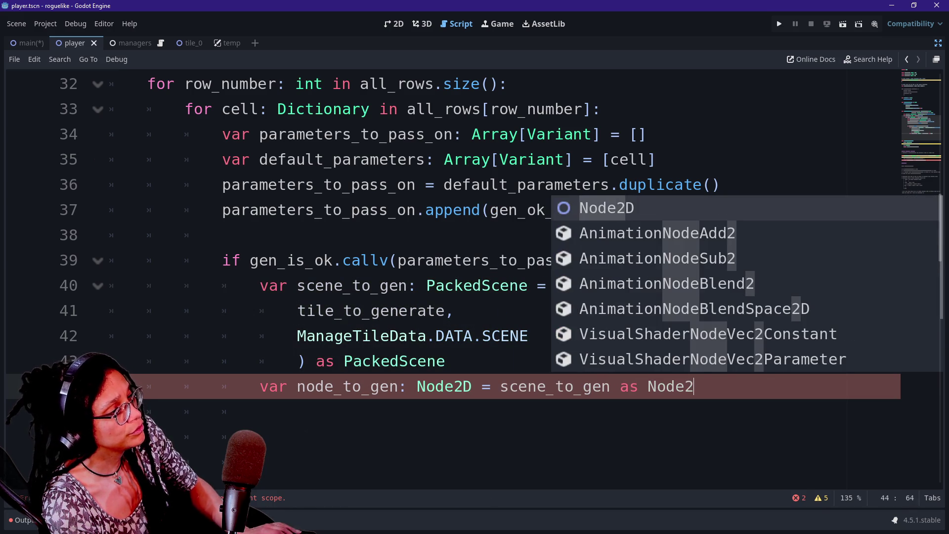
{"action": "key", "text": "BackSpace"}
{"action": "key", "text": "BackSpace"}
{"action": "key", "text": "BackSpace"}
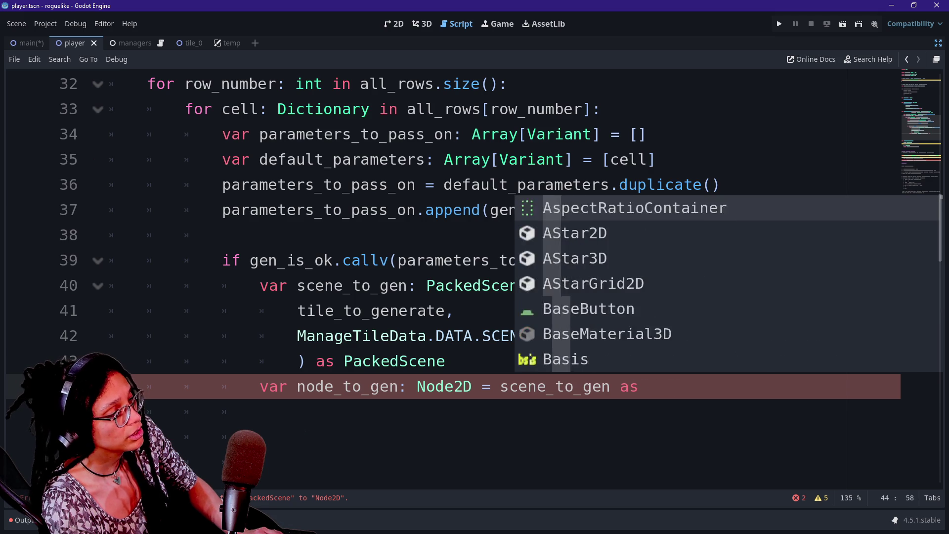
{"action": "type", "text": ".insta"}
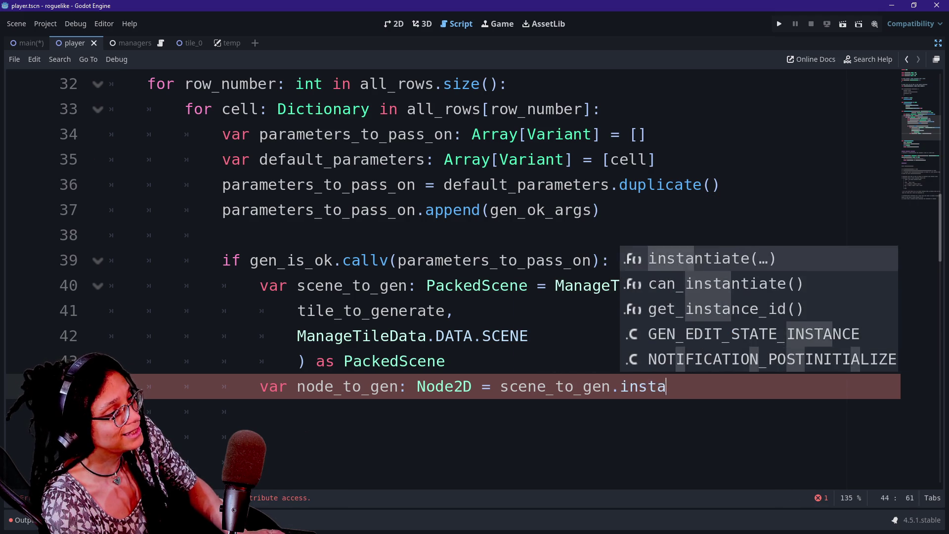
{"action": "key", "text": "Return"}
{"action": "type", "text": ")"}
Step: Add a new indented line after line 44 and save the script
{"action": "left_click", "coordinate": [445, 360]}
{"action": "left_click", "coordinate": [621, 386]}
{"action": "left_click_drag", "start_coordinate": [260, 411], "coordinate": [260, 436]}
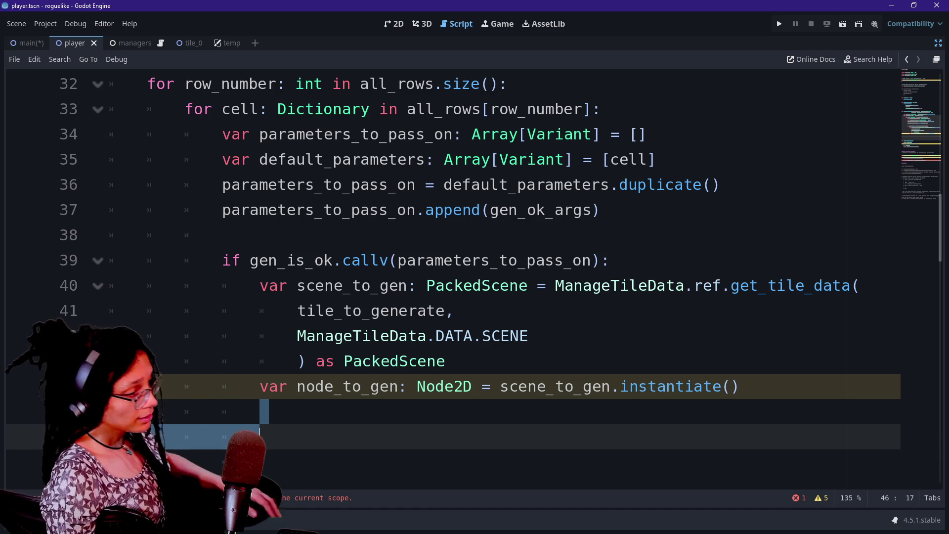
{"action": "left_click", "coordinate": [739, 386]}
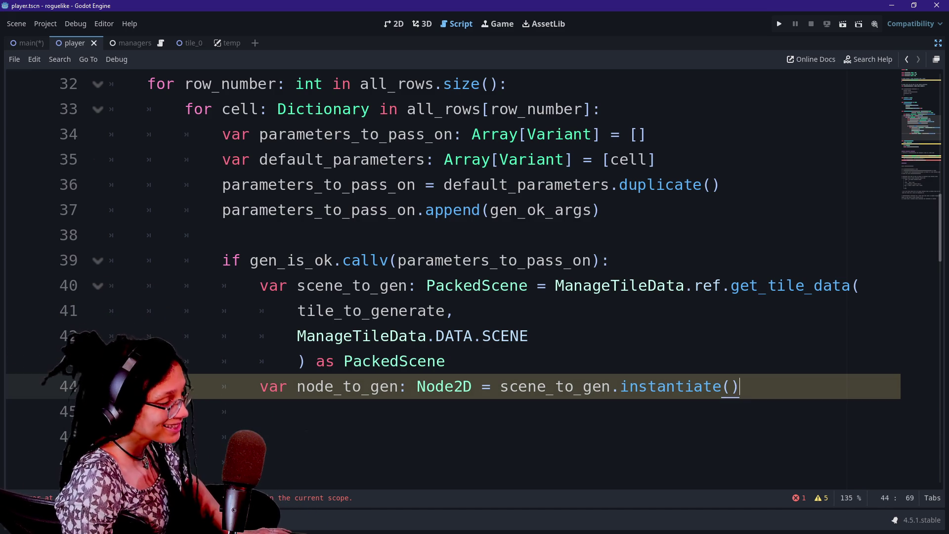
{"action": "key", "text": "Return"}
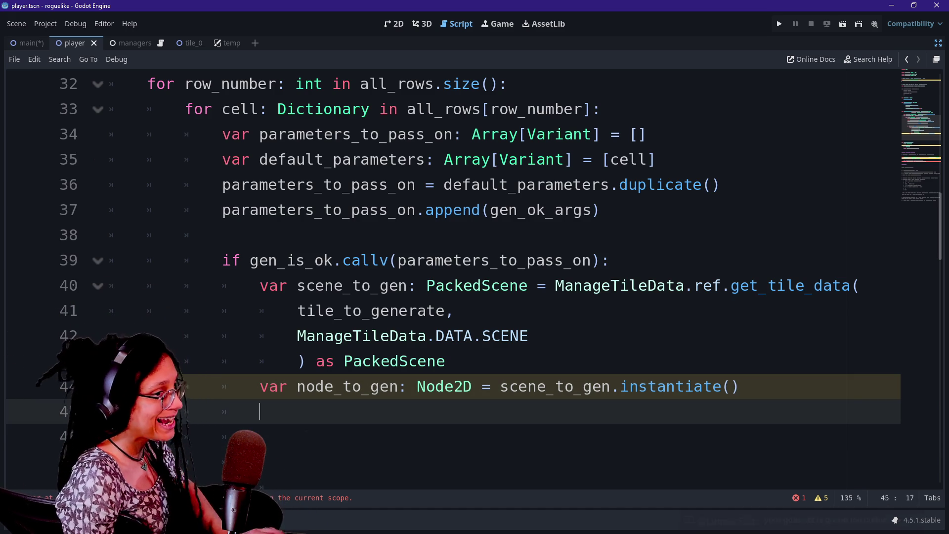
{"action": "left_click", "coordinate": [555, 260]}
{"action": "key", "text": "ctrl+s"}
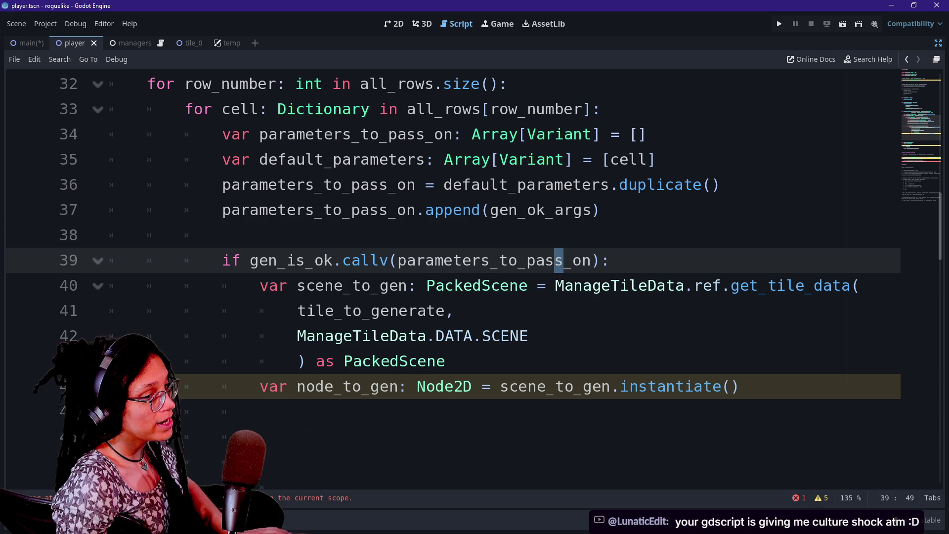
{"action": "left_click", "coordinate": [938, 45]}
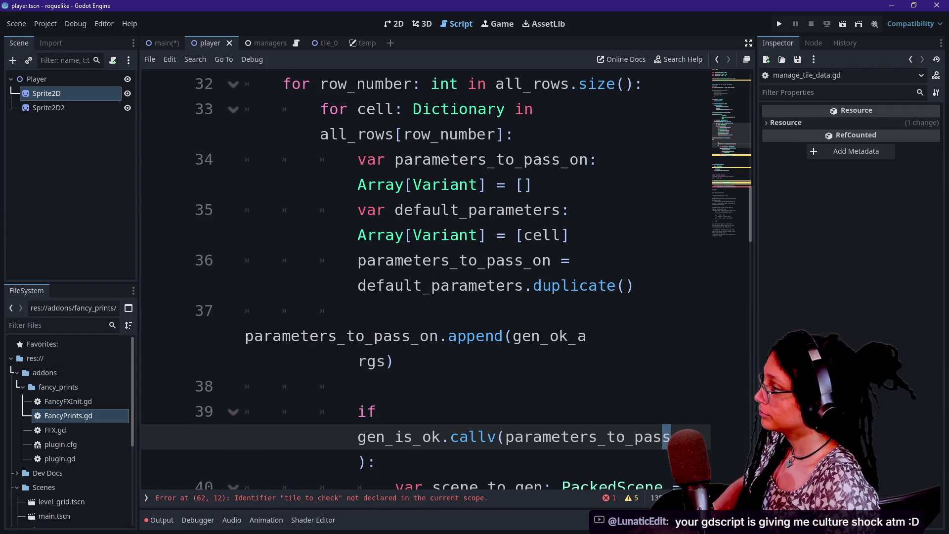
Step: Switch to the main scene and inspect the Camera2D, root Node2D, Managers and LevelGrid nodes
{"action": "left_click", "coordinate": [163, 43]}
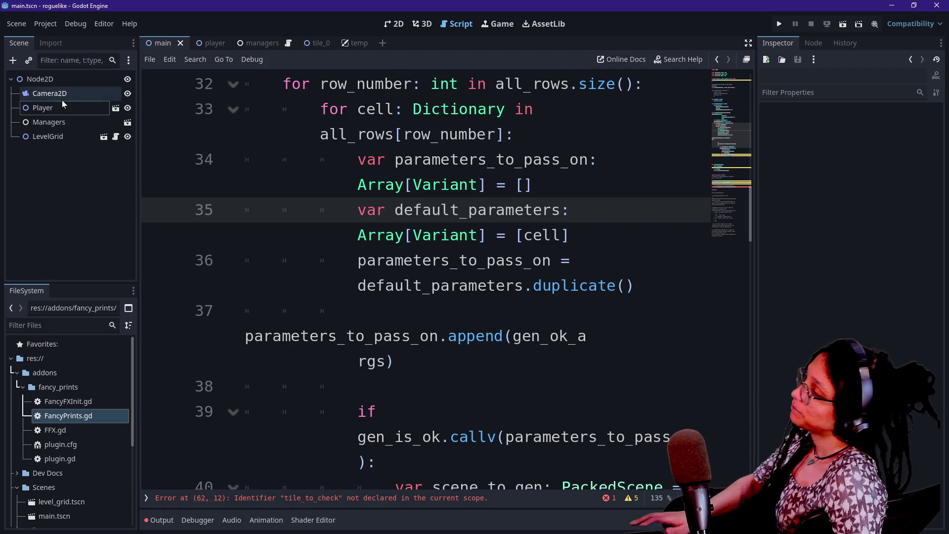
{"action": "left_click", "coordinate": [61, 96]}
{"action": "left_click", "coordinate": [58, 77]}
{"action": "left_click", "coordinate": [67, 121]}
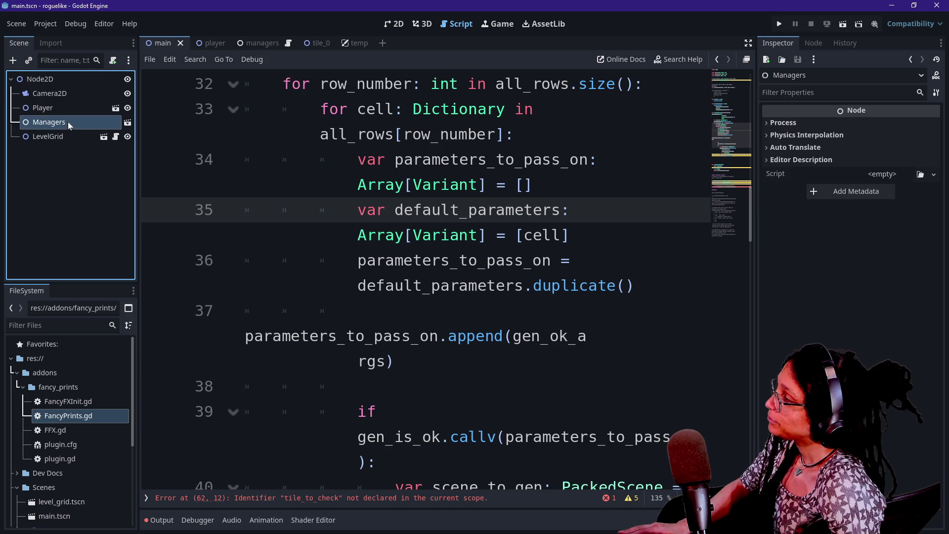
{"action": "left_click", "coordinate": [74, 140]}
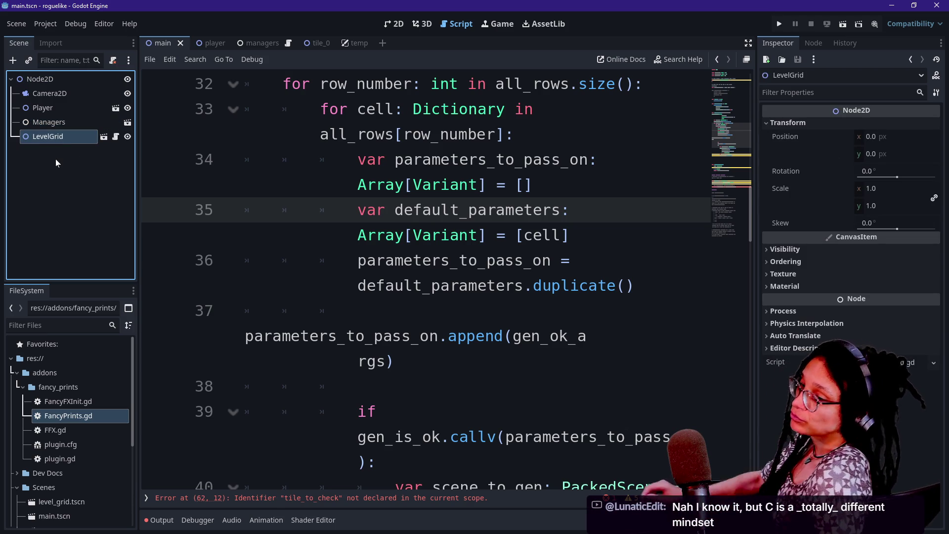
{"action": "left_click", "coordinate": [25, 94]}
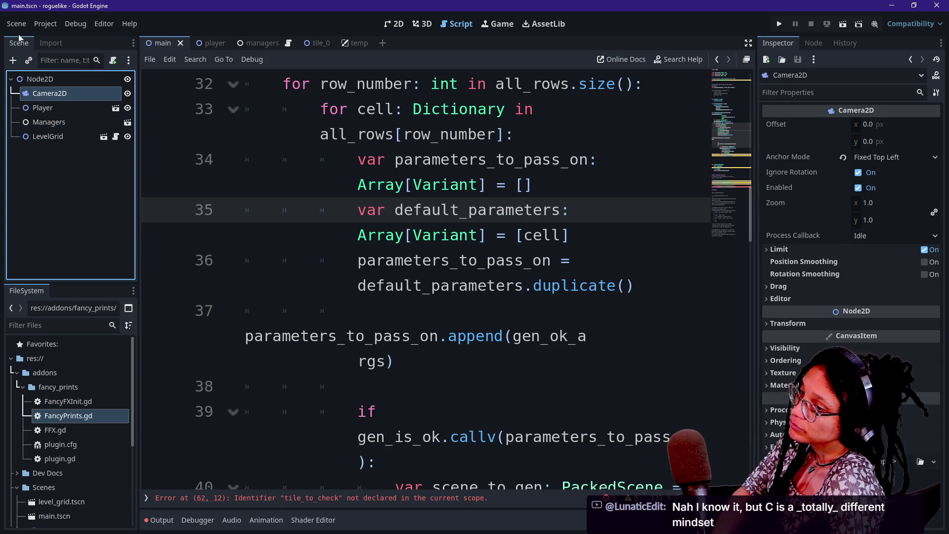
{"action": "left_click", "coordinate": [30, 79]}
{"action": "left_click", "coordinate": [29, 93]}
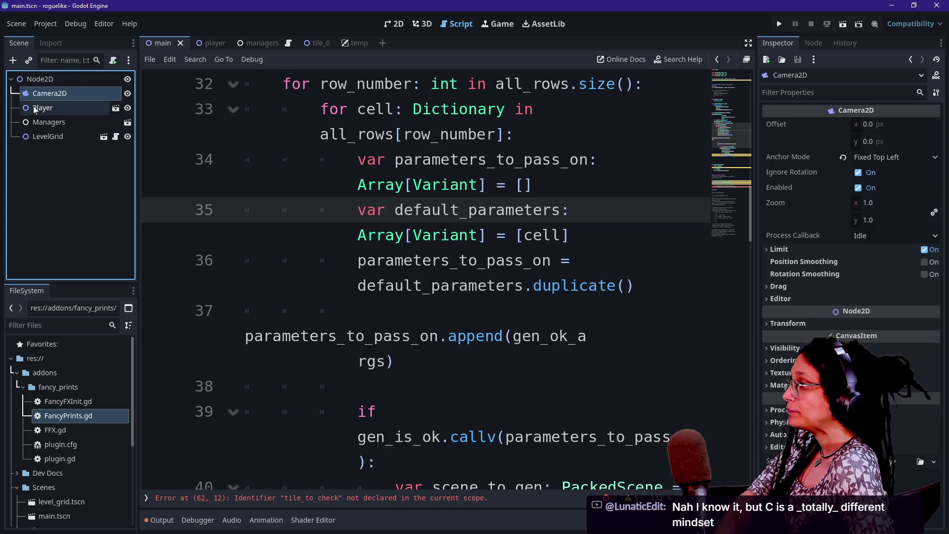
{"action": "left_click", "coordinate": [33, 122]}
{"action": "left_click", "coordinate": [34, 134]}
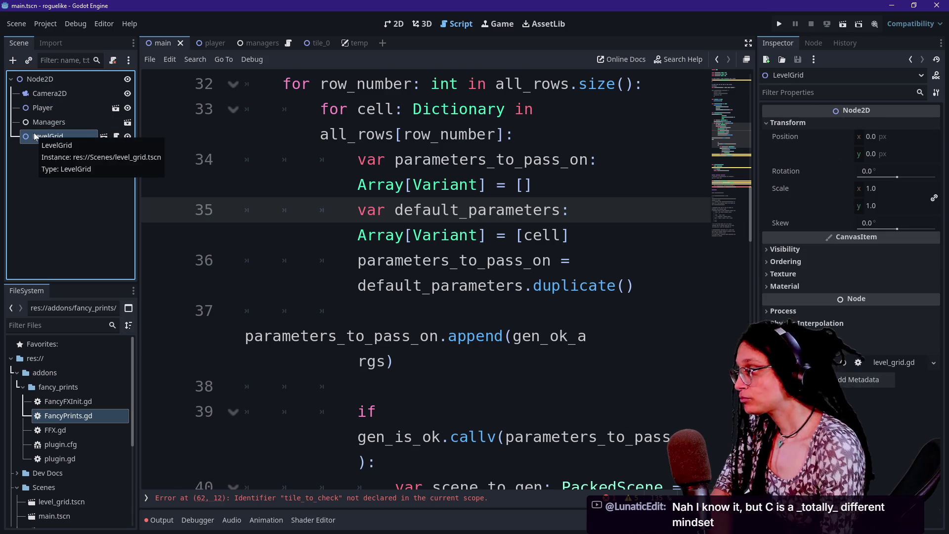
{"action": "left_click", "coordinate": [29, 153]}
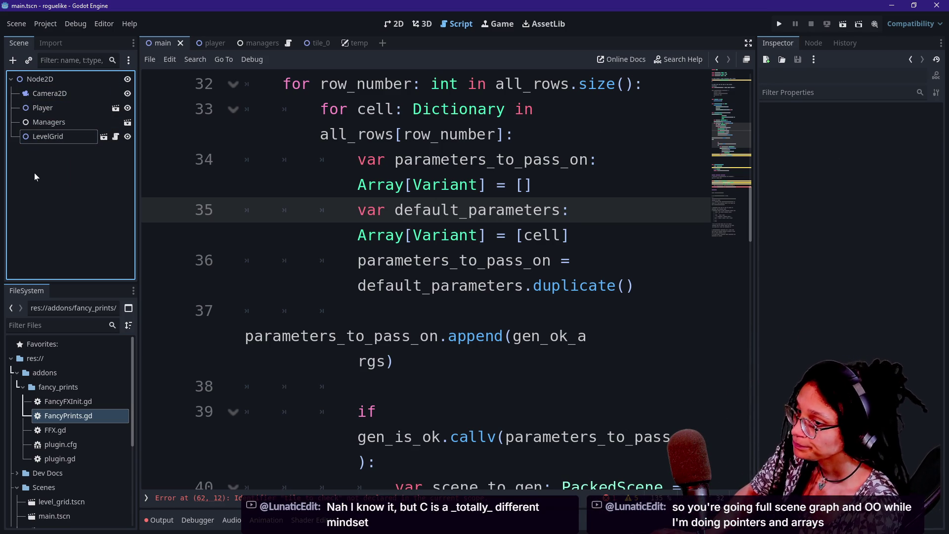
Step: Inspect the Player, Managers and Camera2D nodes, then open LevelGrid's scene in its own tab
{"action": "left_click", "coordinate": [47, 107]}
{"action": "left_click", "coordinate": [46, 158]}
{"action": "left_click", "coordinate": [46, 123]}
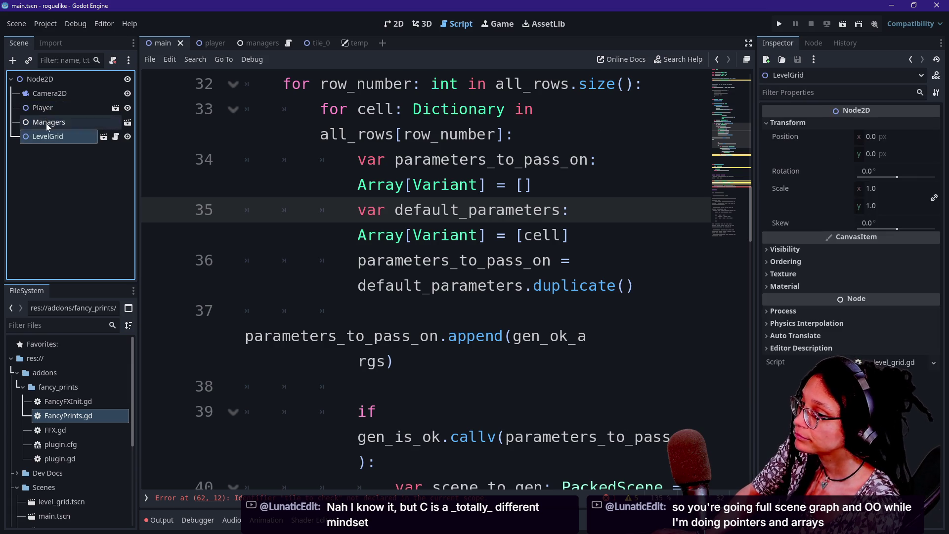
{"action": "left_click", "coordinate": [43, 156]}
{"action": "left_click", "coordinate": [50, 93]}
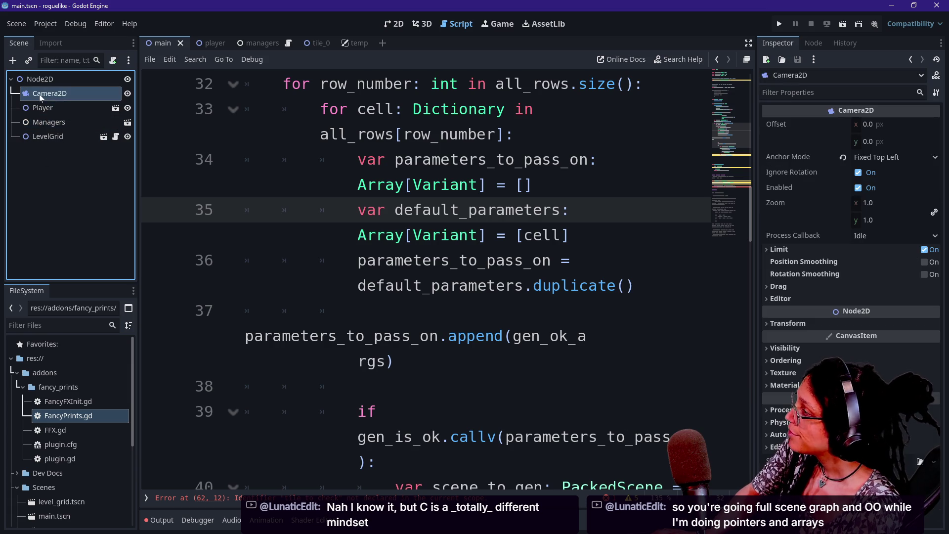
{"action": "left_click", "coordinate": [50, 123]}
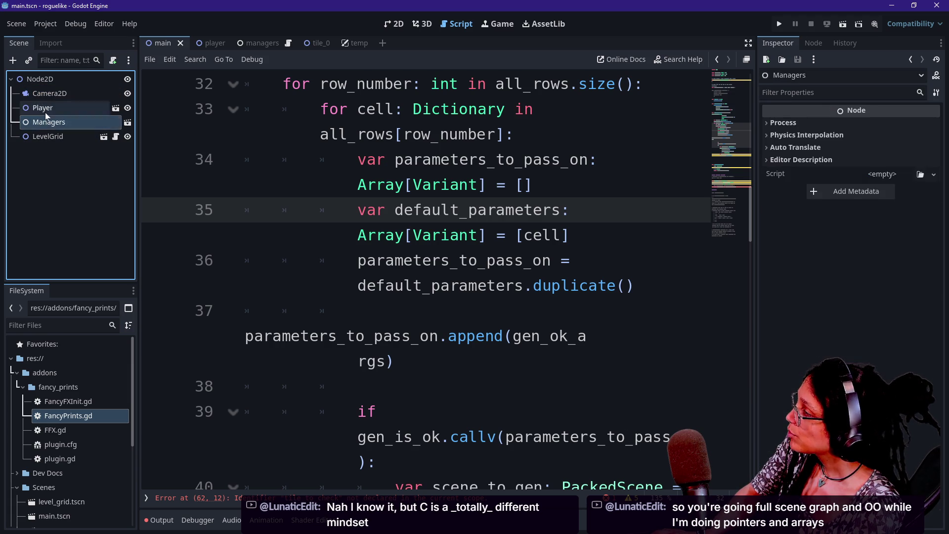
{"action": "left_click", "coordinate": [45, 111]}
{"action": "left_click", "coordinate": [43, 96]}
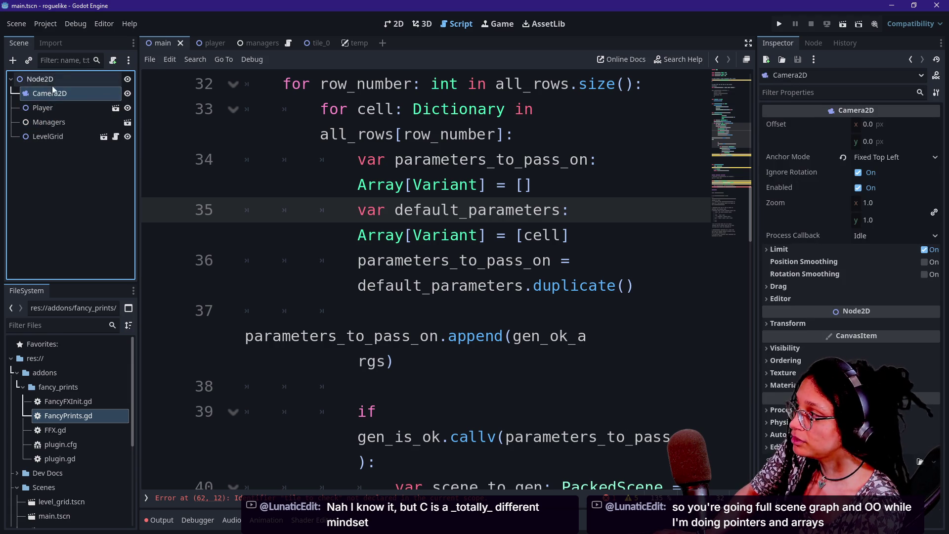
{"action": "left_click", "coordinate": [46, 170]}
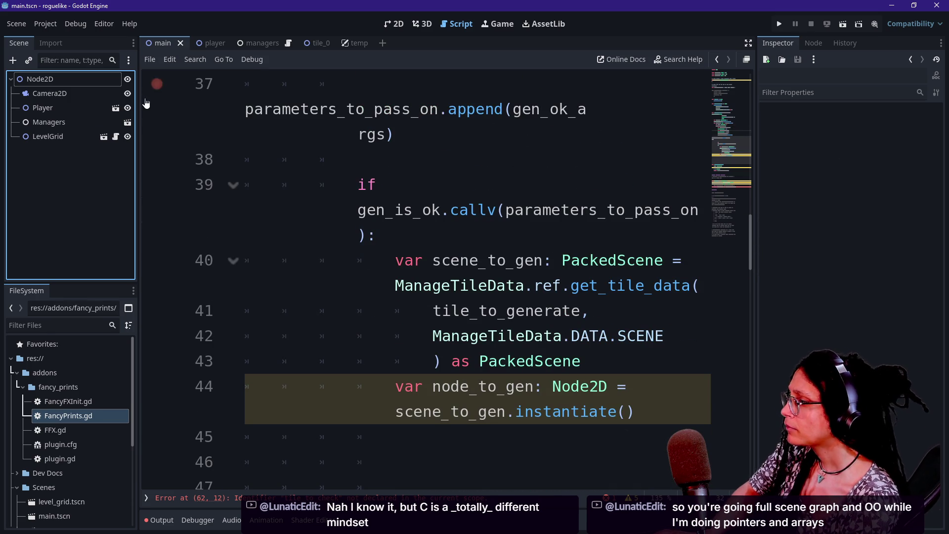
{"action": "left_click", "coordinate": [50, 140]}
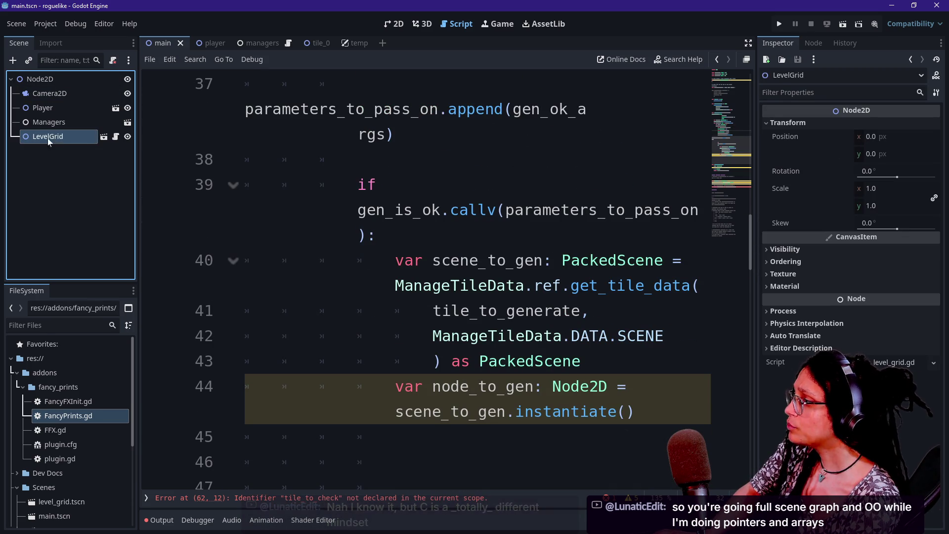
{"action": "left_click", "coordinate": [103, 137]}
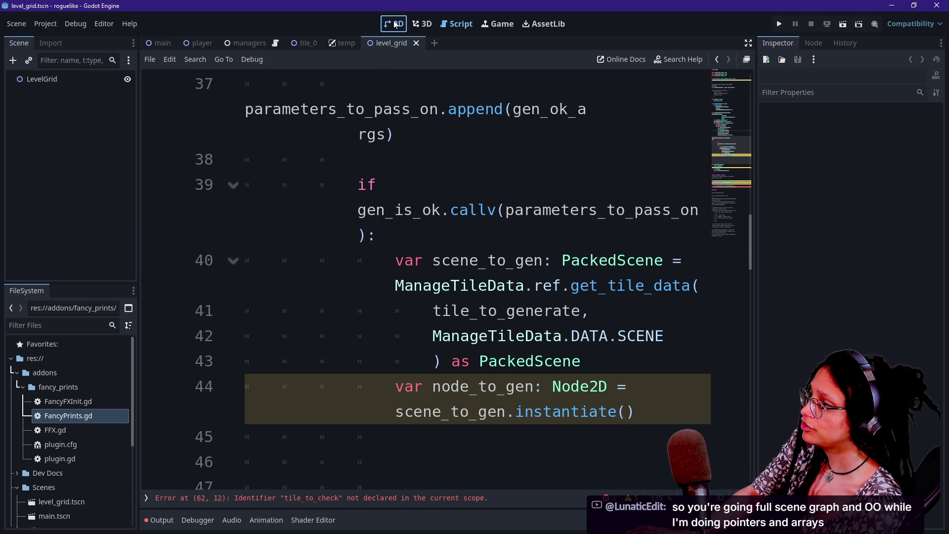
Step: View the level_grid scene in 2D with its LevelGrid root selected
{"action": "left_click", "coordinate": [395, 25]}
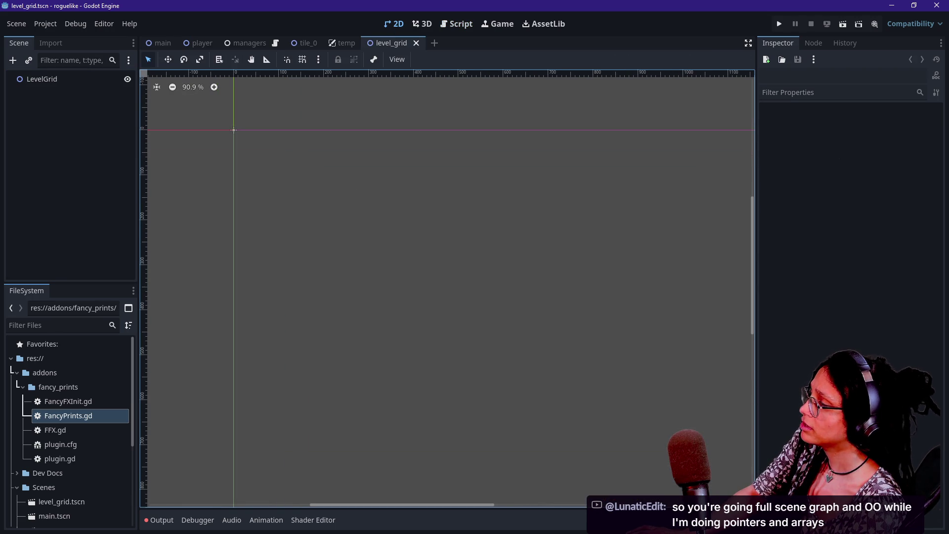
{"action": "left_click", "coordinate": [45, 79]}
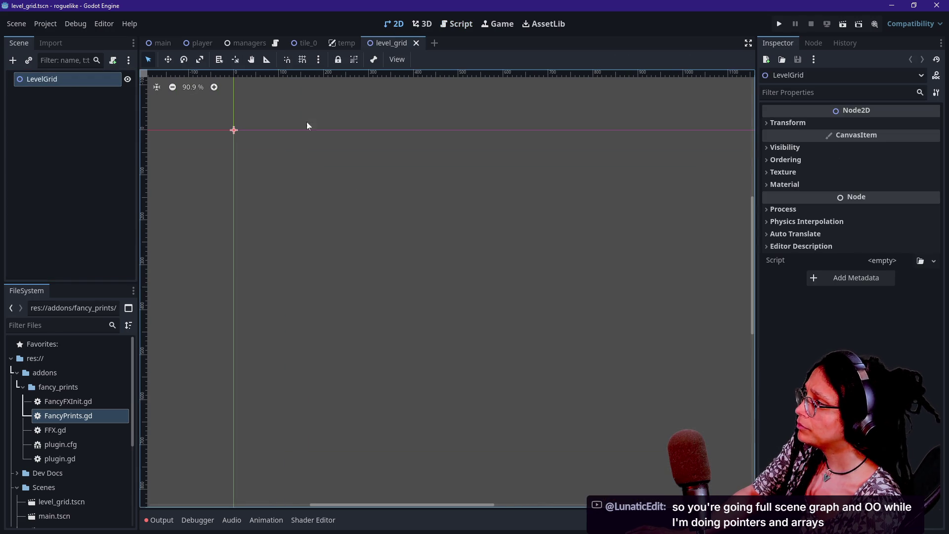
{"action": "scroll", "coordinate": [426, 178], "scroll_direction": "down", "scroll_amount": 6}
{"action": "scroll", "coordinate": [426, 178], "scroll_direction": "up", "scroll_amount": 3}
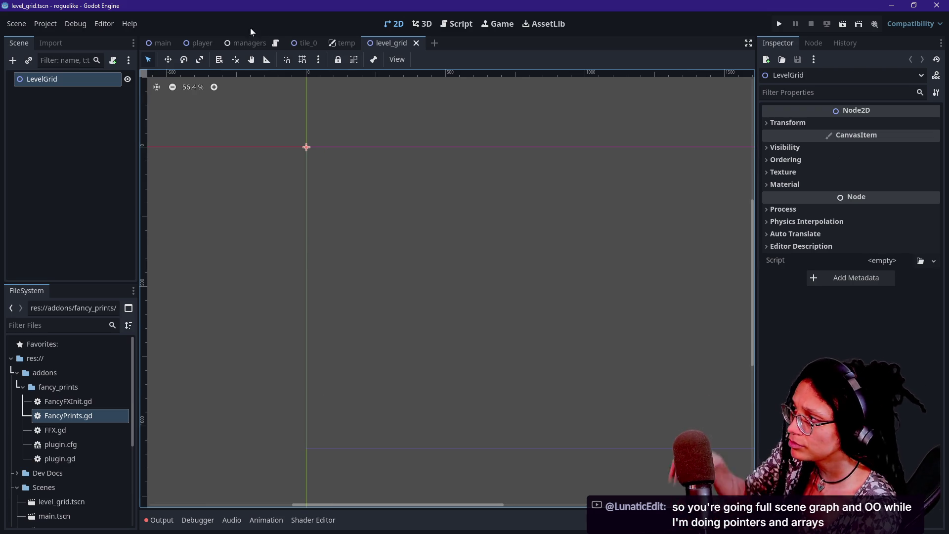
Step: Return to the main scene, toggle LevelGrid's visibility and zoom in on the origin
{"action": "left_click", "coordinate": [152, 48]}
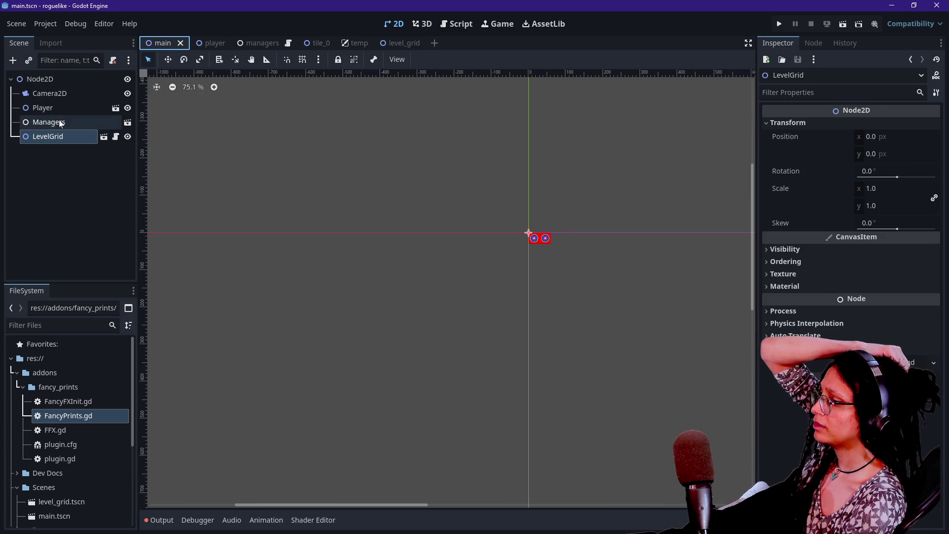
{"action": "left_click", "coordinate": [128, 137]}
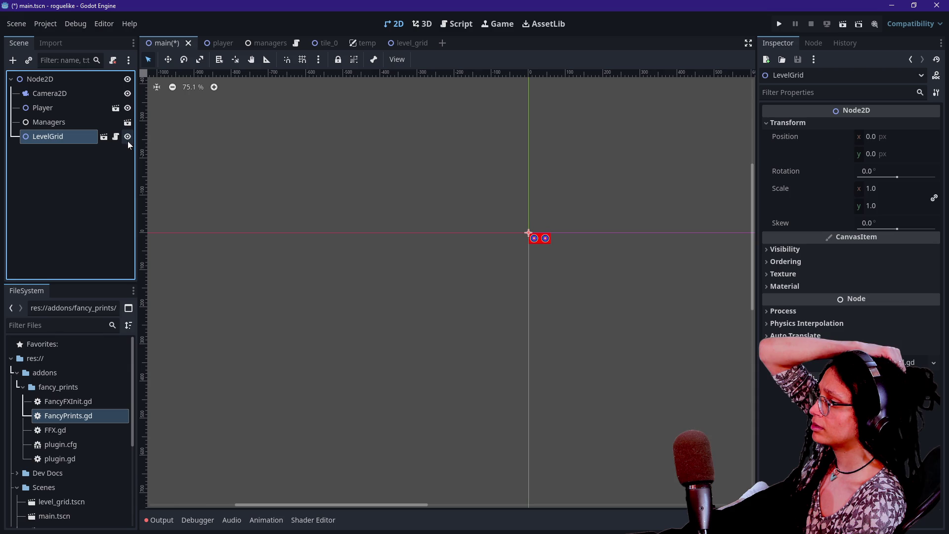
{"action": "scroll", "coordinate": [501, 227], "scroll_direction": "up", "scroll_amount": 9}
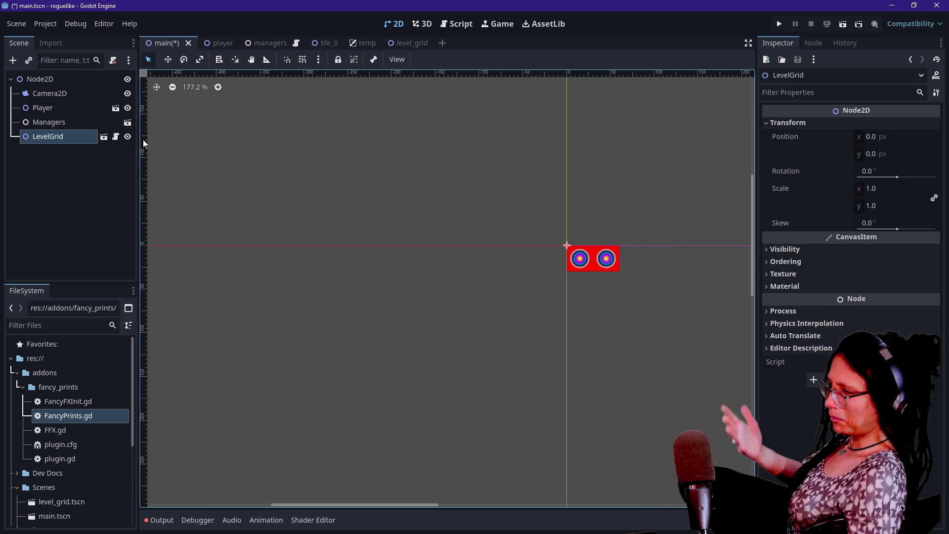
{"action": "left_click", "coordinate": [116, 136]}
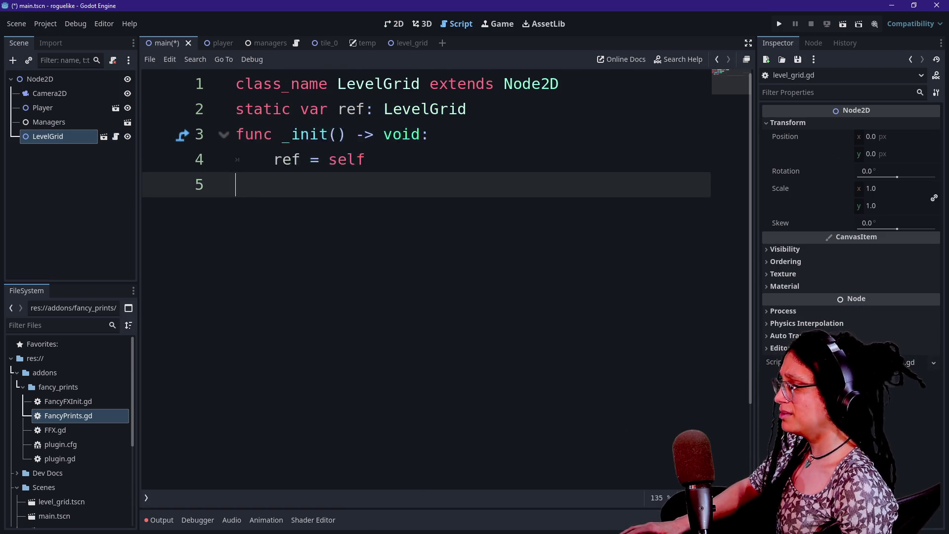
Step: Delete the empty last line of level_grid.gd so it ends at ref = self
{"action": "key", "text": "BackSpace"}
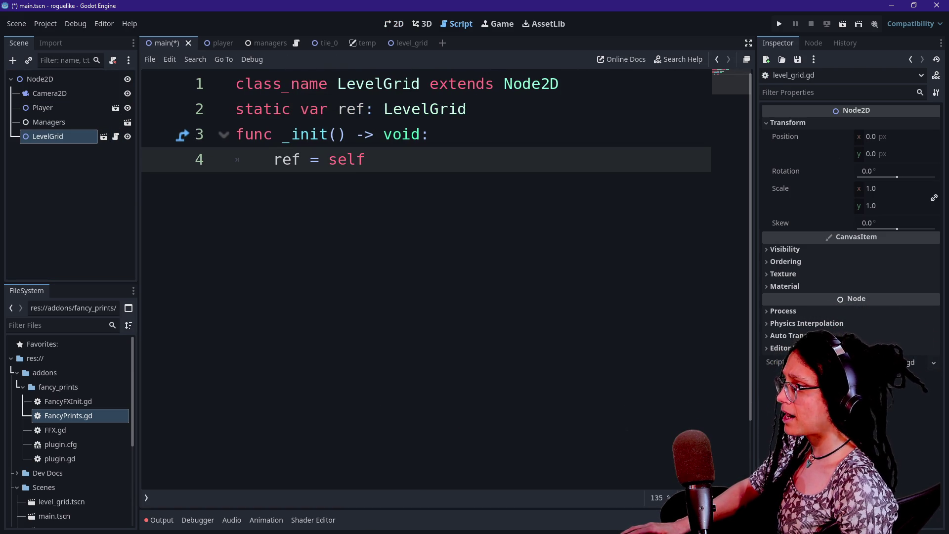
{"action": "mouse_move", "coordinate": [317, 109]}
{"action": "left_mouse_down"}
{"action": "mouse_move", "coordinate": [444, 109]}
{"action": "mouse_move", "coordinate": [372, 83]}
{"action": "left_mouse_up"}
{"action": "left_click", "coordinate": [326, 109]}
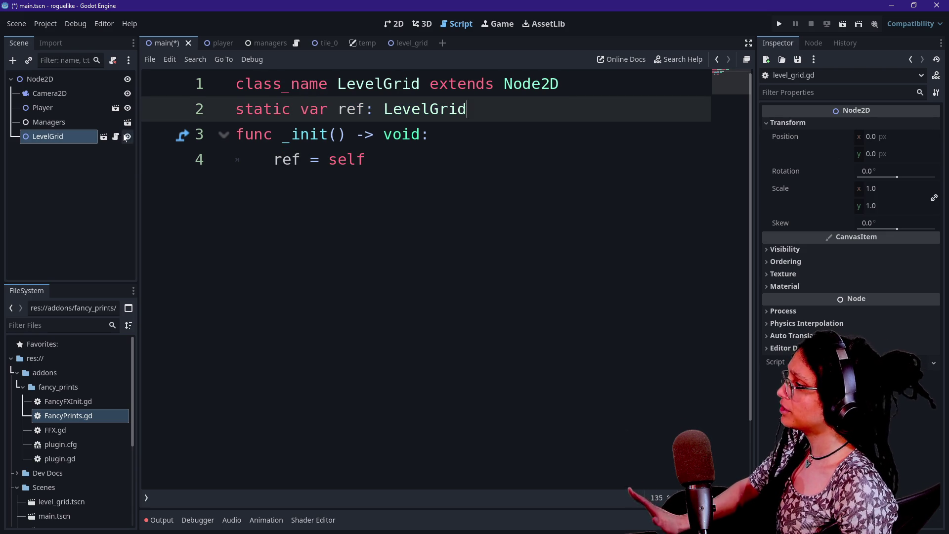
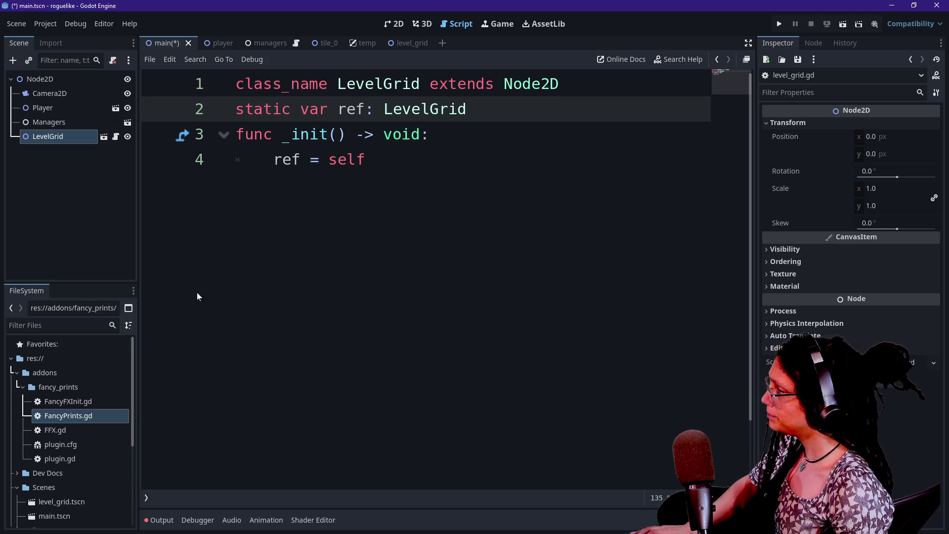
Step: Open the Managers scene and select its ManageLevel node to show manage_levels.gd
{"action": "left_click", "coordinate": [112, 80]}
{"action": "key", "text": "F2"}
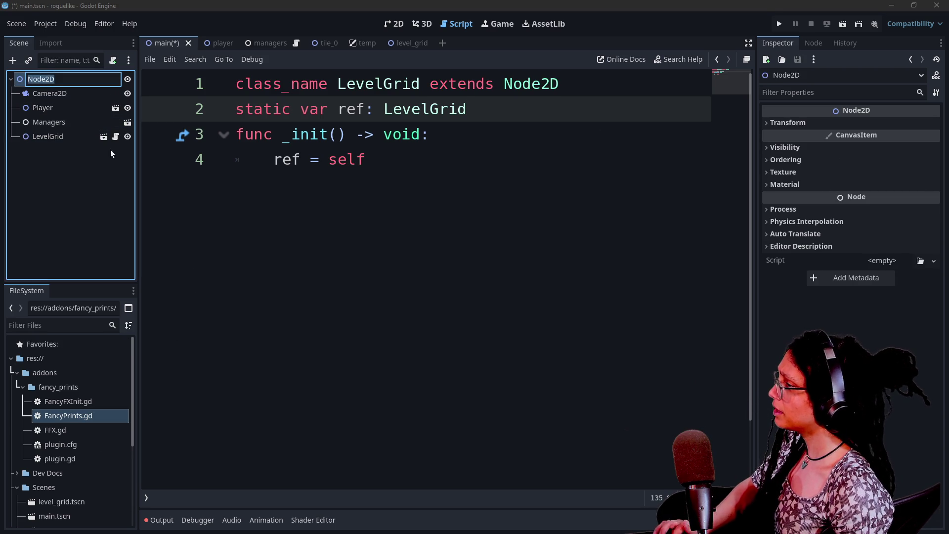
{"action": "left_click", "coordinate": [134, 140]}
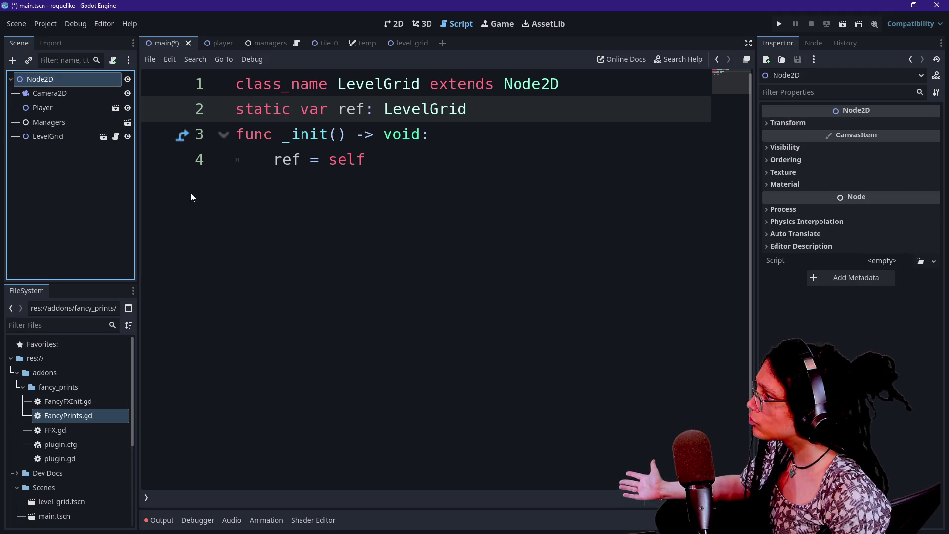
{"action": "left_click", "coordinate": [101, 122]}
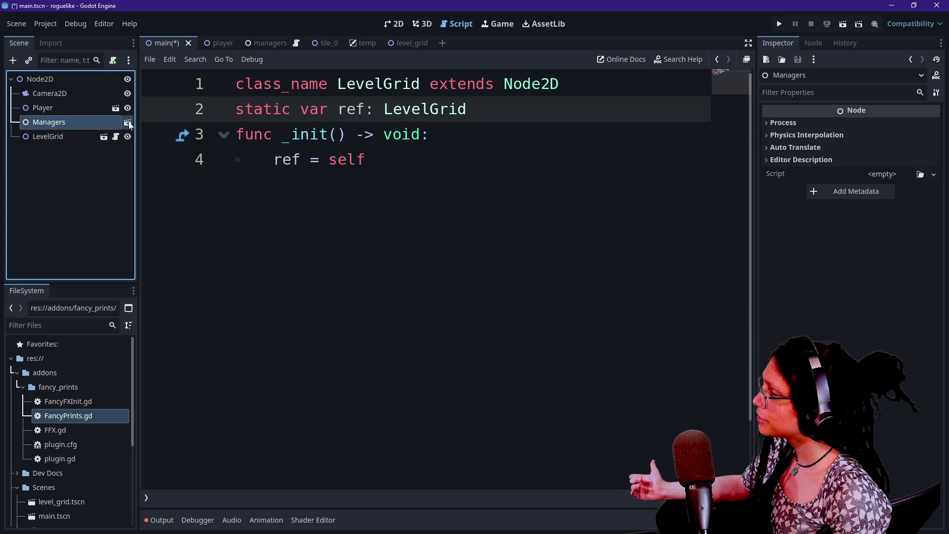
{"action": "left_click", "coordinate": [128, 122]}
{"action": "left_click", "coordinate": [120, 94]}
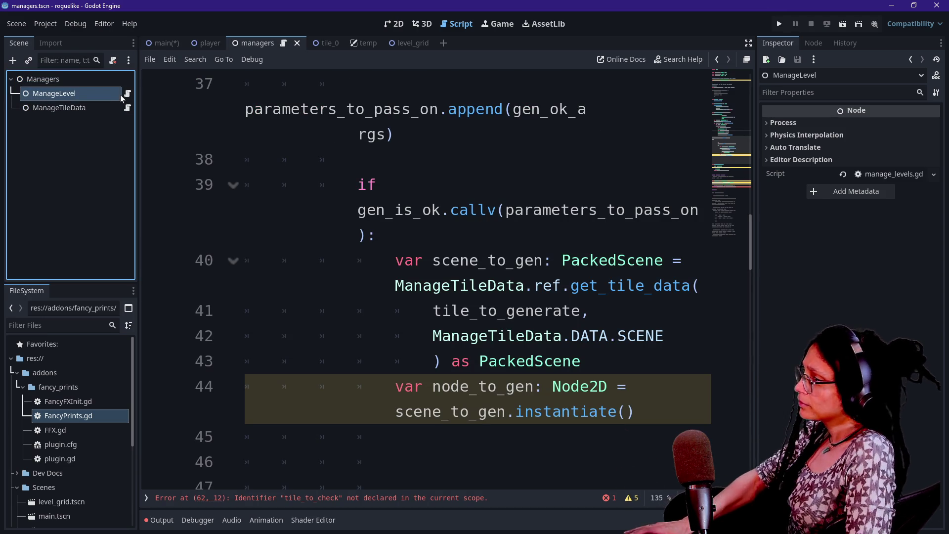
Step: Add 'LevelGrid.ref.add_child(node_to_gen)' on a new line after the instantiate call
{"action": "left_click", "coordinate": [571, 411]}
{"action": "key", "text": "ctrl+Return"}
{"action": "key", "text": "ctrl+shift+F11"}
{"action": "key", "text": "BackSpace"}
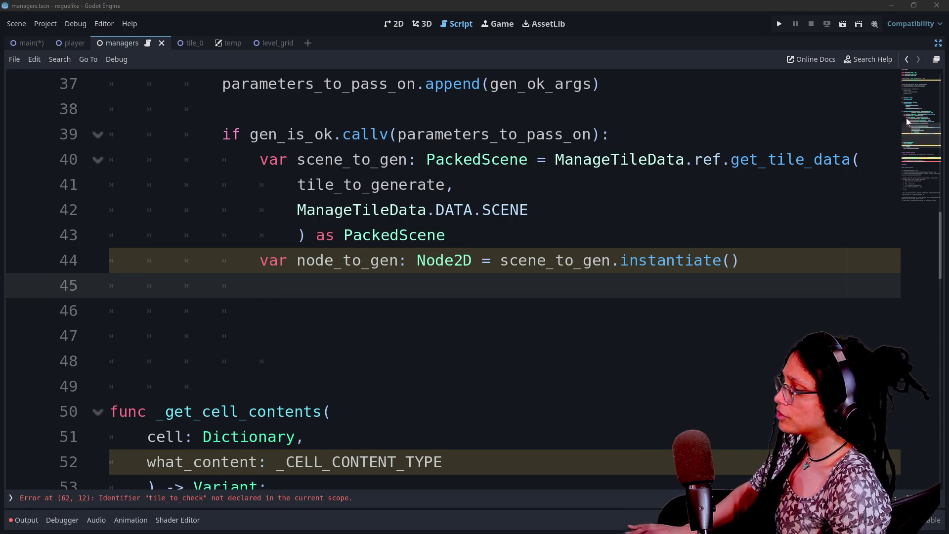
{"action": "type", "text": "Level"}
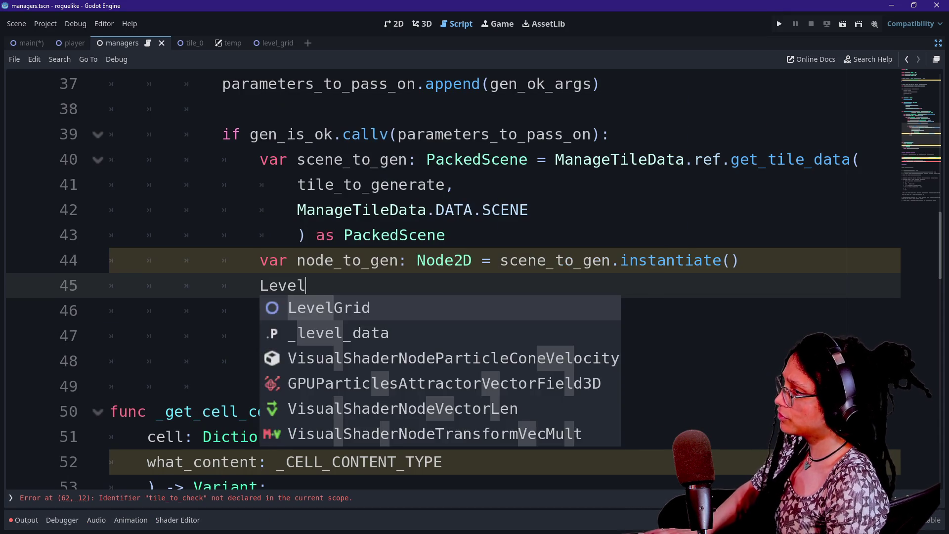
{"action": "type", "text": "Grid.ref.a"}
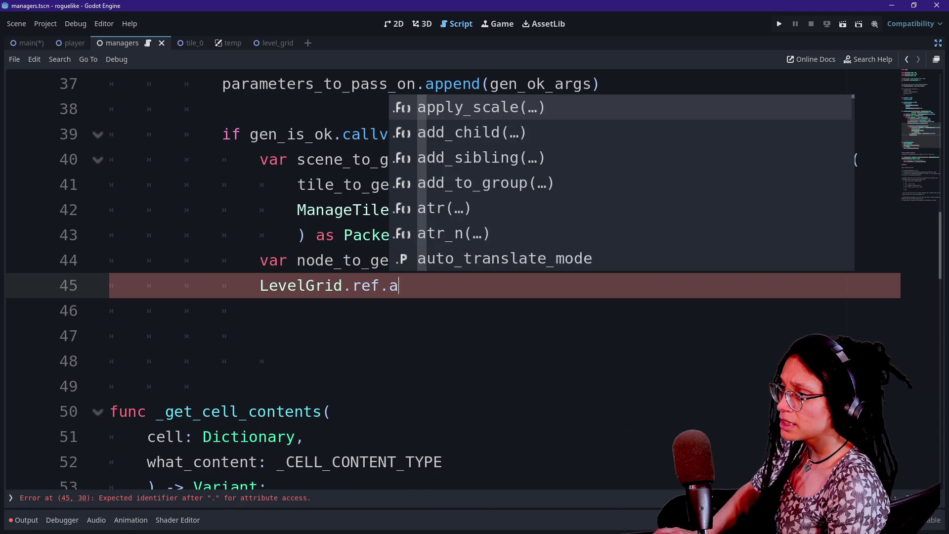
{"action": "type", "text": "dd"}
{"action": "key", "text": "Return"}
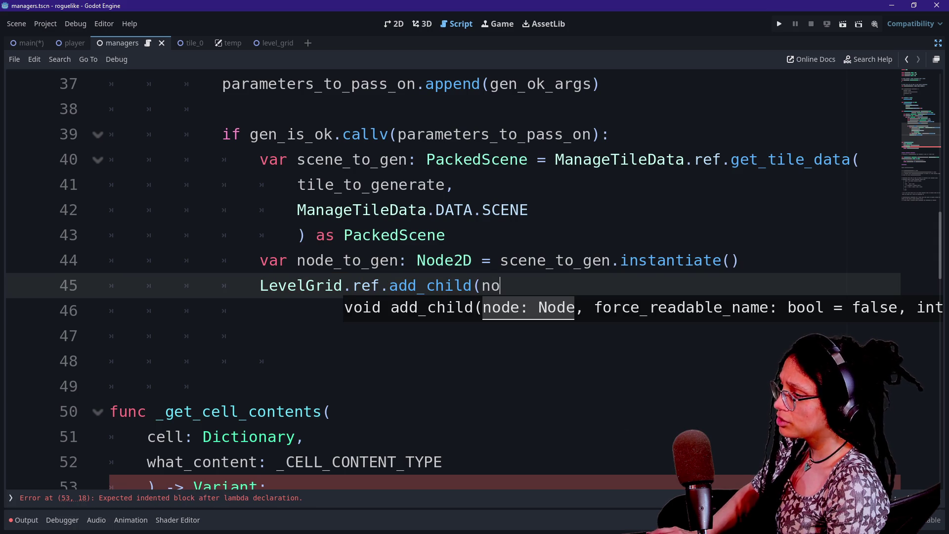
{"action": "type", "text": "d"}
{"action": "key", "text": "Return"}
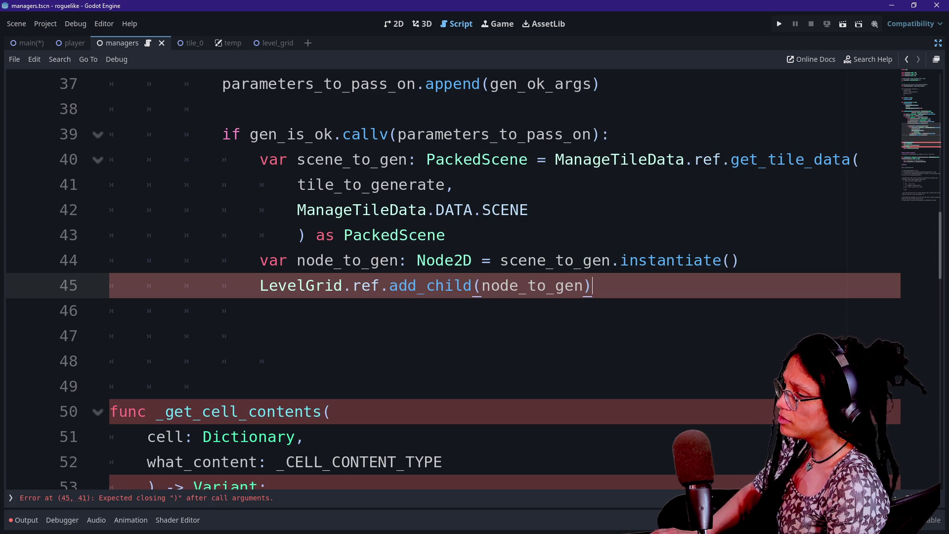
{"action": "key", "text": "Return"}
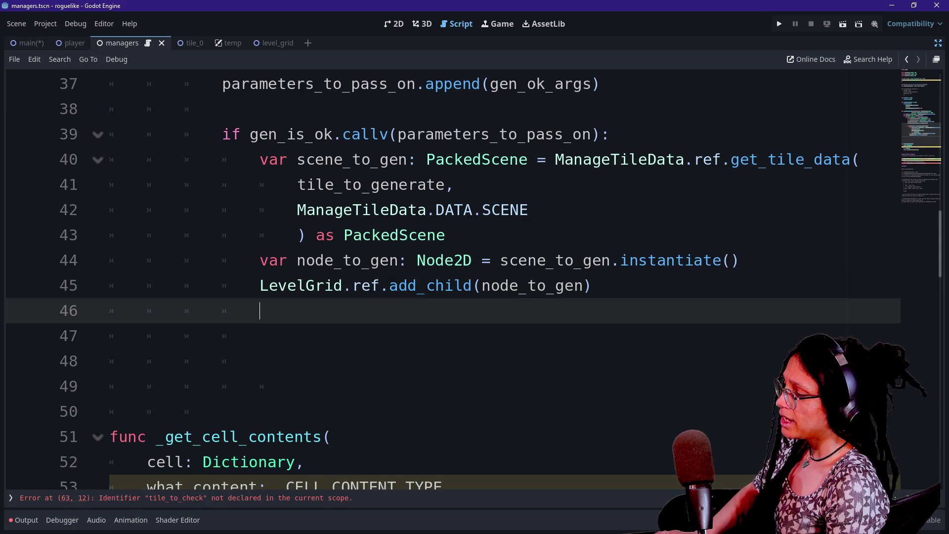
Step: Start line 46 with 'node_to_gen.position' using autocomplete
{"action": "type", "text": "node_"}
{"action": "key", "text": "Return"}
{"action": "type", "text": ".po"}
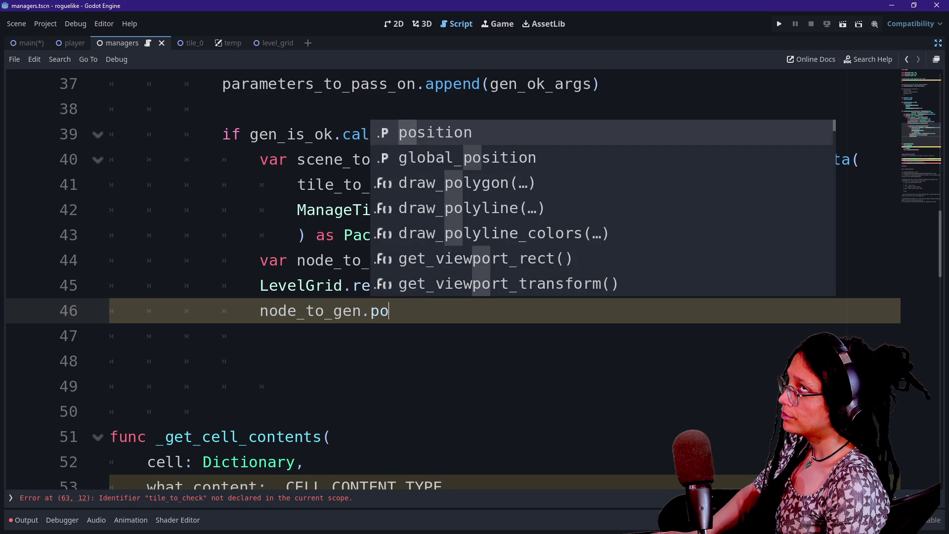
{"action": "key", "text": "Return"}
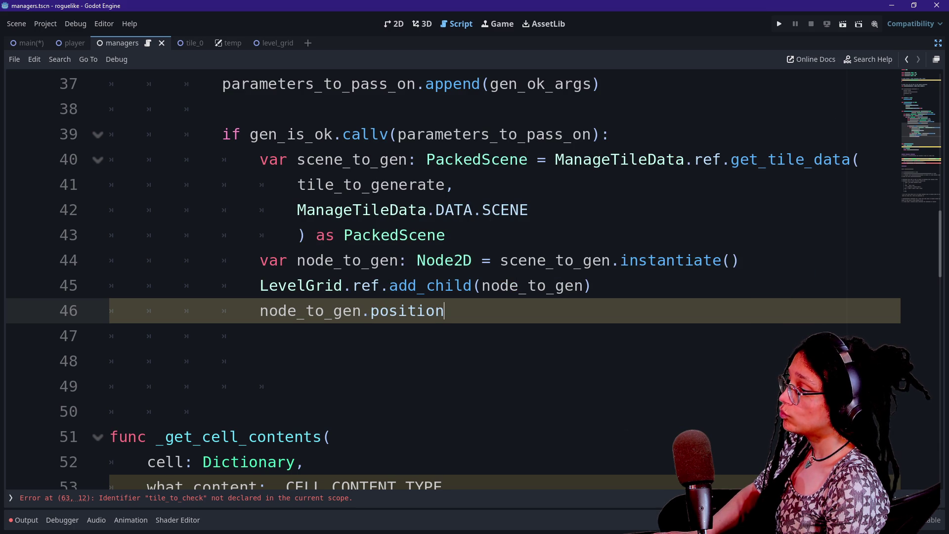
{"action": "key", "text": "BackSpace"}
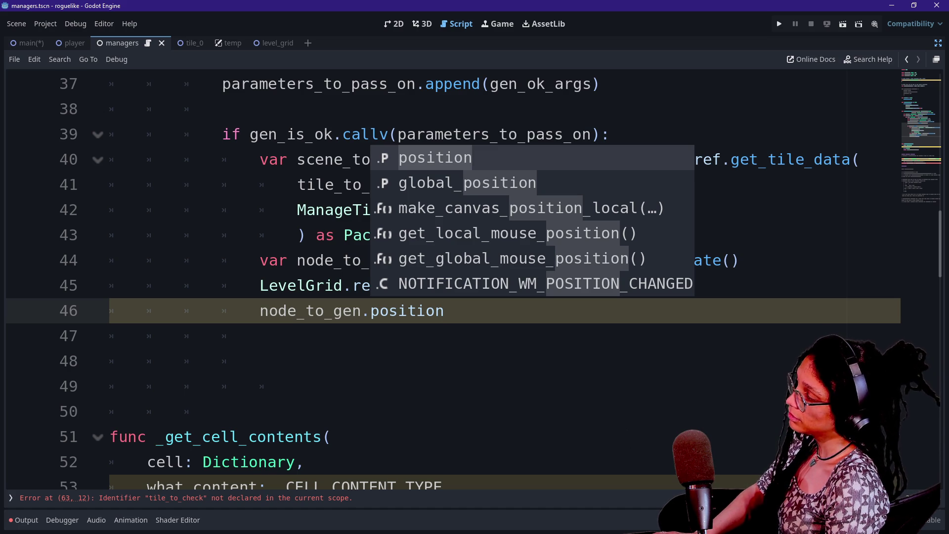
Step: Assign row_number to the position, picking it from the completion list
{"action": "type", "text": " ="}
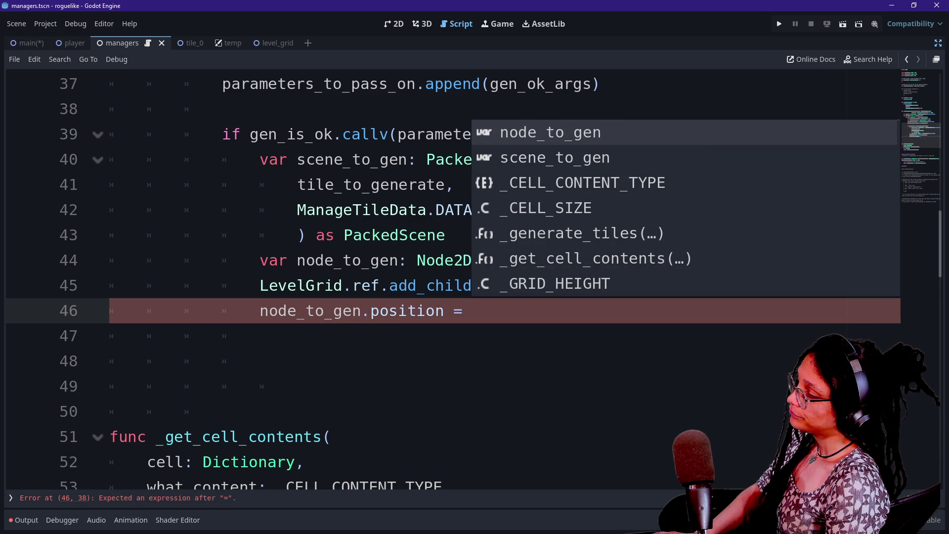
{"action": "type", "text": "GR"}
{"action": "key", "text": "BackSpace"}
{"action": "key", "text": "BackSpace"}
{"action": "type", "text": "_"}
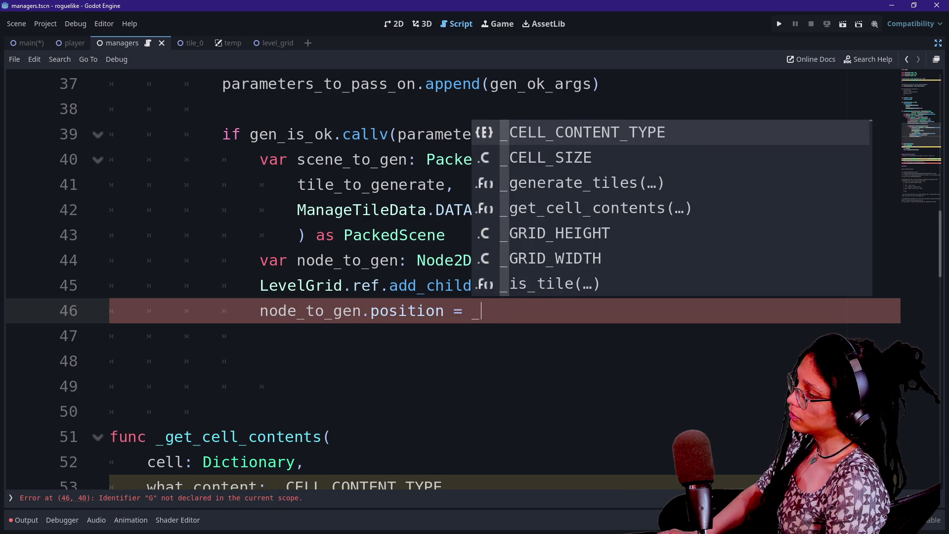
{"action": "type", "text": "GRI"}
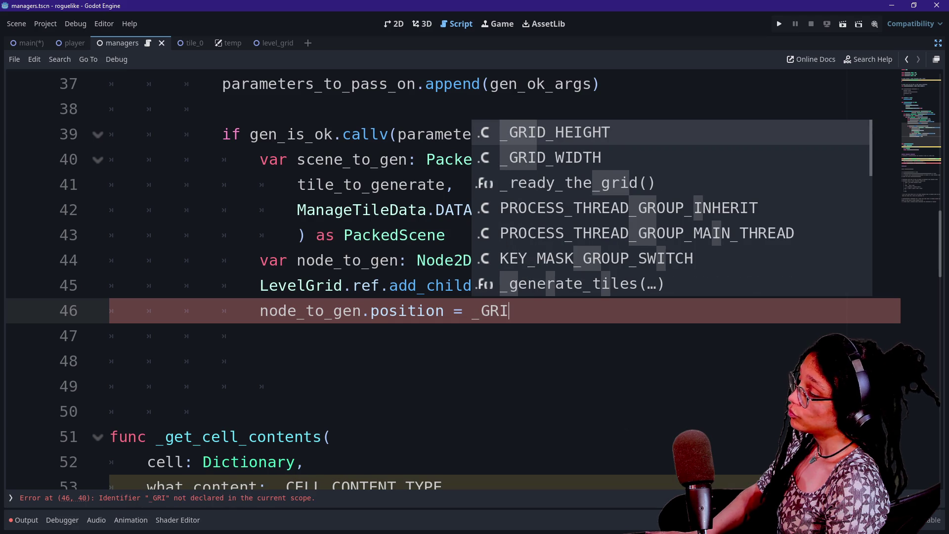
{"action": "key", "text": "BackSpace"}
{"action": "key", "text": "BackSpace"}
{"action": "key", "text": "BackSpace"}
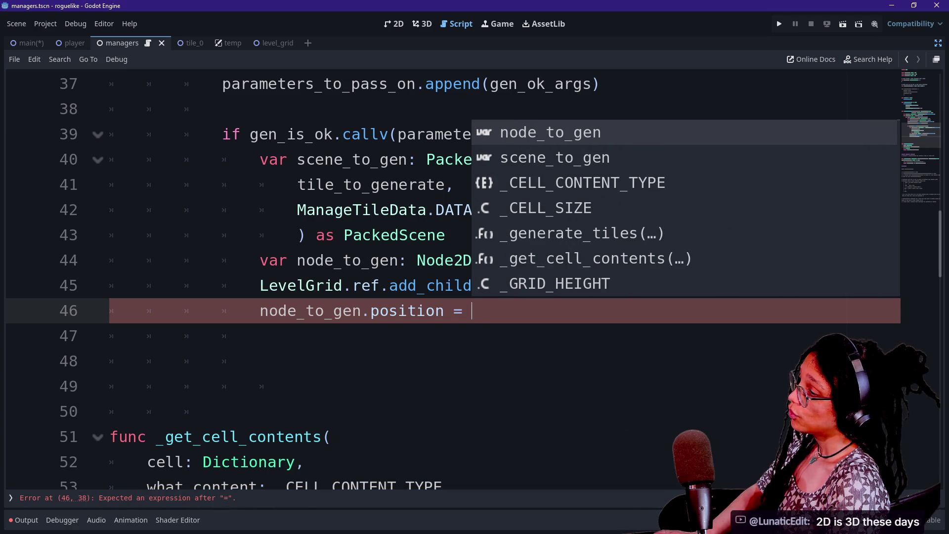
{"action": "type", "text": "row"}
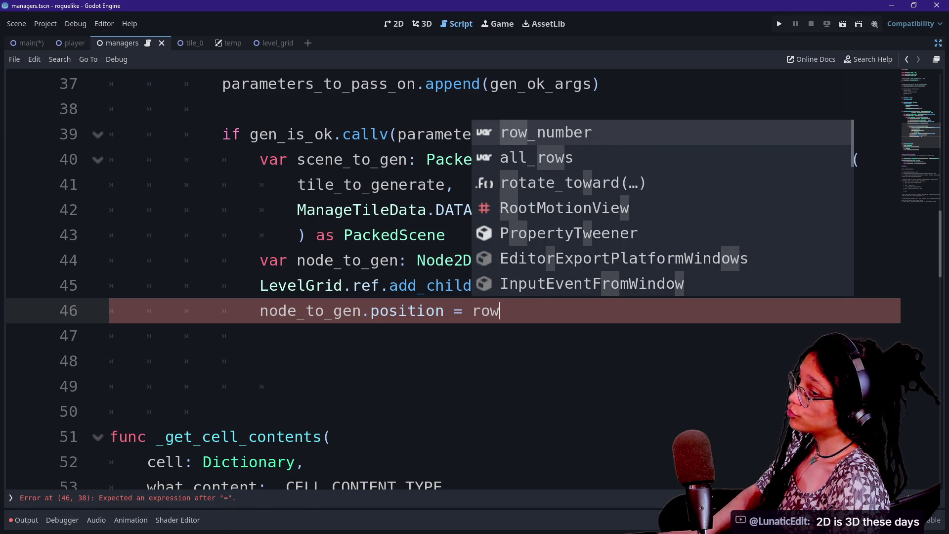
{"action": "key", "text": "BackSpace"}
{"action": "type", "text": "w"}
{"action": "key", "text": "BackSpace"}
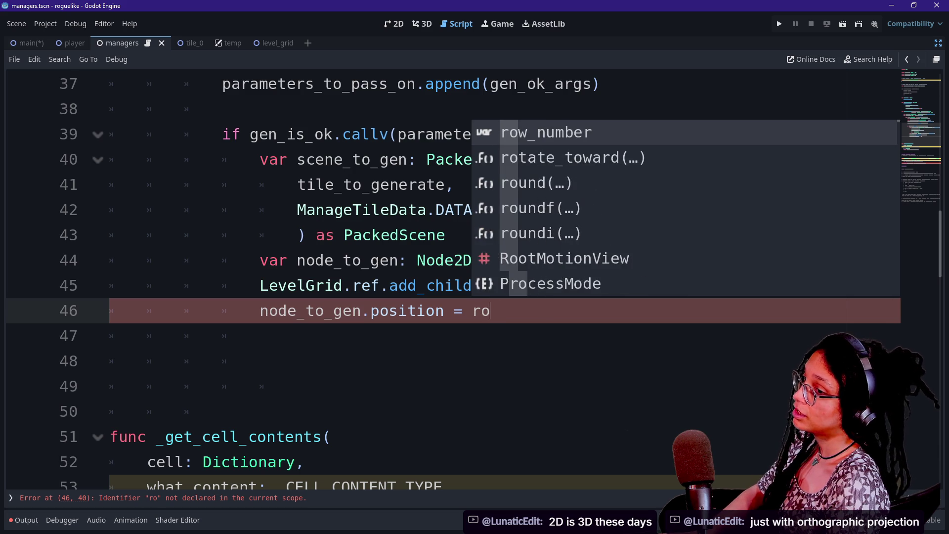
{"action": "type", "text": "w"}
{"action": "key", "text": "BackSpace"}
{"action": "type", "text": "r"}
{"action": "key", "text": "BackSpace"}
{"action": "type", "text": "wr"}
{"action": "key", "text": "BackSpace"}
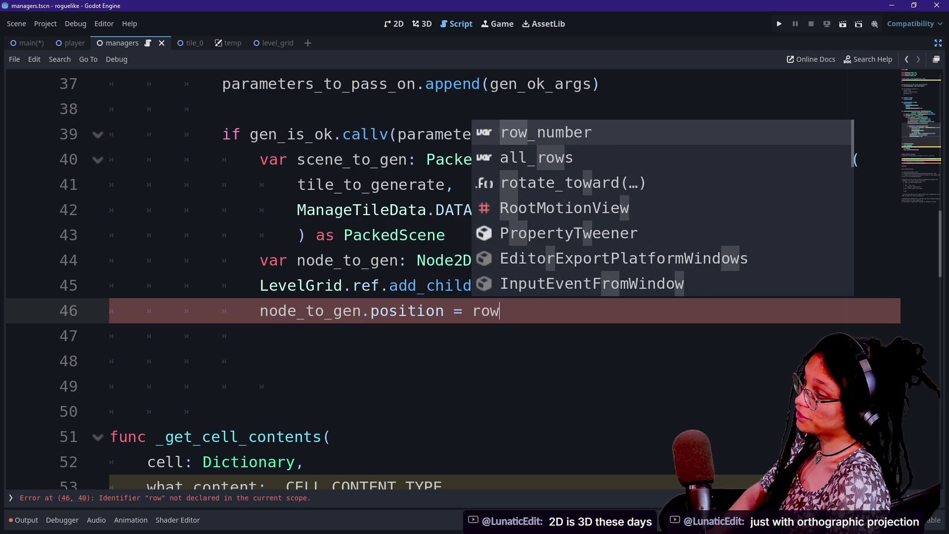
{"action": "type", "text": "r"}
{"action": "key", "text": "BackSpace"}
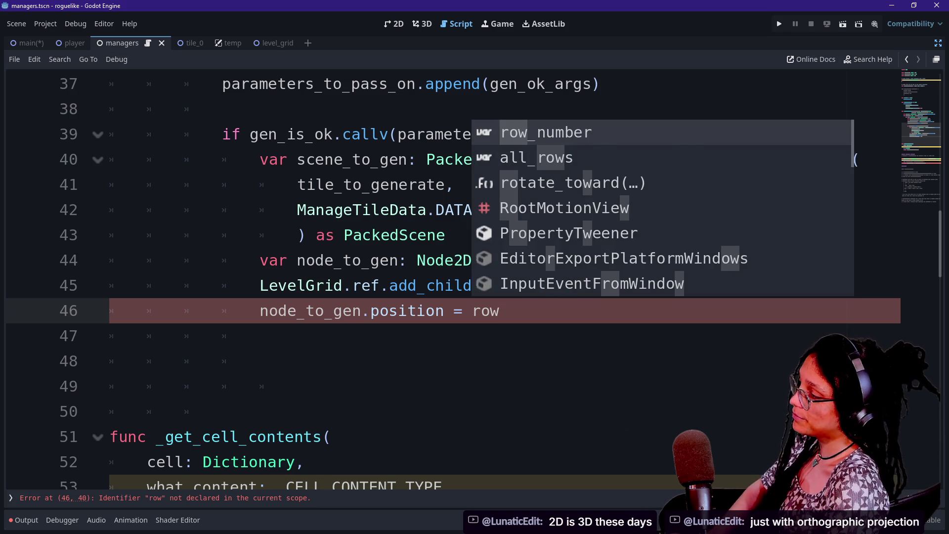
{"action": "type", "text": "f"}
{"action": "key", "text": "BackSpace"}
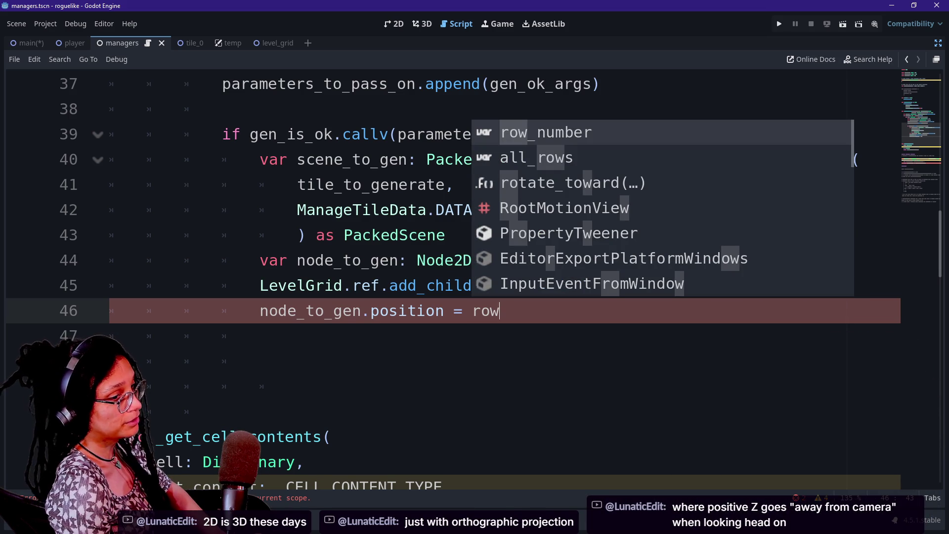
{"action": "key", "text": "Escape"}
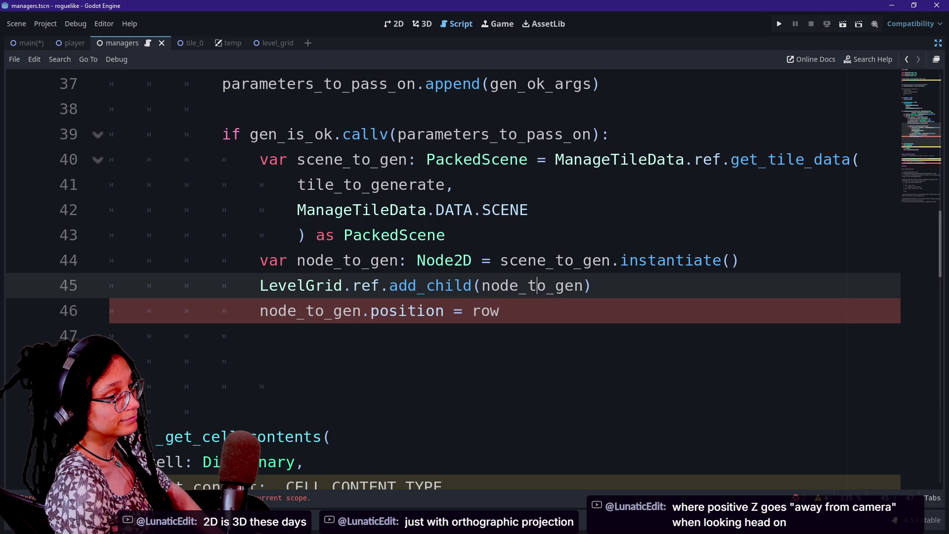
{"action": "key", "text": "ctrl+space"}
{"action": "type", "text": "f"}
{"action": "key", "text": "BackSpace"}
{"action": "type", "text": "f_"}
{"action": "key", "text": "BackSpace"}
{"action": "key", "text": "BackSpace"}
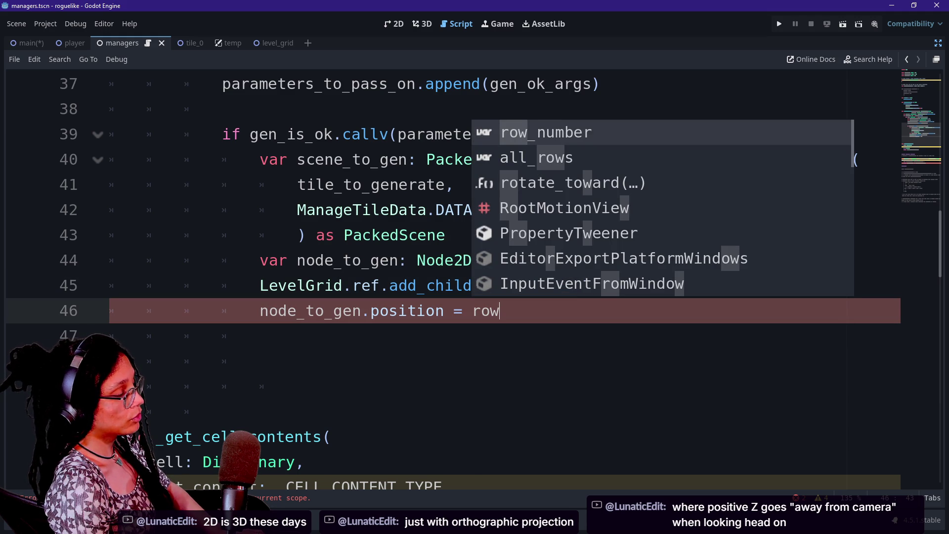
{"action": "key", "text": "Return"}
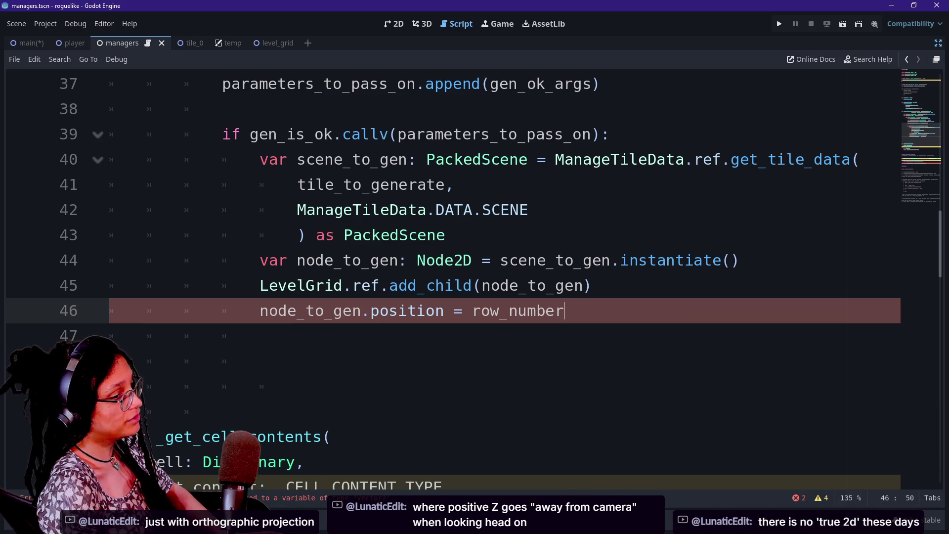
{"action": "scroll", "coordinate": [449, 310], "scroll_direction": "up", "scroll_amount": 2}
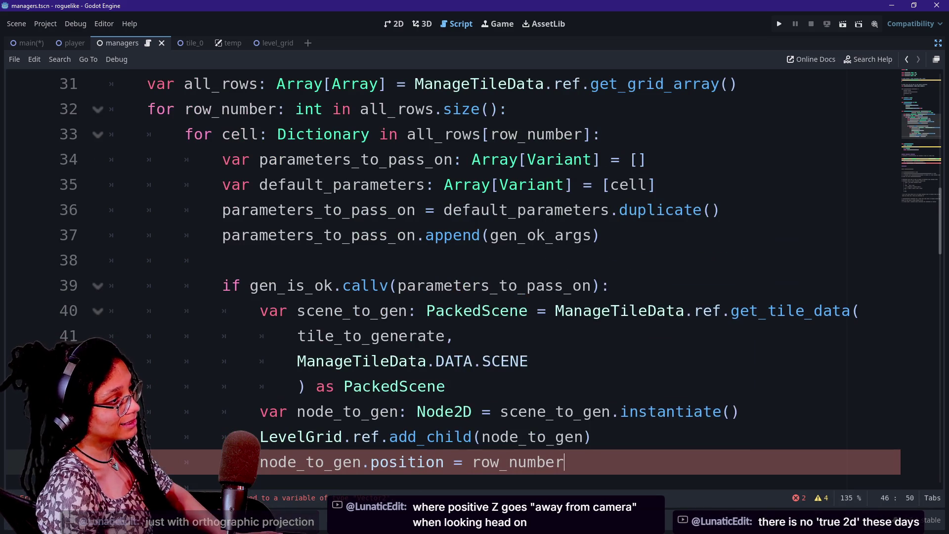
{"action": "scroll", "coordinate": [450, 310], "scroll_direction": "up", "scroll_amount": 1}
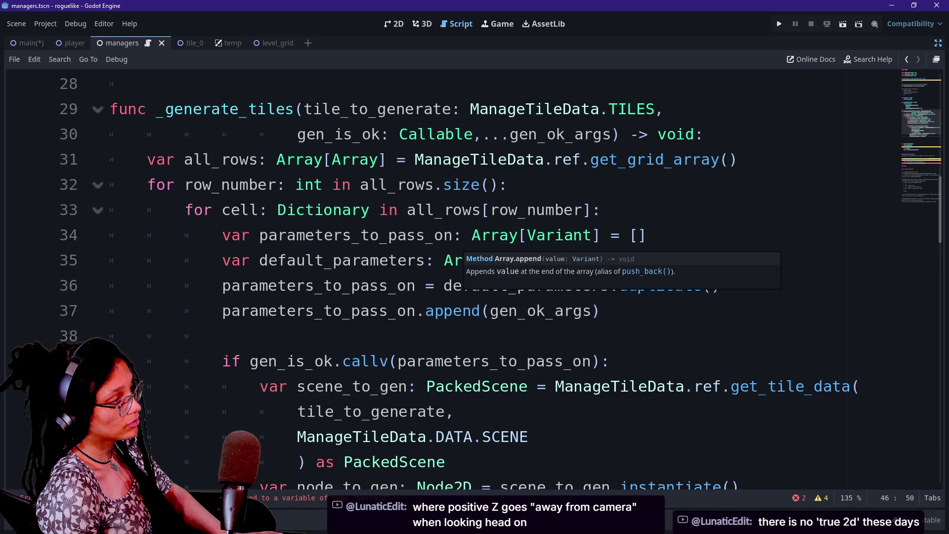
{"action": "scroll", "coordinate": [450, 276], "scroll_direction": "down", "scroll_amount": 1}
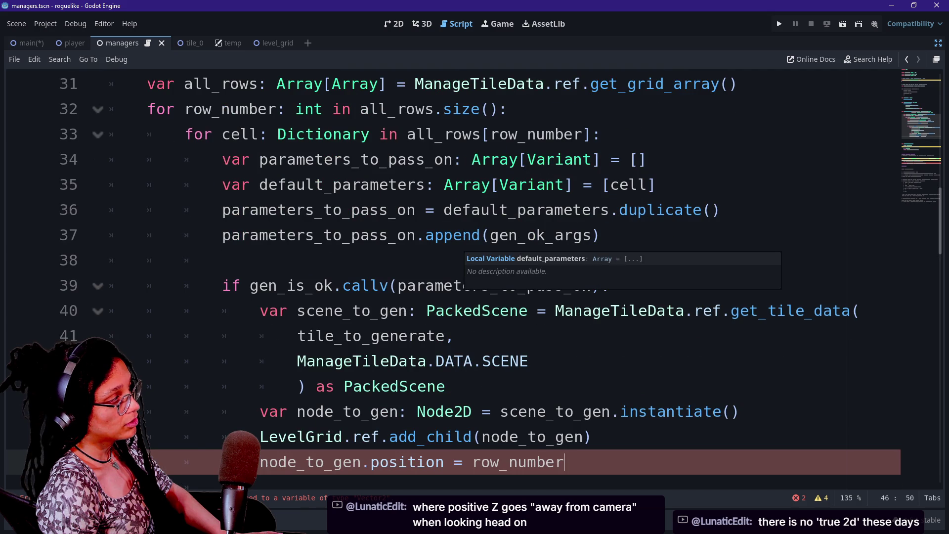
{"action": "scroll", "coordinate": [449, 276], "scroll_direction": "down", "scroll_amount": 1}
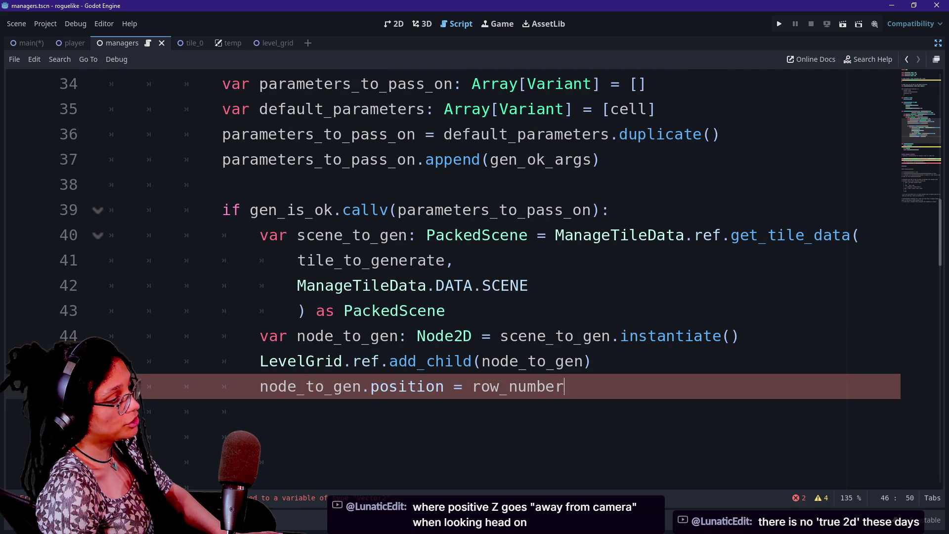
{"action": "scroll", "coordinate": [450, 277], "scroll_direction": "up", "scroll_amount": 5}
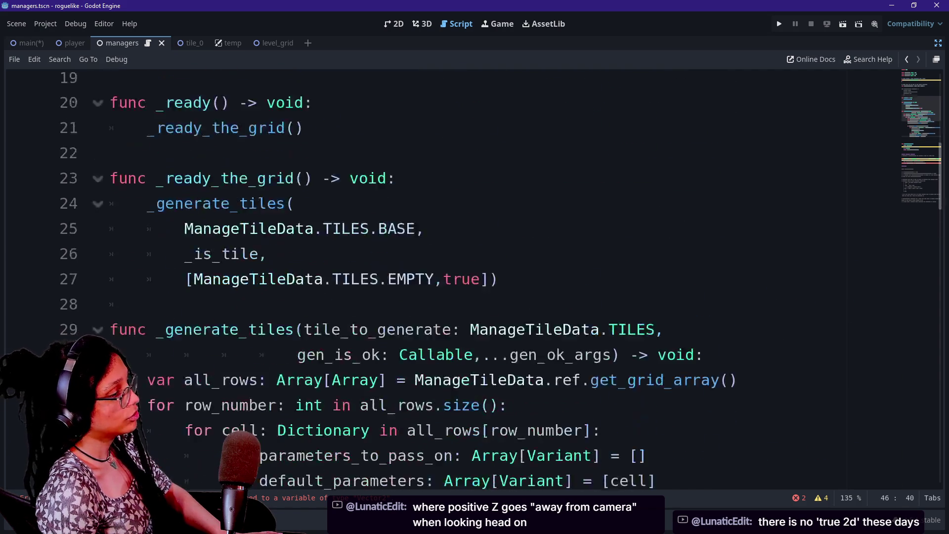
{"action": "scroll", "coordinate": [449, 276], "scroll_direction": "down", "scroll_amount": 3}
{"action": "scroll", "coordinate": [450, 276], "scroll_direction": "up", "scroll_amount": 1}
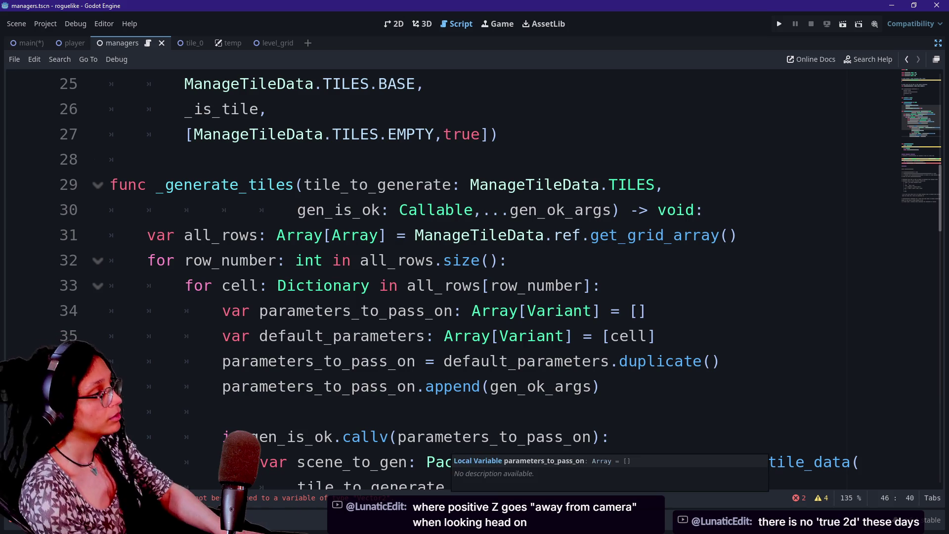
{"action": "scroll", "coordinate": [495, 434], "scroll_direction": "up", "scroll_amount": 1}
{"action": "scroll", "coordinate": [474, 277], "scroll_direction": "up", "scroll_amount": 8}
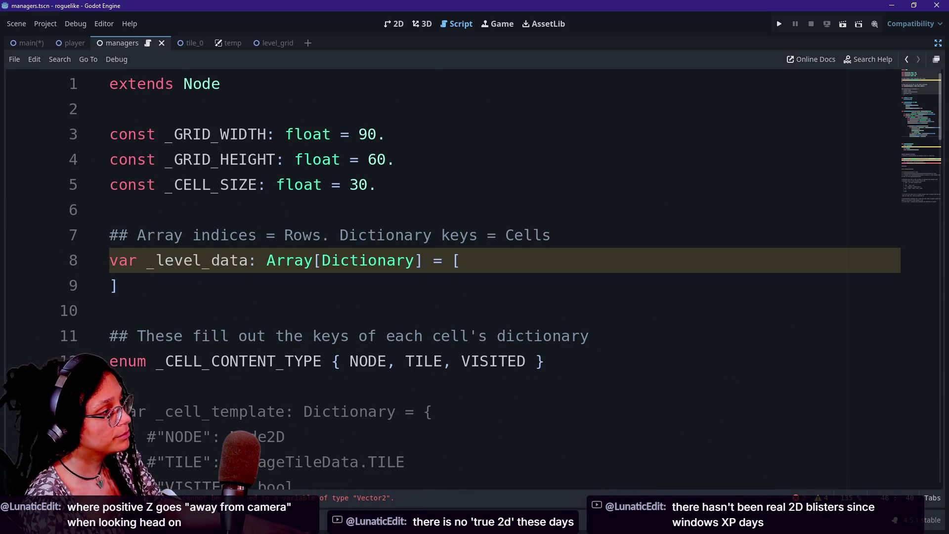
{"action": "scroll", "coordinate": [474, 277], "scroll_direction": "down", "scroll_amount": 5}
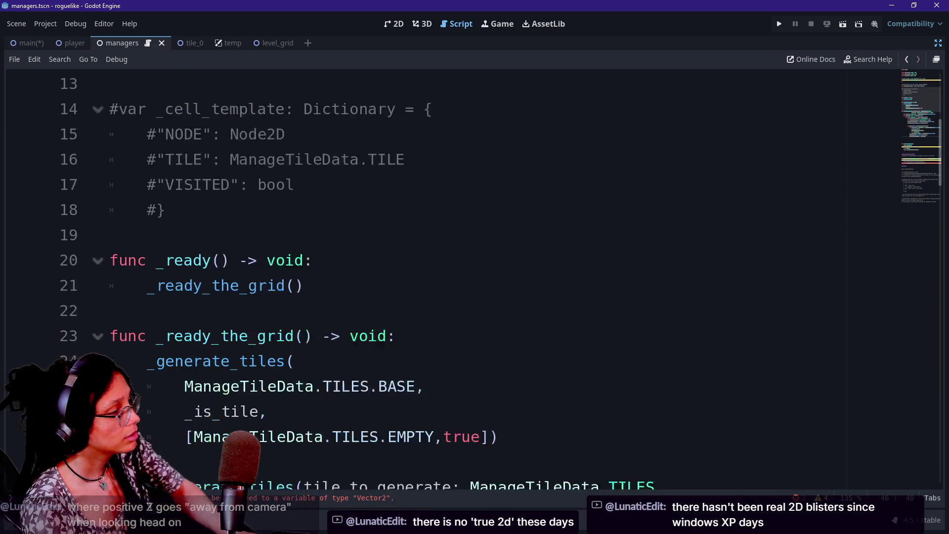
{"action": "scroll", "coordinate": [474, 277], "scroll_direction": "down", "scroll_amount": 1}
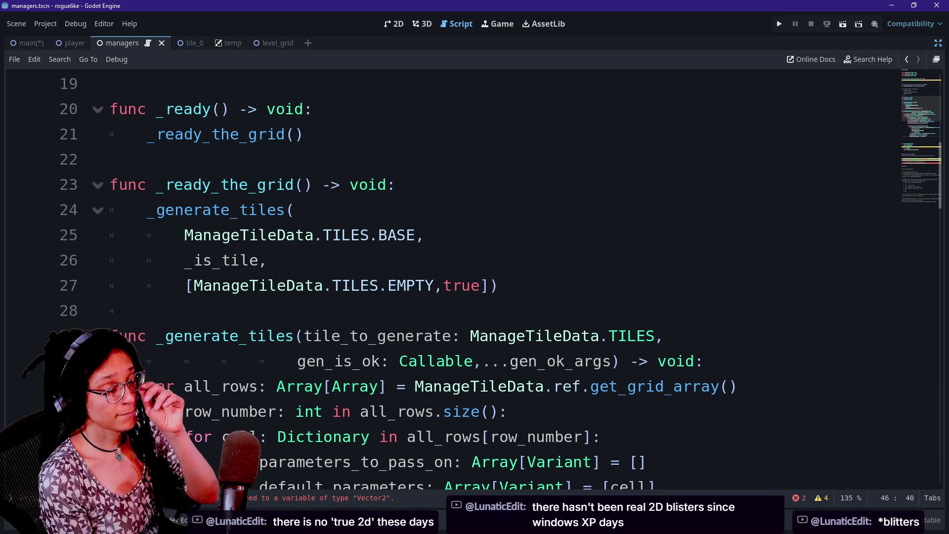
{"action": "scroll", "coordinate": [474, 277], "scroll_direction": "down", "scroll_amount": 1}
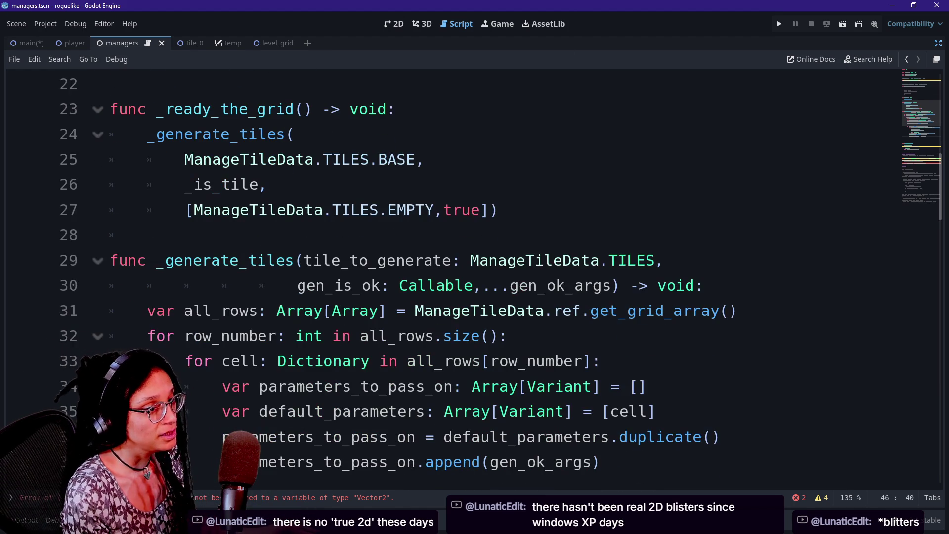
{"action": "right_click", "coordinate": [674, 277]}
{"action": "key", "text": "Escape"}
{"action": "scroll", "coordinate": [474, 277], "scroll_direction": "down", "scroll_amount": 3}
{"action": "scroll", "coordinate": [445, 297], "scroll_direction": "down", "scroll_amount": 1}
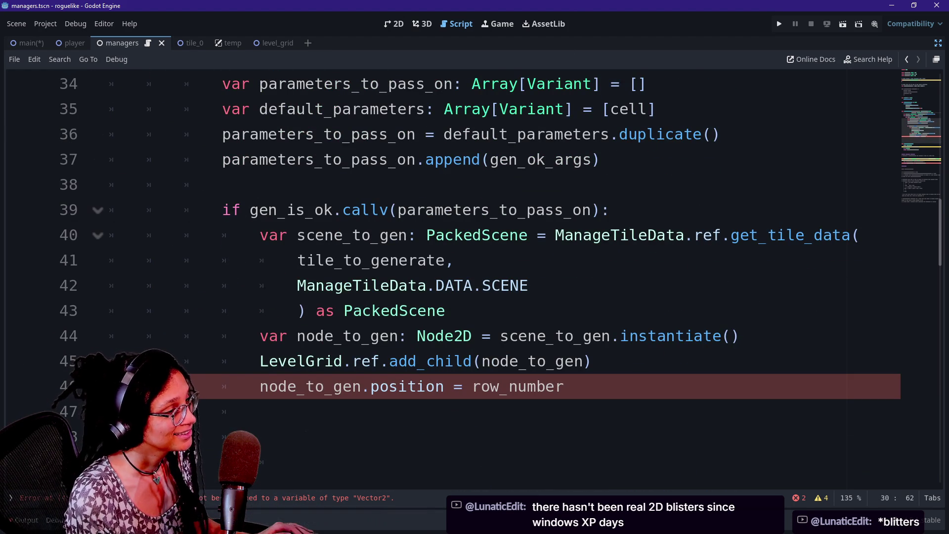
{"action": "scroll", "coordinate": [474, 277], "scroll_direction": "up", "scroll_amount": 3}
{"action": "scroll", "coordinate": [475, 277], "scroll_direction": "down", "scroll_amount": 2}
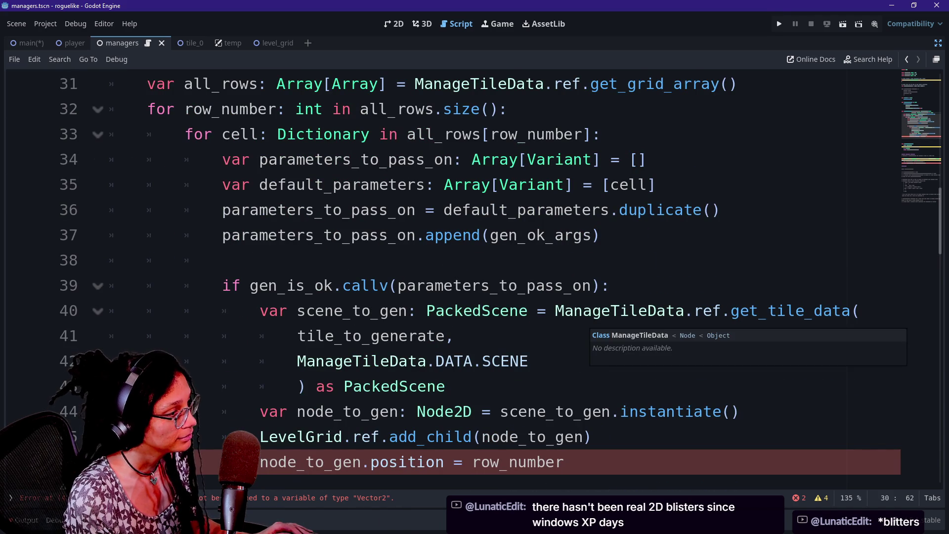
{"action": "left_click", "coordinate": [643, 285]}
{"action": "scroll", "coordinate": [642, 285], "scroll_direction": "up", "scroll_amount": 1}
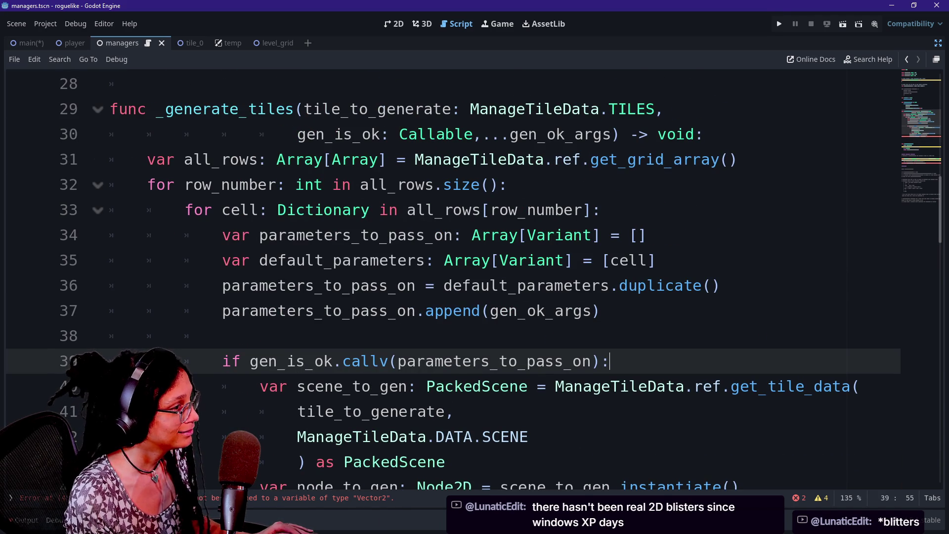
{"action": "scroll", "coordinate": [642, 285], "scroll_direction": "down", "scroll_amount": 1}
{"action": "left_click", "coordinate": [593, 437]}
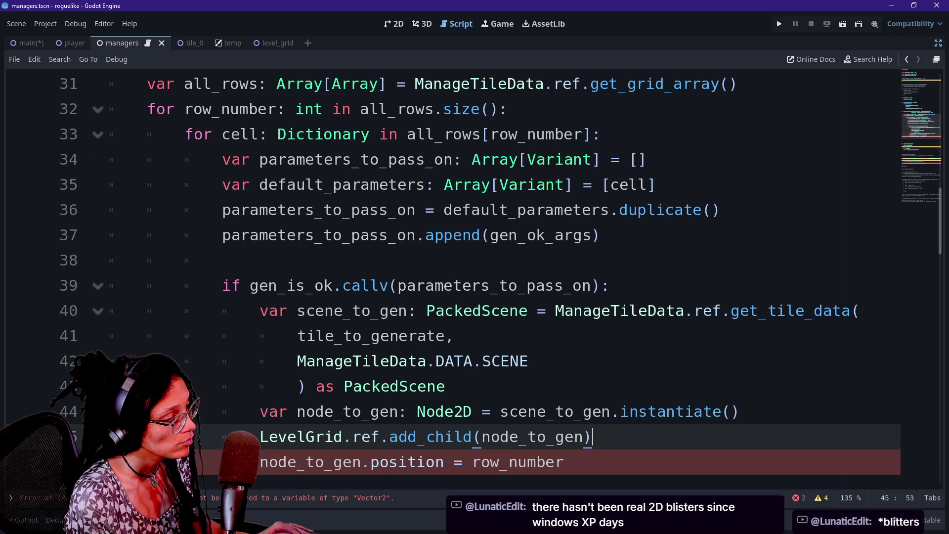
{"action": "scroll", "coordinate": [494, 285], "scroll_direction": "up", "scroll_amount": 3}
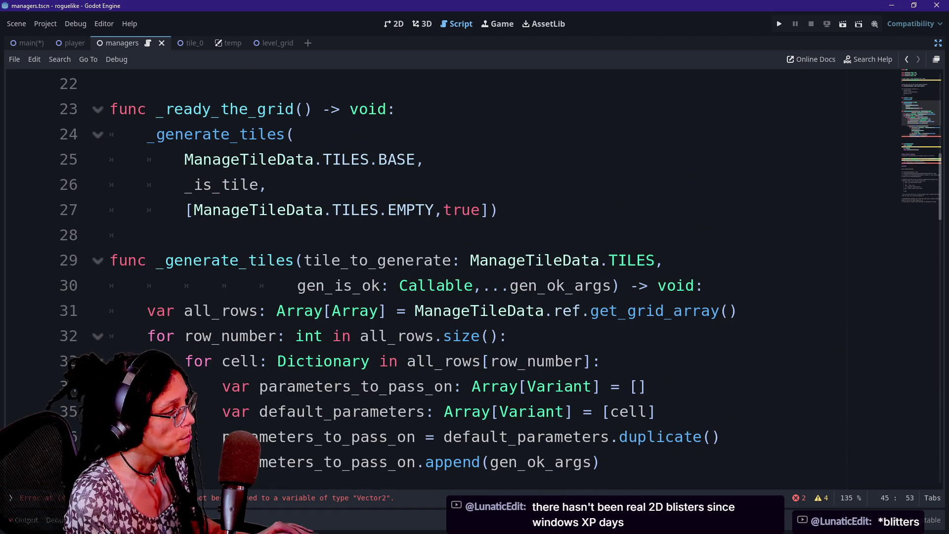
Step: Comment the row_number loop line with '# Y Axis'
{"action": "left_click", "coordinate": [508, 336]}
{"action": "type", "text": "@"}
{"action": "key", "text": "BackSpace"}
{"action": "type", "text": "# Y Ac"}
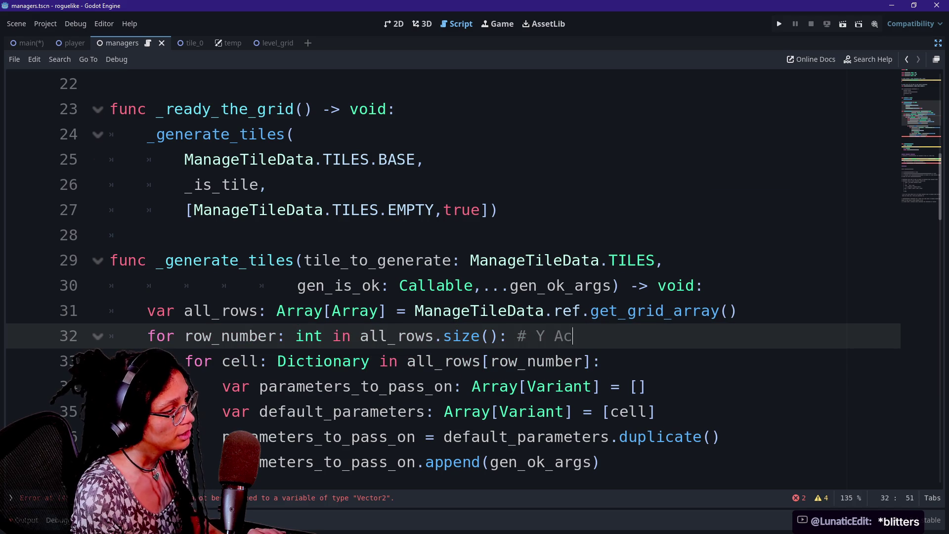
{"action": "key", "text": "BackSpace"}
{"action": "type", "text": "xis"}
Step: Comment the cell loop with '# X Axis' and turn both comments into '##'
{"action": "left_click", "coordinate": [601, 361]}
{"action": "type", "text": "# X Axis"}
{"action": "left_click", "coordinate": [527, 335]}
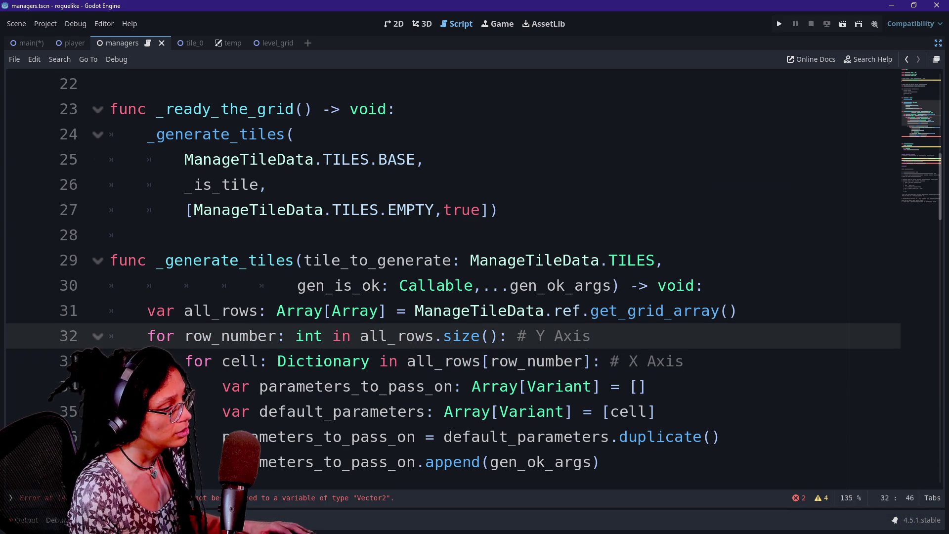
{"action": "left_click", "coordinate": [613, 361], "text": "alt"}
{"action": "type", "text": "#"}
{"action": "left_click", "coordinate": [608, 310]}
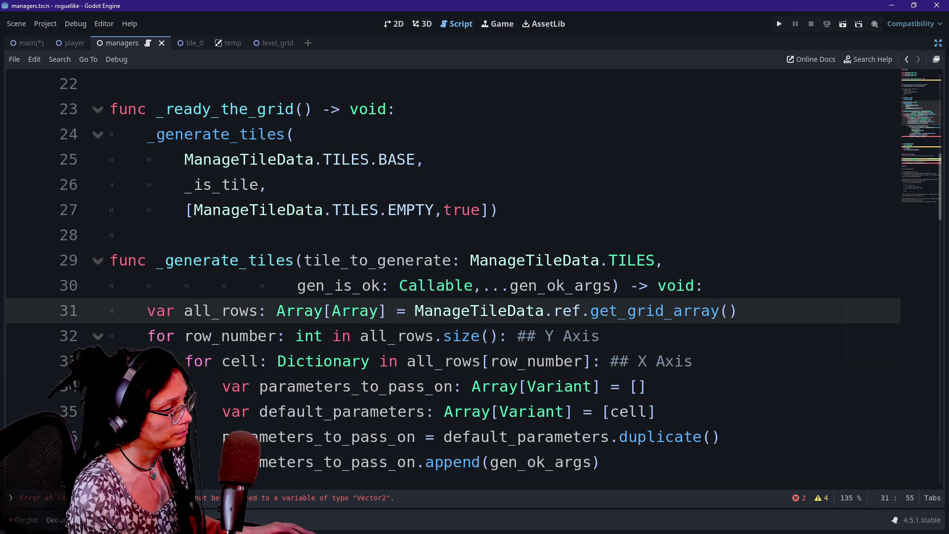
Step: Insert 'Vector2(' before row_number on line 46
{"action": "scroll", "coordinate": [445, 277], "scroll_direction": "down", "scroll_amount": 6}
{"action": "left_click", "coordinate": [258, 260]}
{"action": "left_click", "coordinate": [564, 235]}
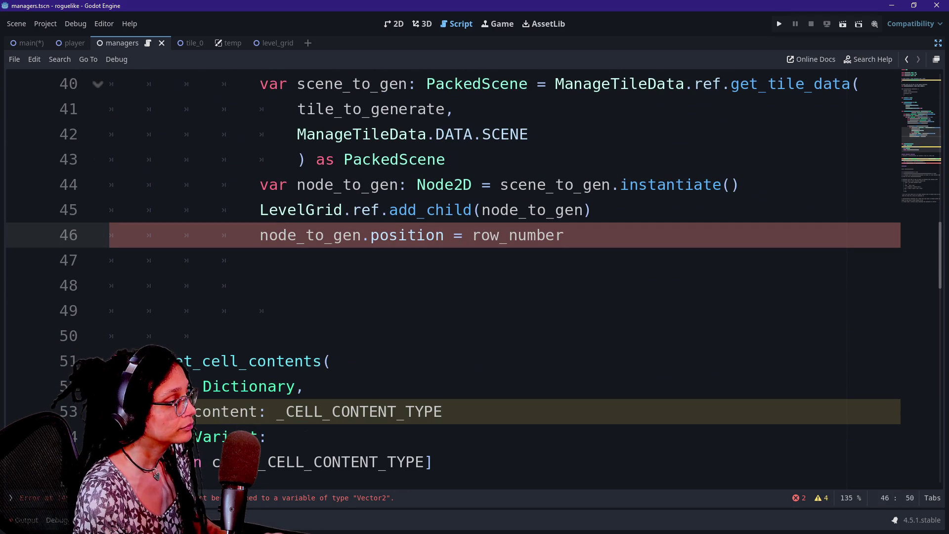
{"action": "left_click", "coordinate": [472, 235]}
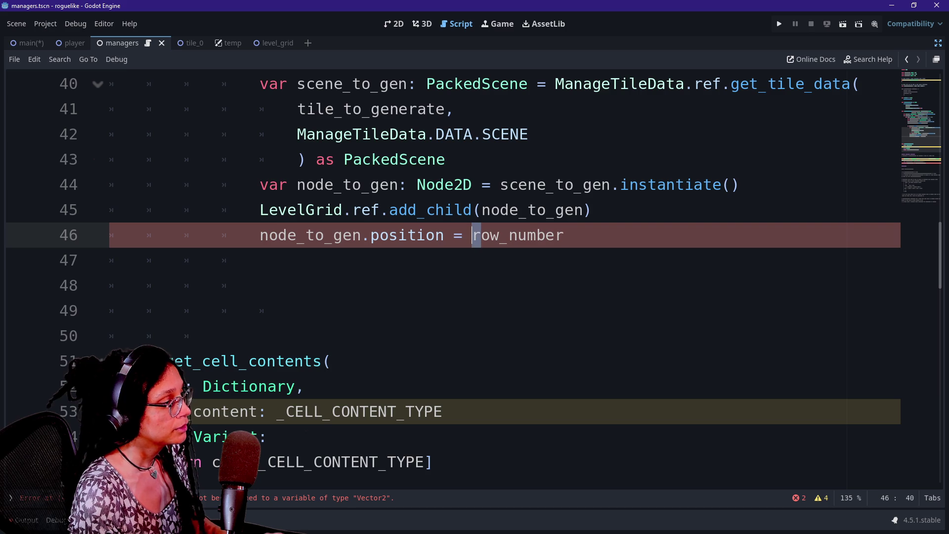
{"action": "type", "text": "Vect"}
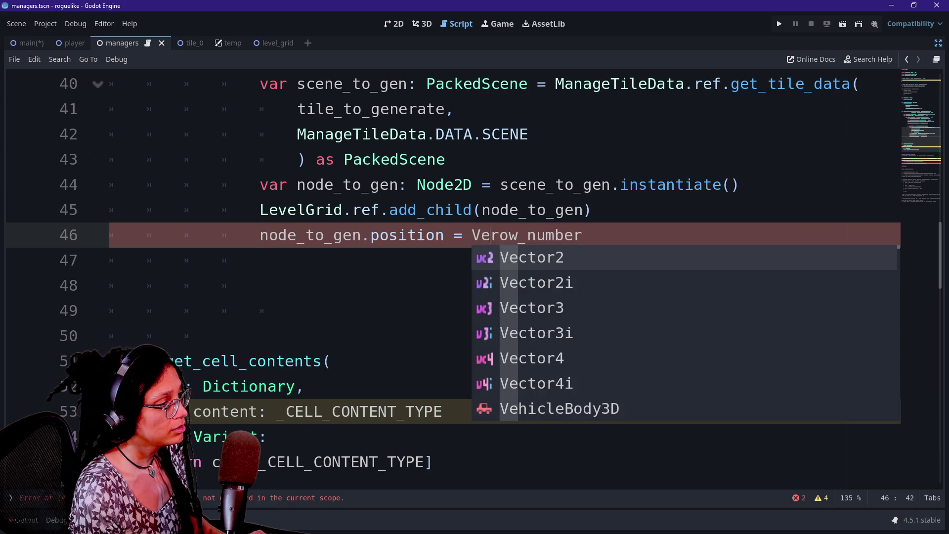
{"action": "type", "text": "or2("}
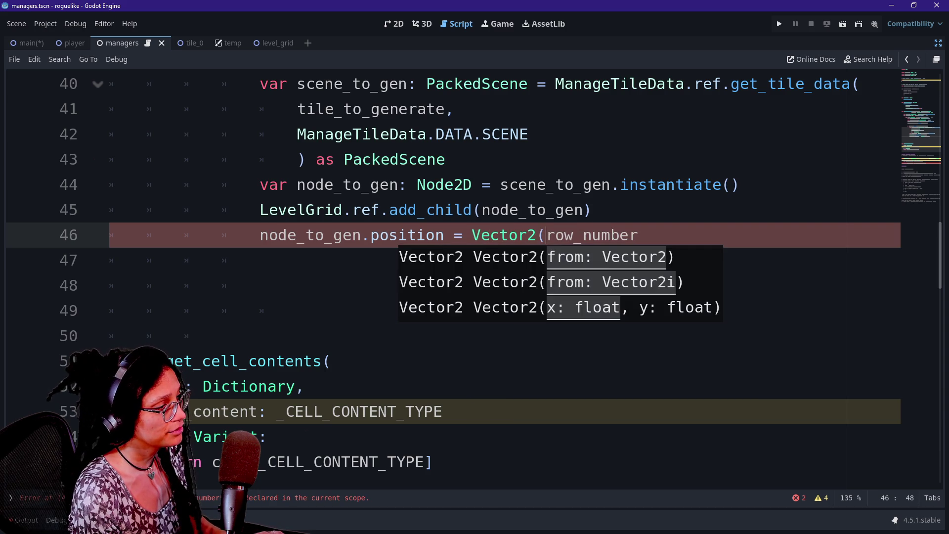
Step: Try closing the Vector2 with ')' and ',', then remove them, leaving 'Vector2(row_number'
{"action": "scroll", "coordinate": [475, 247], "scroll_direction": "up", "scroll_amount": 2}
{"action": "scroll", "coordinate": [474, 247], "scroll_direction": "down", "scroll_amount": 2}
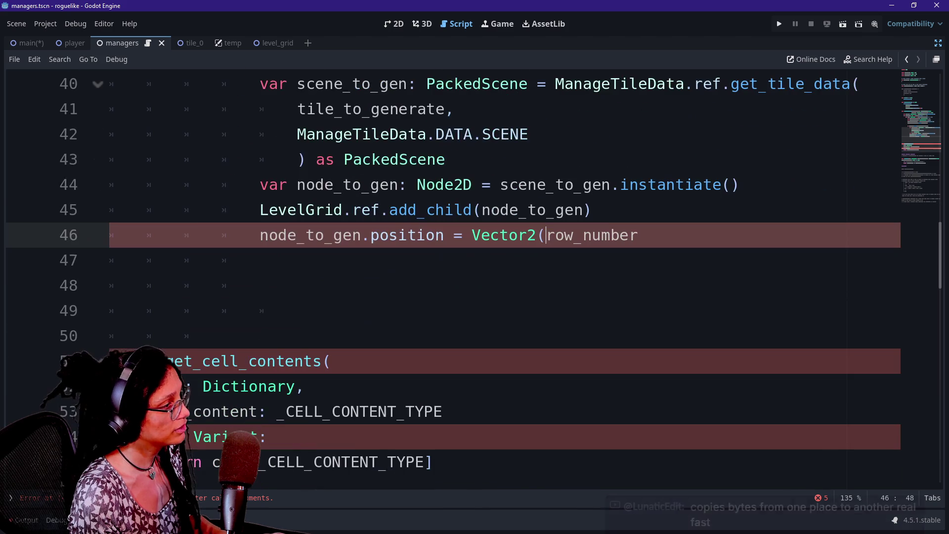
{"action": "left_click", "coordinate": [638, 235]}
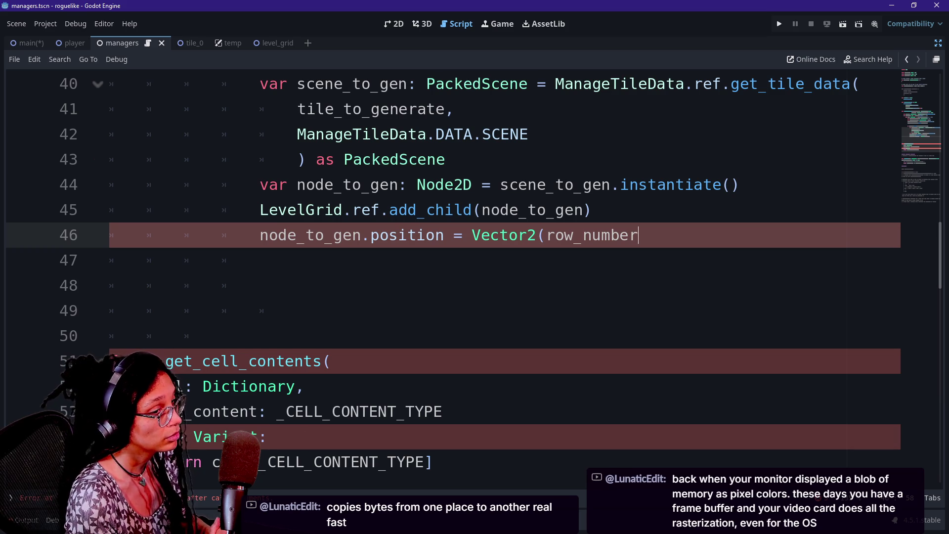
{"action": "type", "text": ")"}
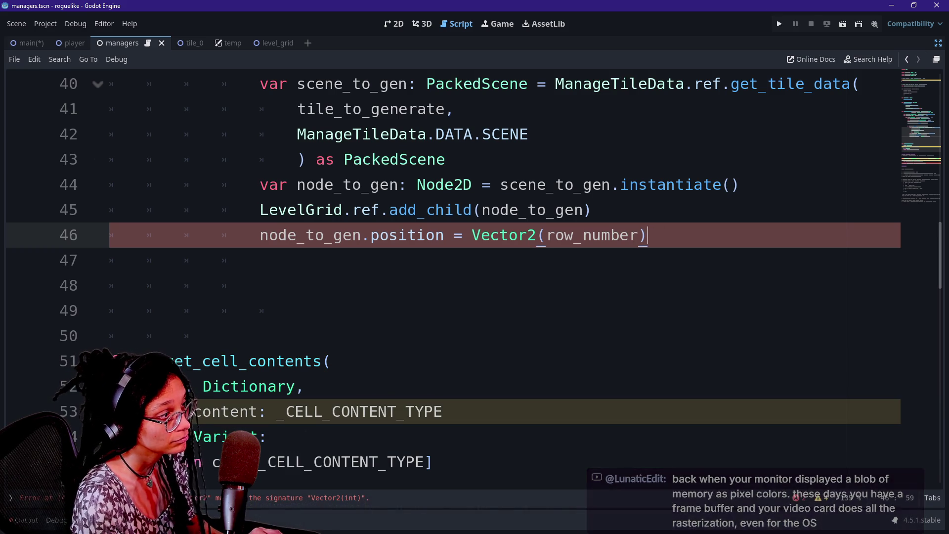
{"action": "key", "text": "BackSpace"}
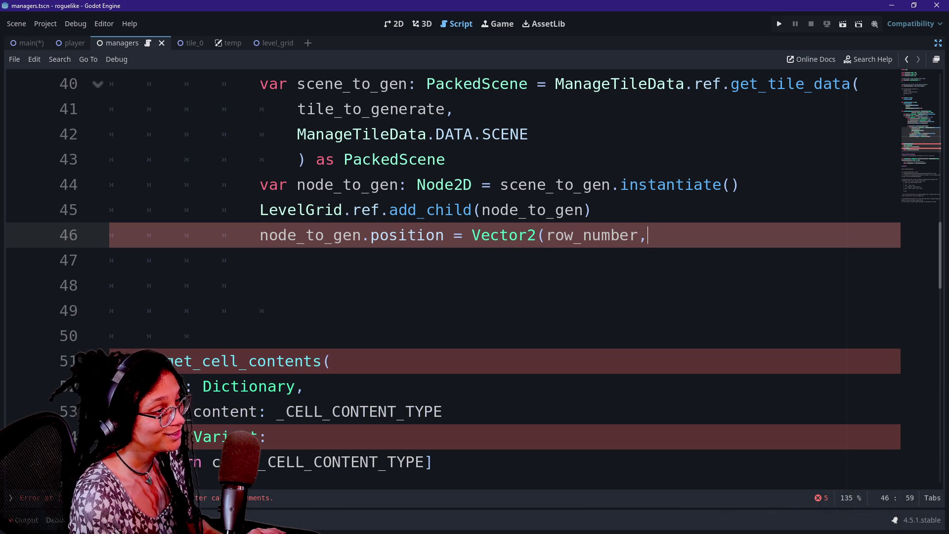
{"action": "type", "text": ","}
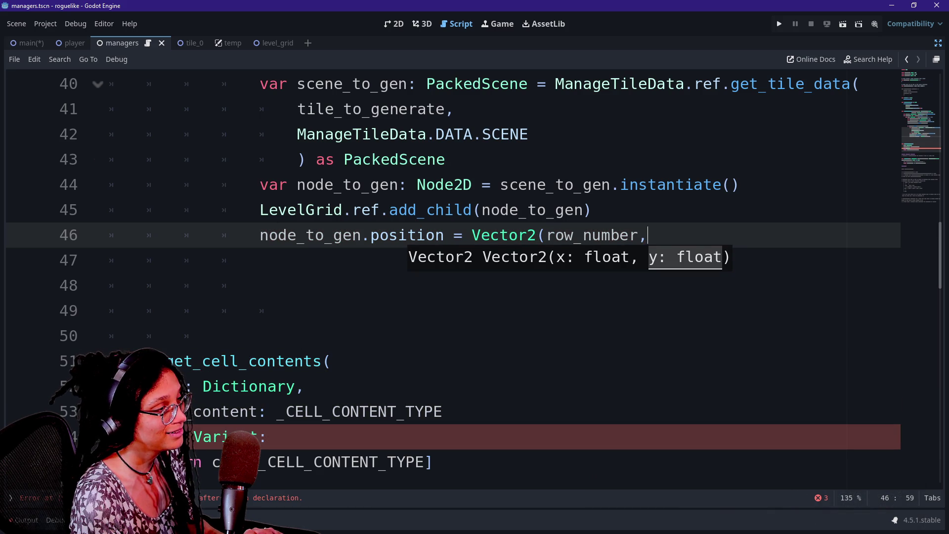
{"action": "key", "text": "BackSpace"}
{"action": "key", "text": "Left"}
{"action": "key", "text": "Left"}
{"action": "key", "text": "Left"}
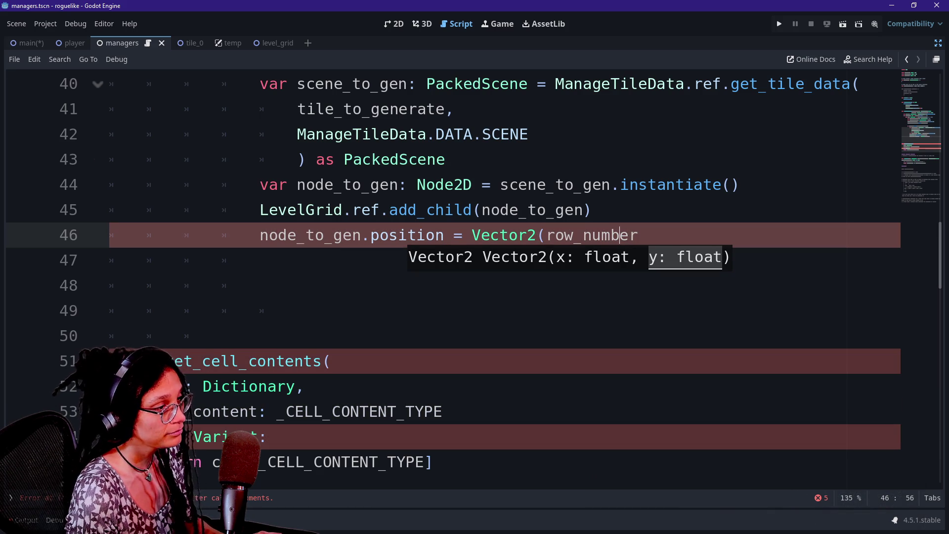
{"action": "key", "text": "Left"}
{"action": "key", "text": "Left"}
{"action": "key", "text": "Left"}
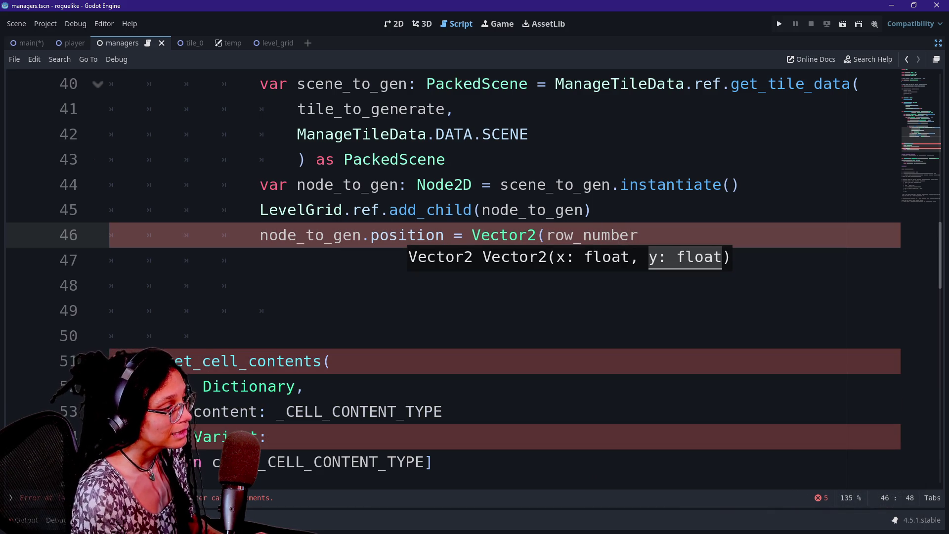
{"action": "type", "text": "c"}
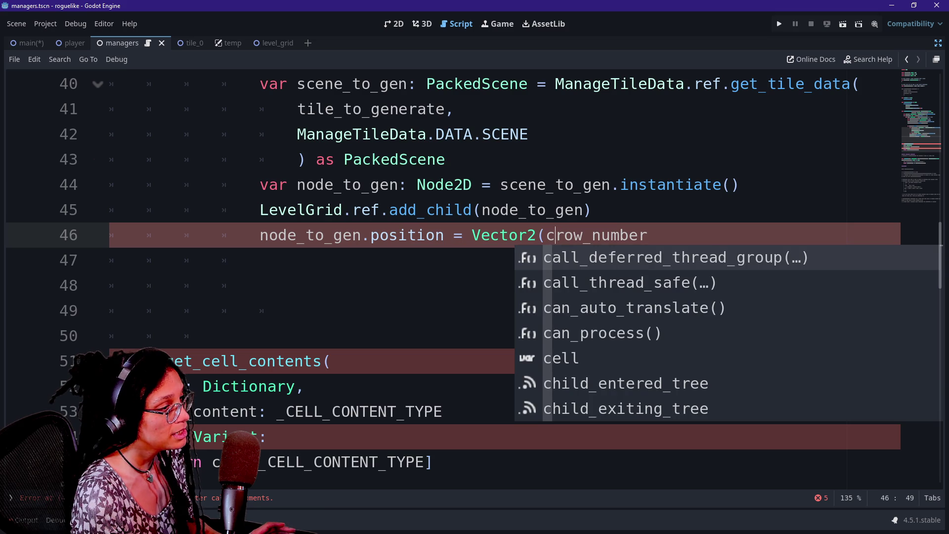
{"action": "key", "text": "BackSpace"}
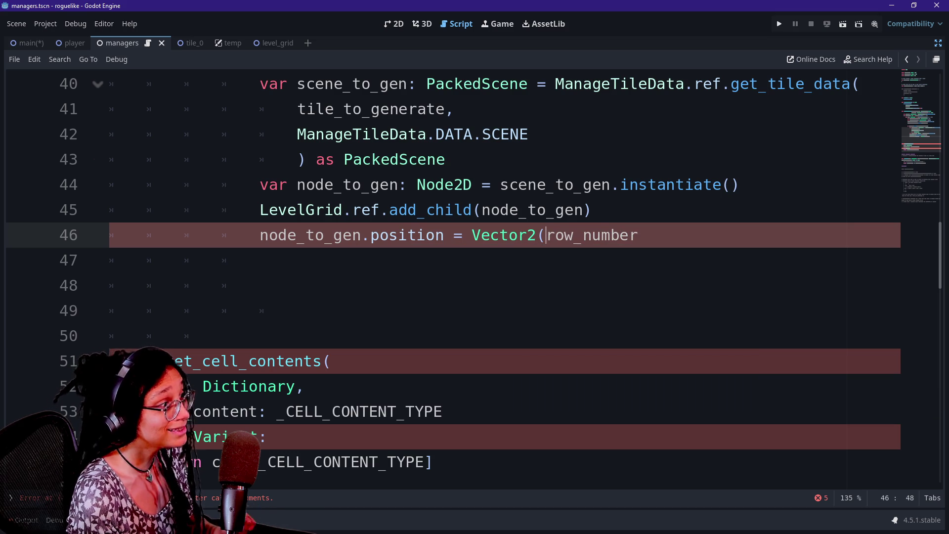
{"action": "scroll", "coordinate": [473, 302], "scroll_direction": "up", "scroll_amount": 1}
{"action": "scroll", "coordinate": [473, 277], "scroll_direction": "up", "scroll_amount": 2}
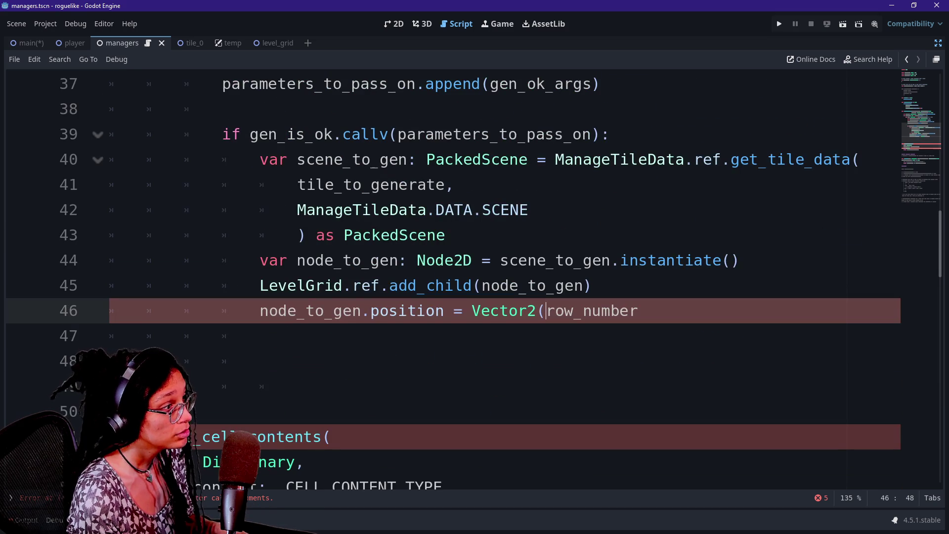
{"action": "scroll", "coordinate": [473, 277], "scroll_direction": "up", "scroll_amount": 2}
Step: Type 'all' after 'Vector2(' on line 46 to begin an all_rows reference
{"action": "scroll", "coordinate": [473, 277], "scroll_direction": "up", "scroll_amount": 2}
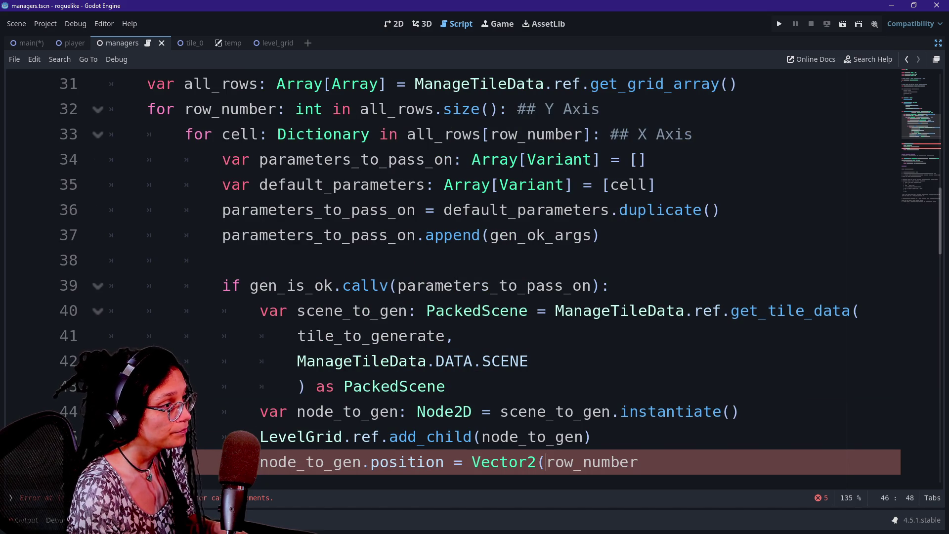
{"action": "mouse_move", "coordinate": [276, 209]}
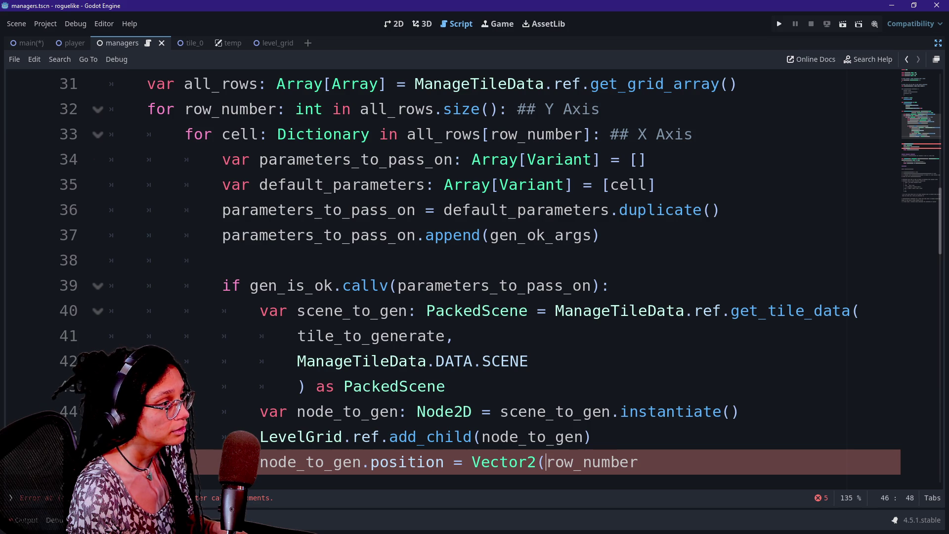
{"action": "type", "text": "al"}
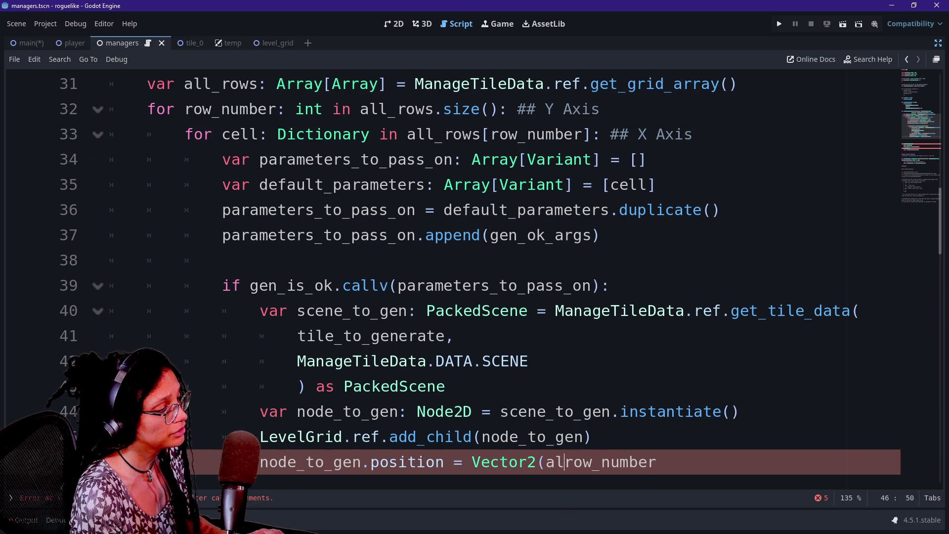
{"action": "key", "text": "BackSpace"}
{"action": "key", "text": "BackSpace"}
{"action": "type", "text": "all"}
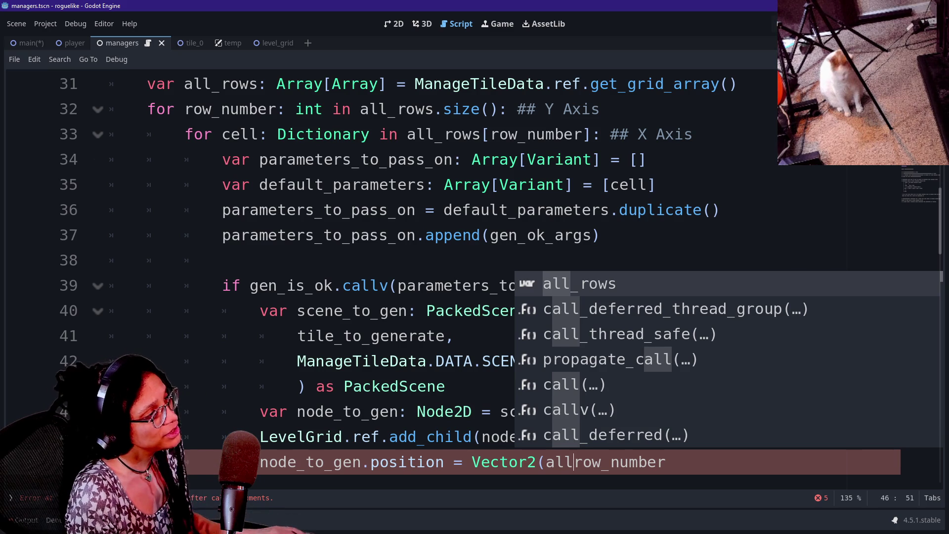
Step: Select the cell loop header on line 33 to edit its loop variable
{"action": "scroll", "coordinate": [297, 222], "scroll_direction": "up", "scroll_amount": 1}
{"action": "left_click_drag", "start_coordinate": [212, 210], "coordinate": [388, 235]}
{"action": "left_click", "coordinate": [222, 209]}
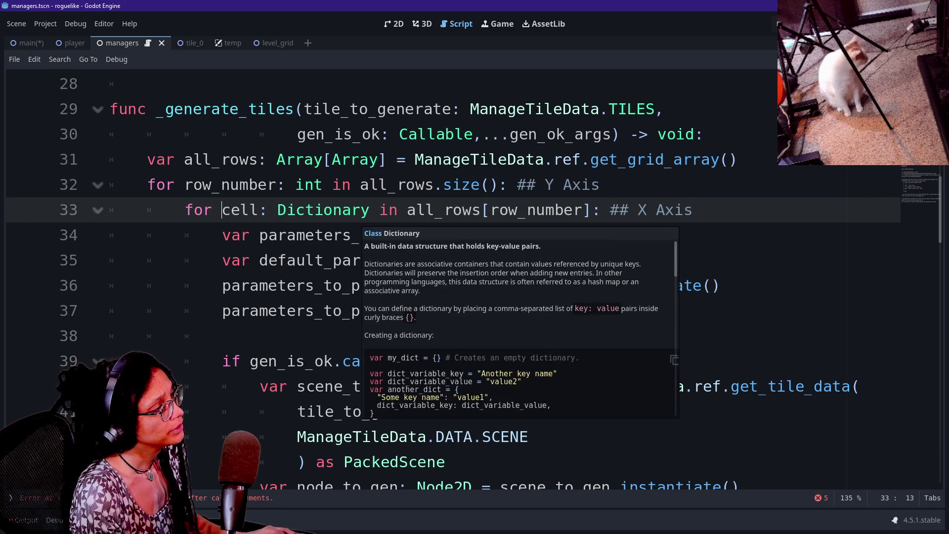
Step: Replace 'cell: Dictionary' with 'i: int' as the inner loop variable on line 33
{"action": "type", "text": "i"}
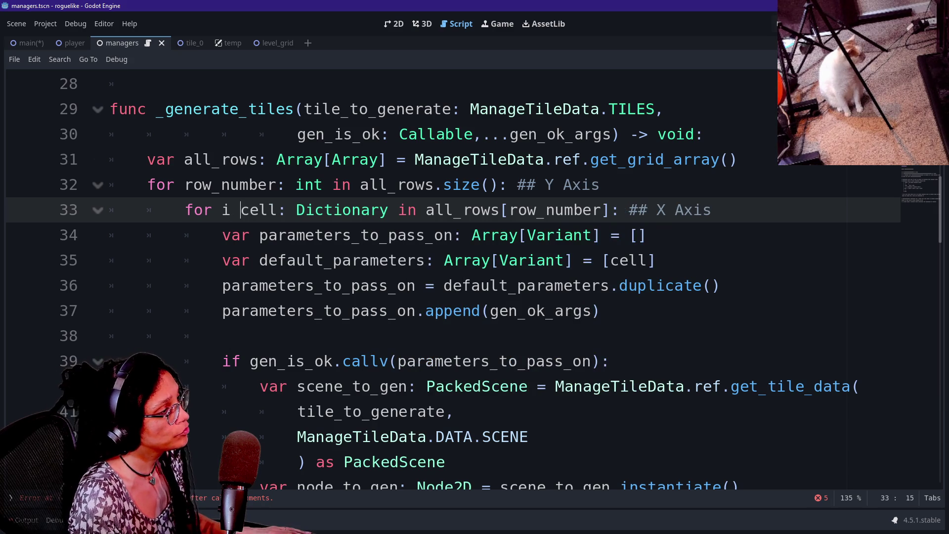
{"action": "key", "text": "BackSpace"}
{"action": "type", "text": ": int"}
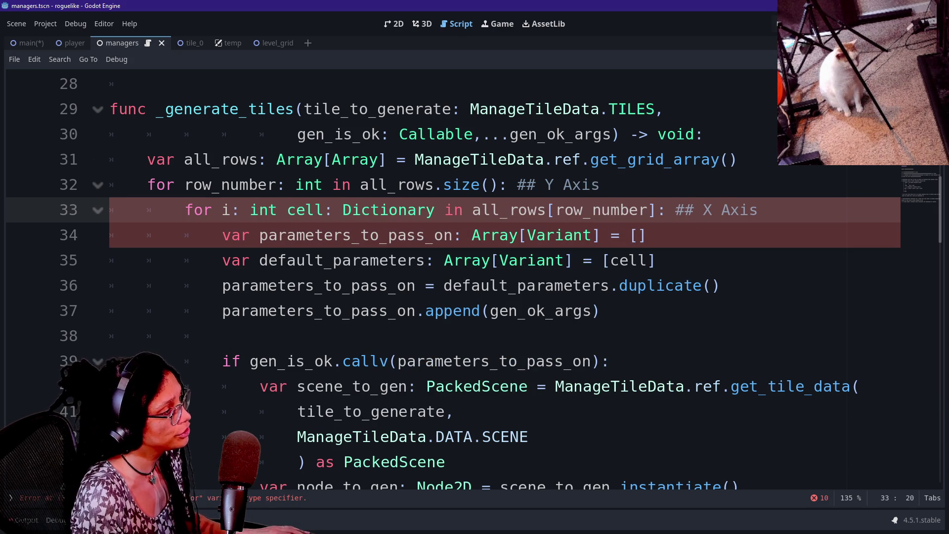
{"action": "key", "text": "shift+Right"}
{"action": "key", "text": "shift+Right"}
{"action": "key", "text": "shift+Right"}
{"action": "key", "text": "shift+ctrl+Right"}
{"action": "key", "text": "shift+Left"}
{"action": "key", "text": "shift+ctrl+Right"}
{"action": "key", "text": "shift+ctrl+Right"}
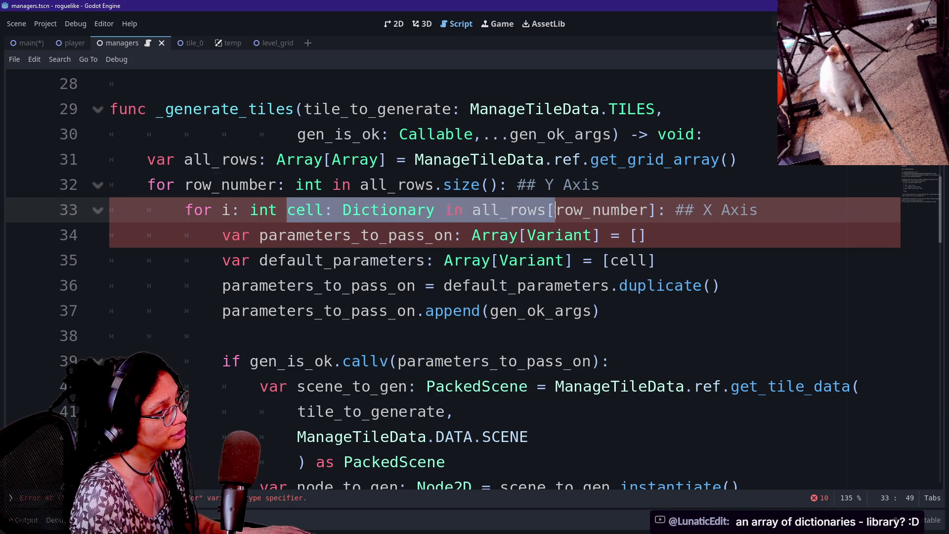
{"action": "key", "text": "shift+Left"}
{"action": "key", "text": "shift+Up"}
{"action": "key", "text": "shift+Up"}
{"action": "key", "text": "shift+Down"}
{"action": "key", "text": "shift+Down"}
{"action": "key", "text": "shift+Up"}
{"action": "key", "text": "shift+Down"}
{"action": "key", "text": "shift+ctrl+Right"}
{"action": "key", "text": "shift+ctrl+Right"}
{"action": "key", "text": "shift+ctrl+Right"}
{"action": "key", "text": "shift+Down"}
{"action": "key", "text": "shift+Up"}
{"action": "key", "text": "shift+Up"}
{"action": "key", "text": "shift+ctrl+Right"}
{"action": "key", "text": "shift+Down"}
{"action": "key", "text": "shift+Up"}
{"action": "key", "text": "shift+Left"}
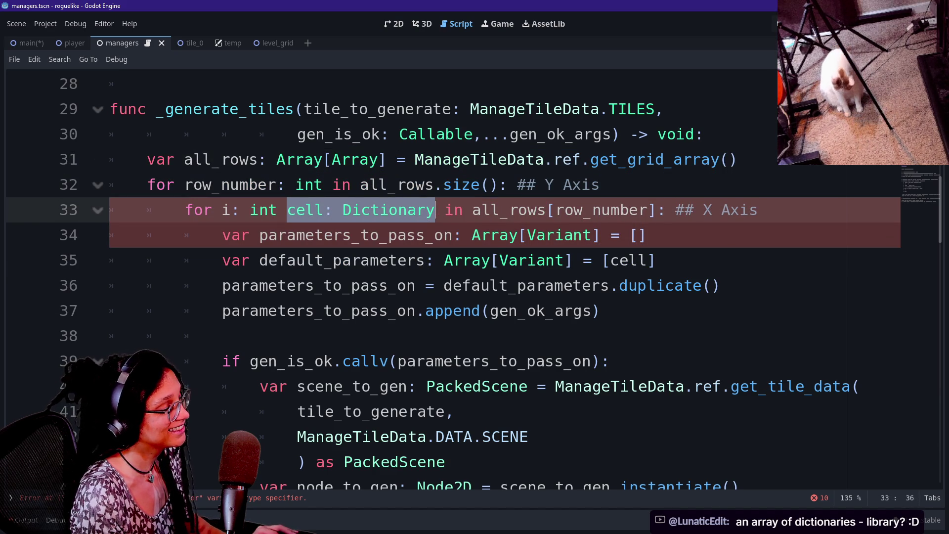
{"action": "key", "text": "shift+Right"}
{"action": "key", "text": "shift+Right"}
{"action": "key", "text": "shift+Right"}
{"action": "key", "text": "shift+Left"}
{"action": "key", "text": "shift+Left"}
{"action": "key", "text": "shift+Left"}
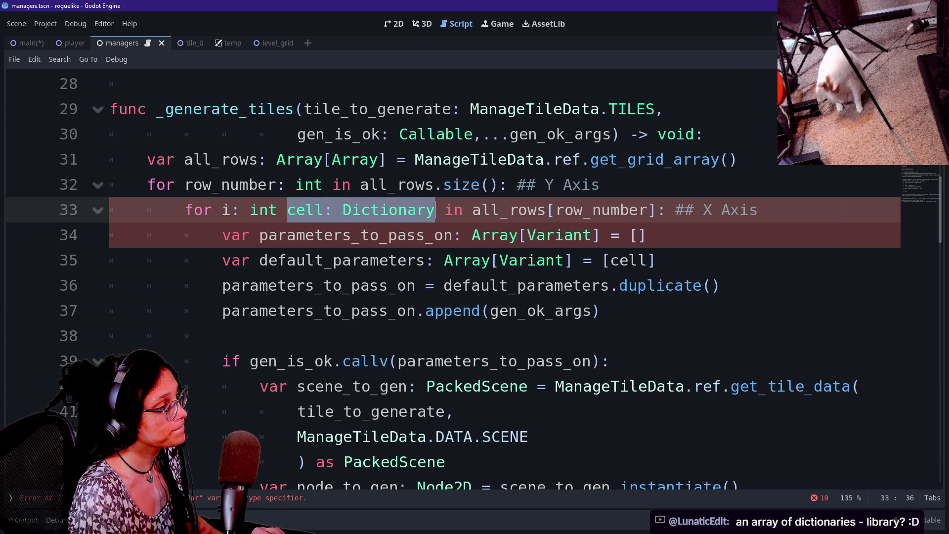
{"action": "key", "text": "BackSpace"}
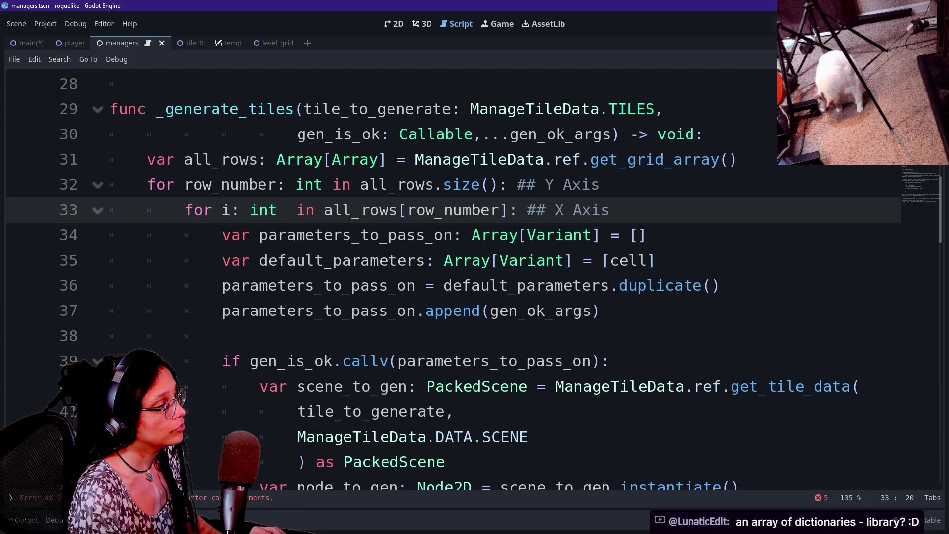
{"action": "key", "text": "BackSpace"}
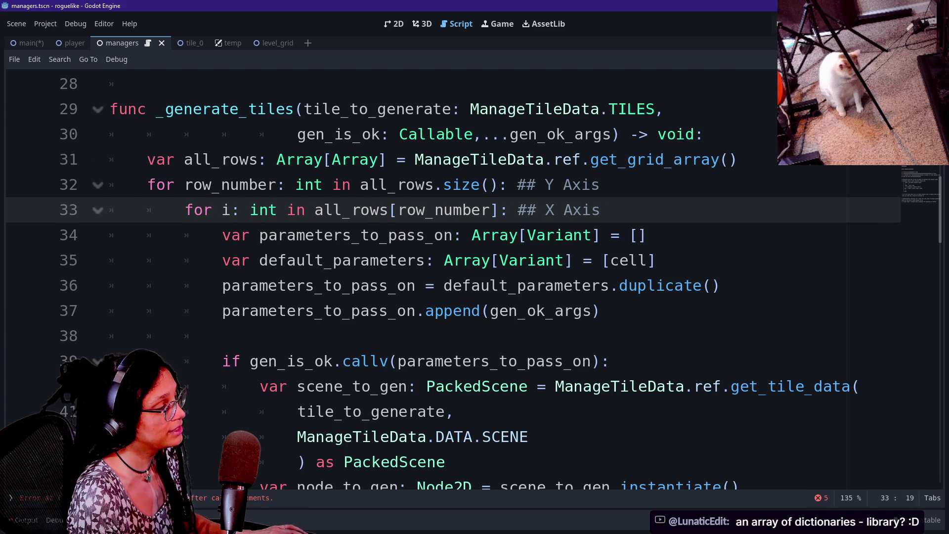
Step: Append '.size()' after all_rows[row_number] and open a blank line below
{"action": "key", "text": "shift+Right"}
{"action": "key", "text": "shift+Right"}
{"action": "key", "text": "shift+Right"}
{"action": "key", "text": "Right"}
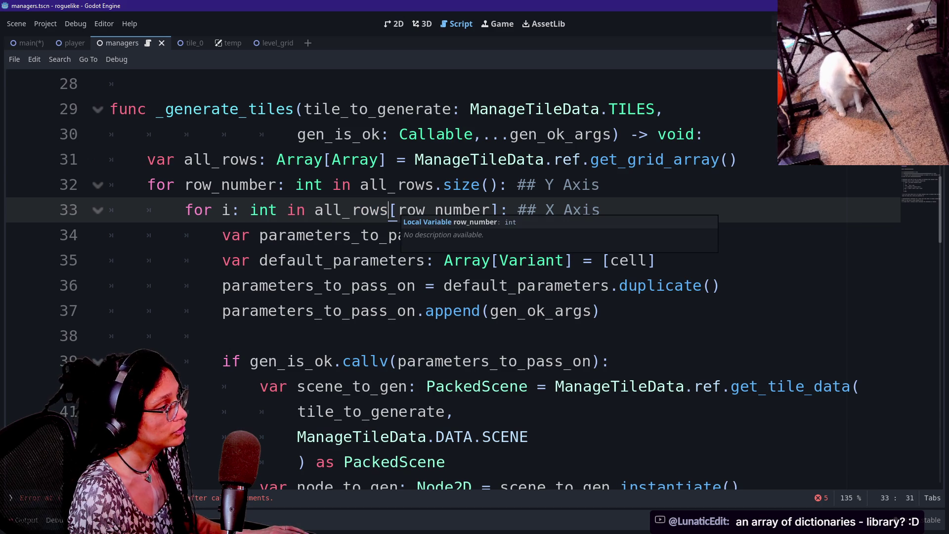
{"action": "left_click", "coordinate": [398, 209]}
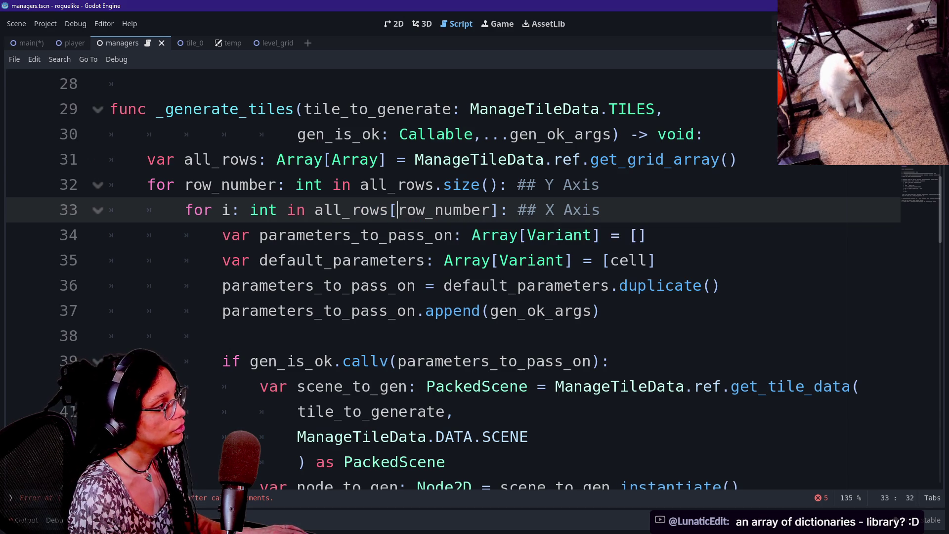
{"action": "key", "text": "shift+Right"}
{"action": "key", "text": "shift+Right"}
{"action": "key", "text": "shift+Right"}
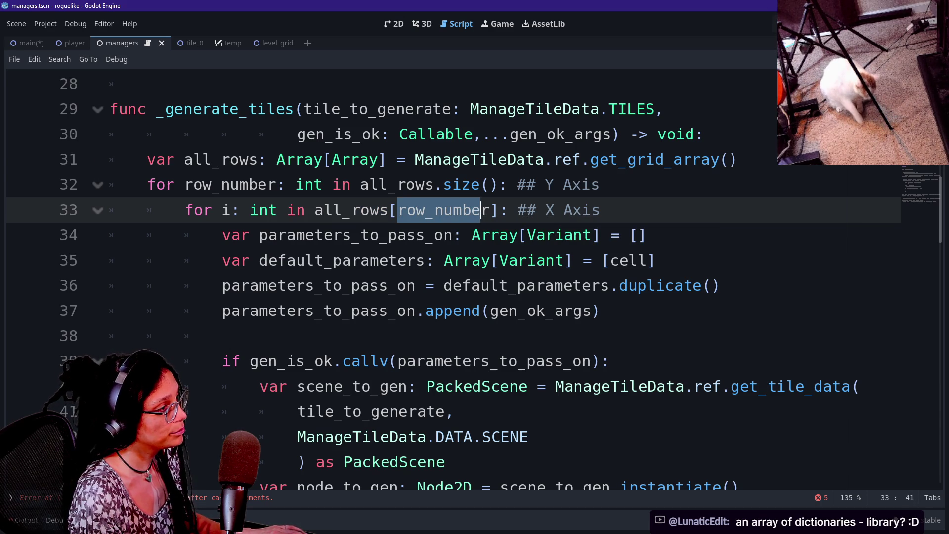
{"action": "left_click", "coordinate": [396, 159]}
{"action": "left_click", "coordinate": [497, 210]}
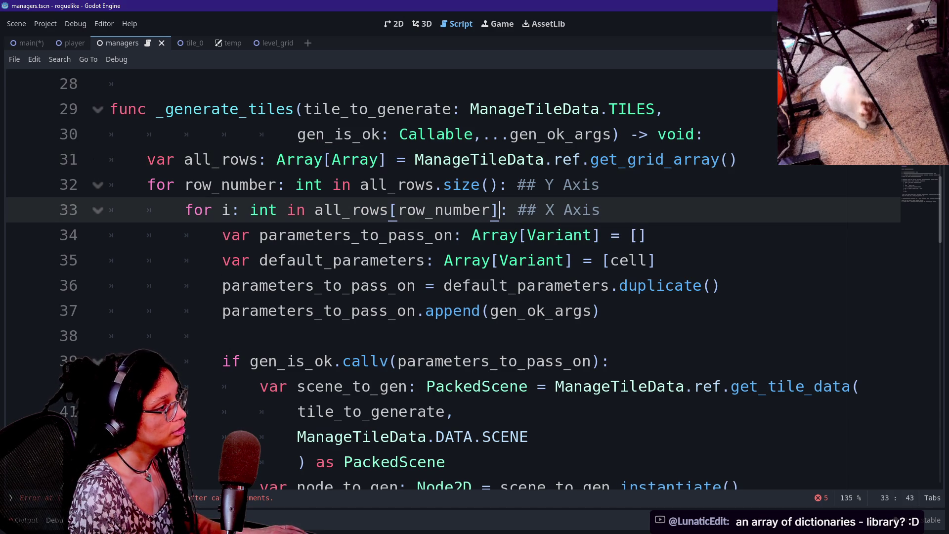
{"action": "type", "text": "[i]"}
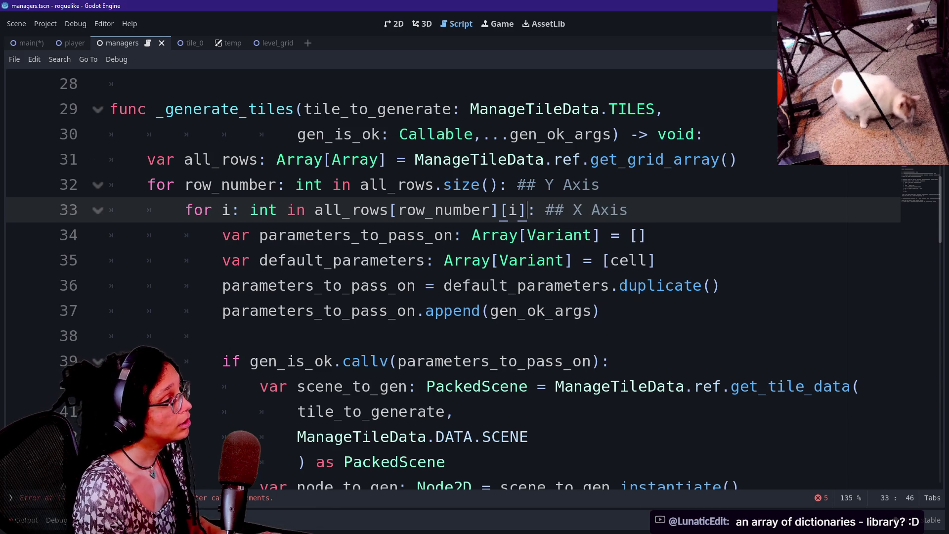
{"action": "key", "text": "BackSpace"}
{"action": "key", "text": "BackSpace"}
{"action": "key", "text": "BackSpace"}
{"action": "type", "text": ".siu"}
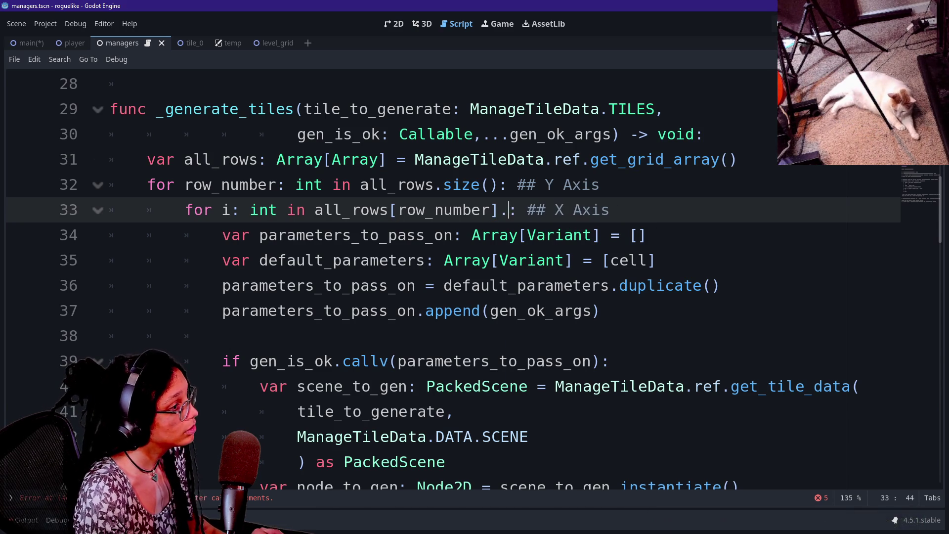
{"action": "key", "text": "BackSpace"}
{"action": "type", "text": "ze"}
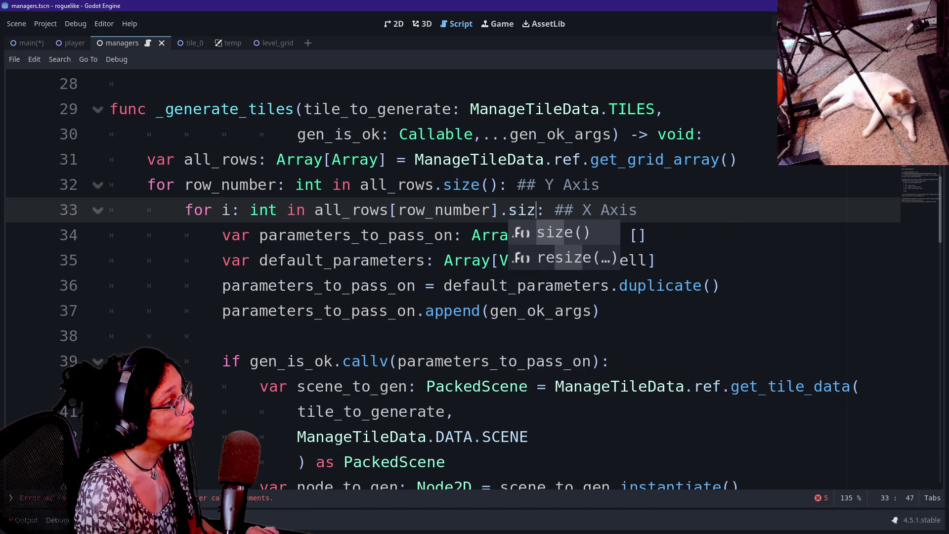
{"action": "key", "text": "Return"}
{"action": "left_click", "coordinate": [490, 210]}
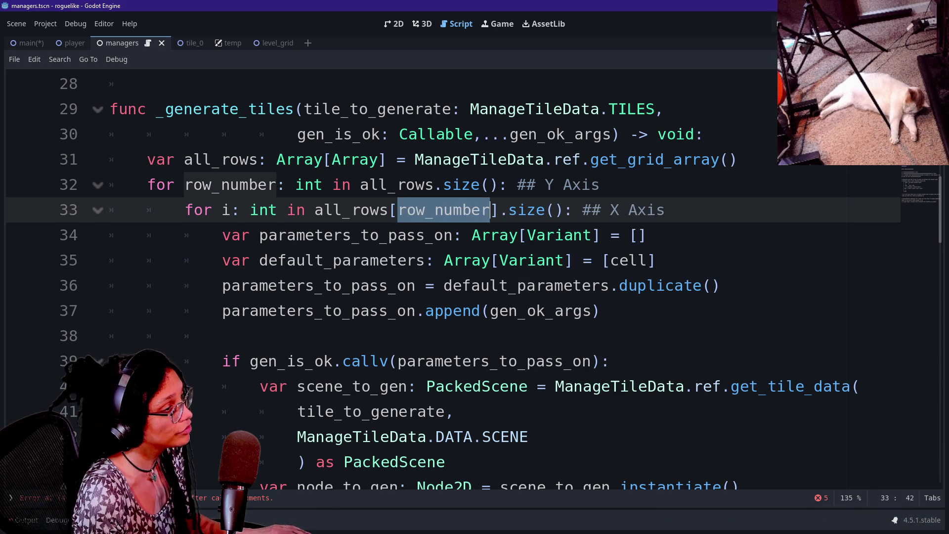
{"action": "key", "text": "Return"}
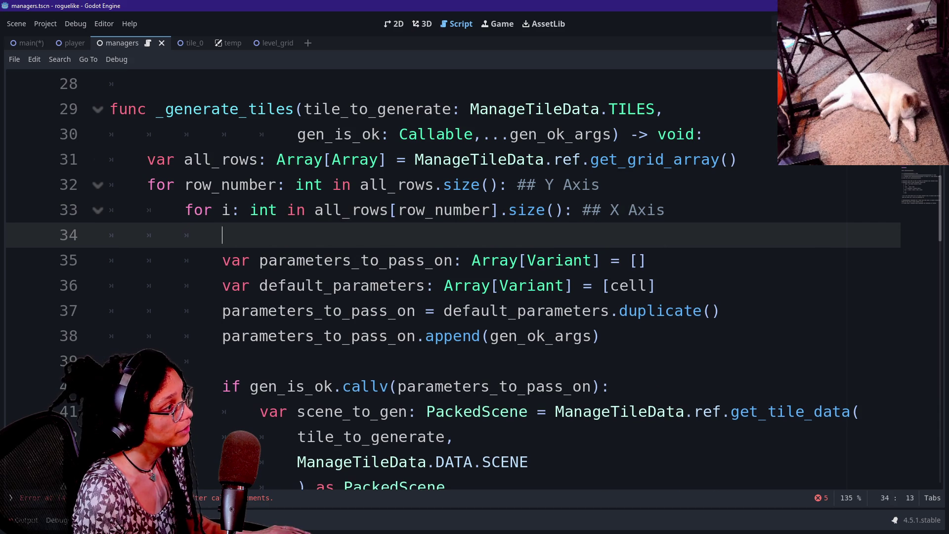
Step: Rename the loop variable to cell_number and declare 'var cell_contents: Dictionary = all_rows[row_number]'
{"action": "left_click", "coordinate": [222, 210]}
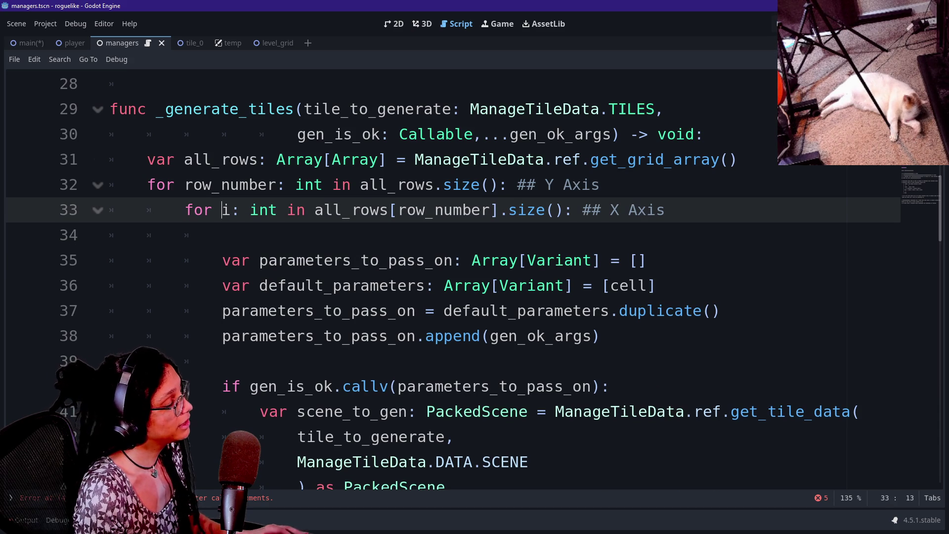
{"action": "type", "text": "cell_number"}
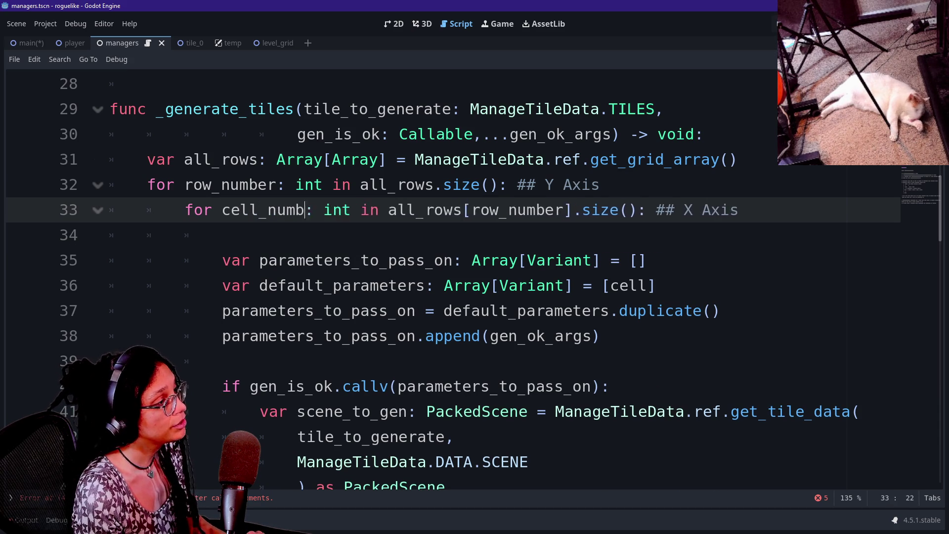
{"action": "left_click", "coordinate": [222, 235]}
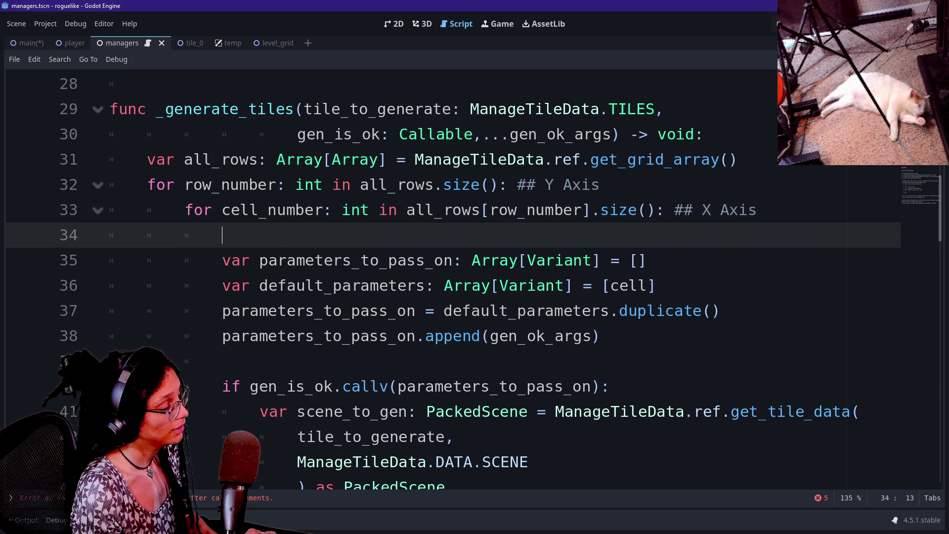
{"action": "type", "text": "var cell_"}
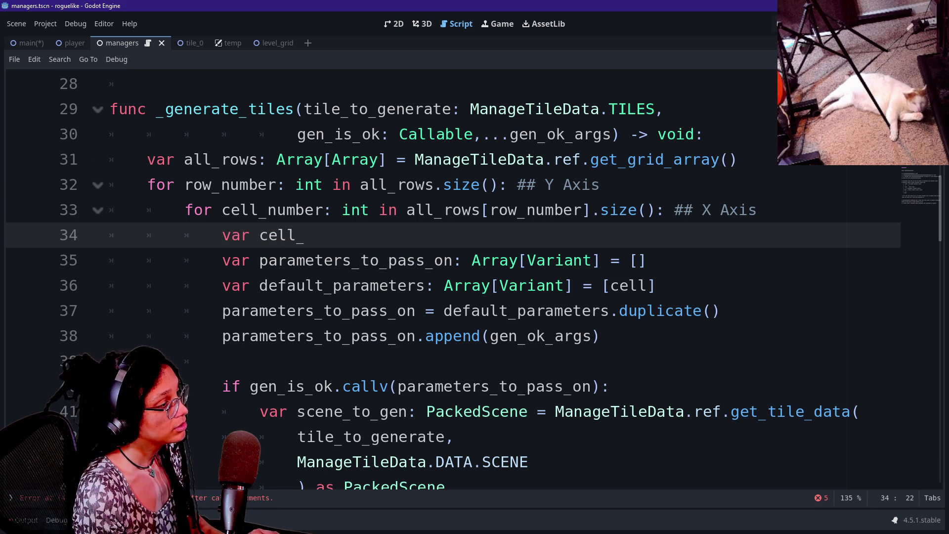
{"action": "type", "text": "contents:"}
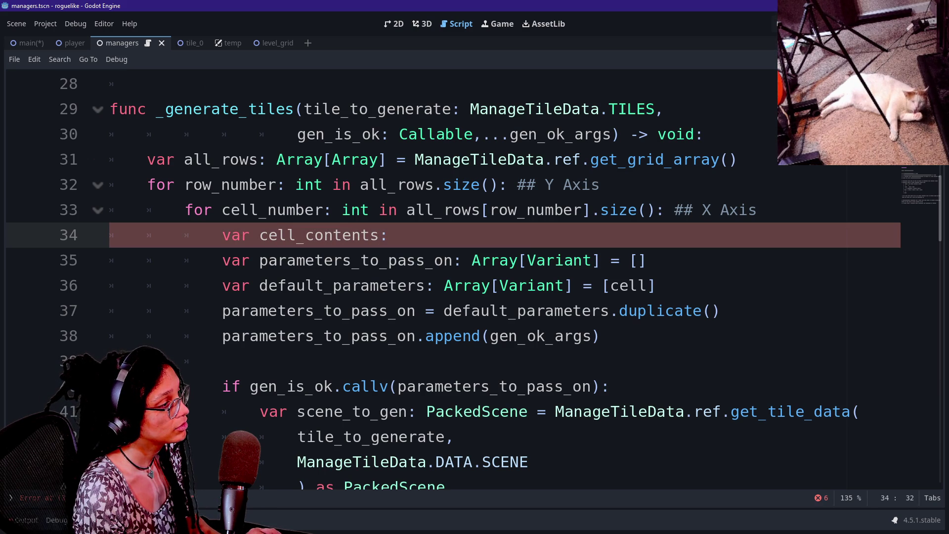
{"action": "type", "text": " Dictionary = cell: Dictionary"}
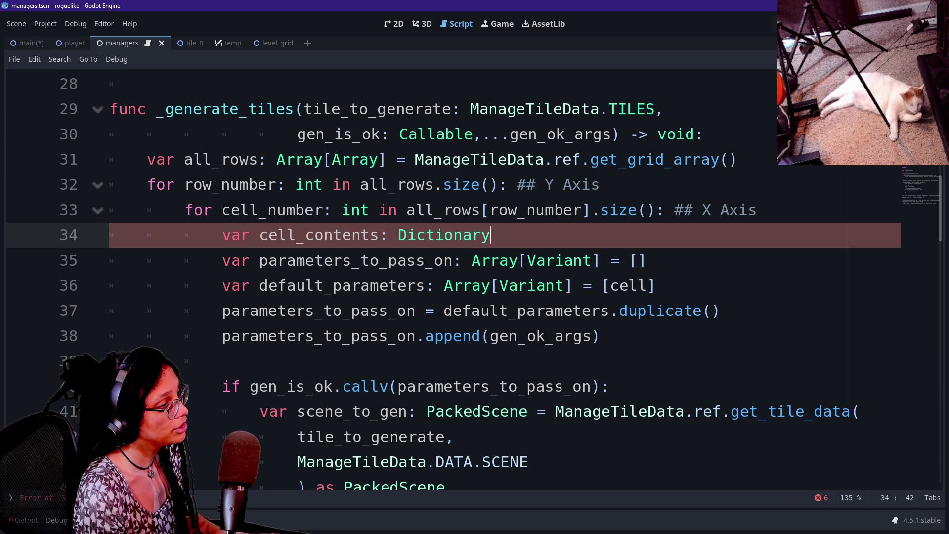
{"action": "key", "text": "ctrl+BackSpace"}
{"action": "key", "text": "ctrl+BackSpace"}
{"action": "key", "text": "ctrl+BackSpace"}
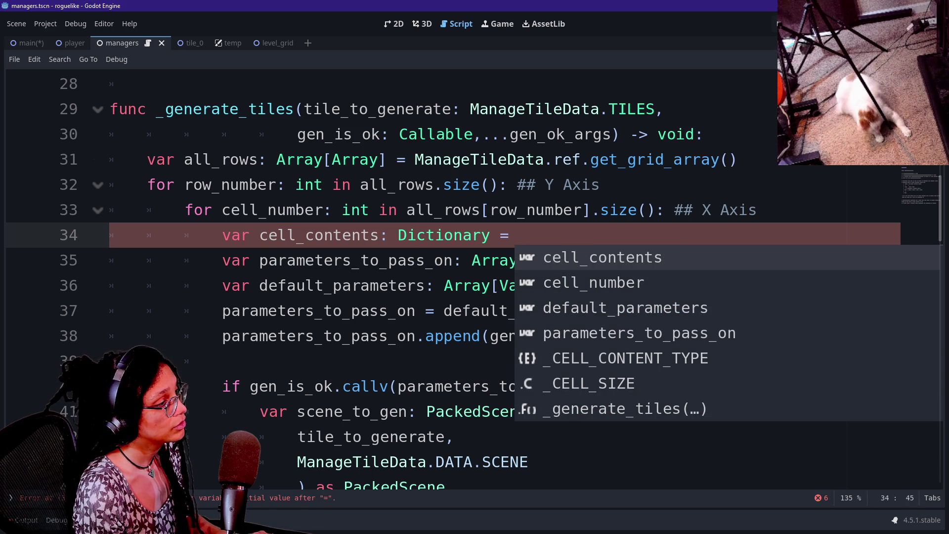
{"action": "type", "text": "all_"}
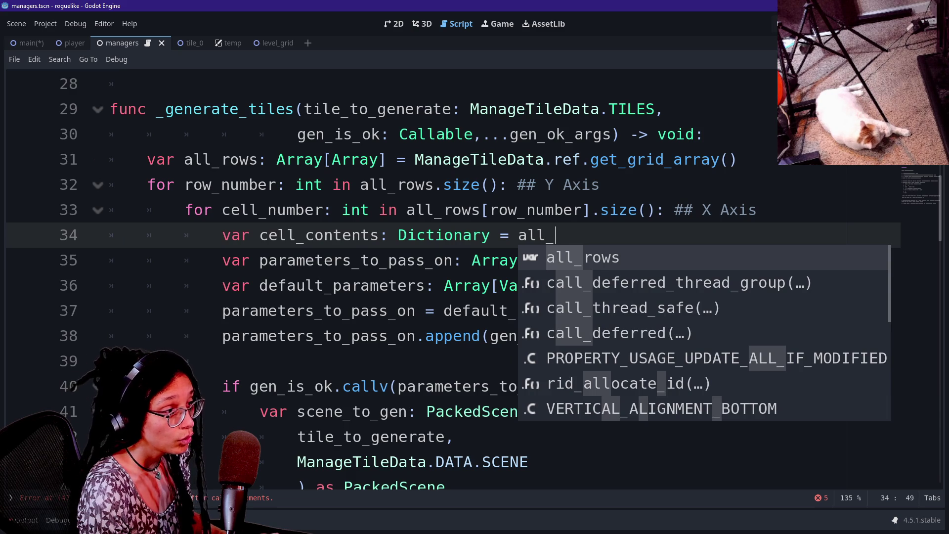
{"action": "type", "text": "rows["}
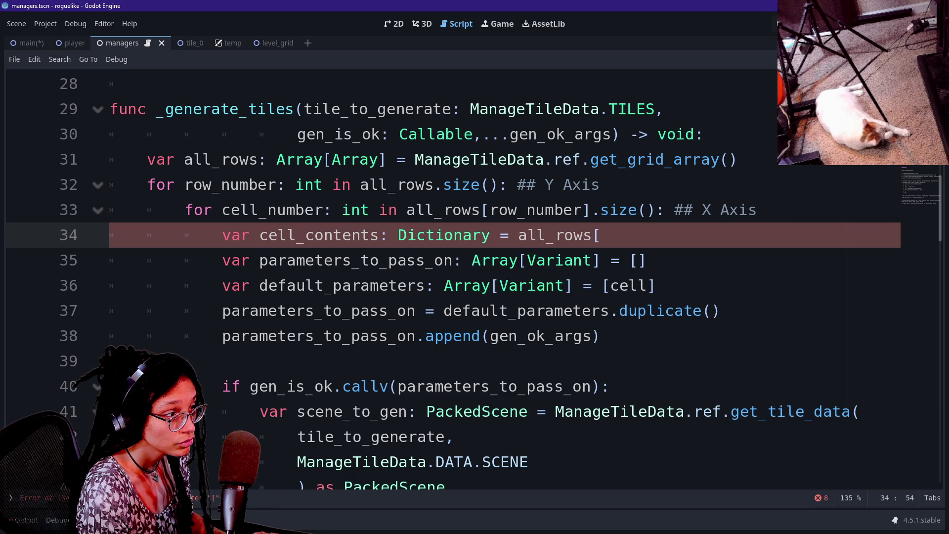
{"action": "type", "text": "row_number]"}
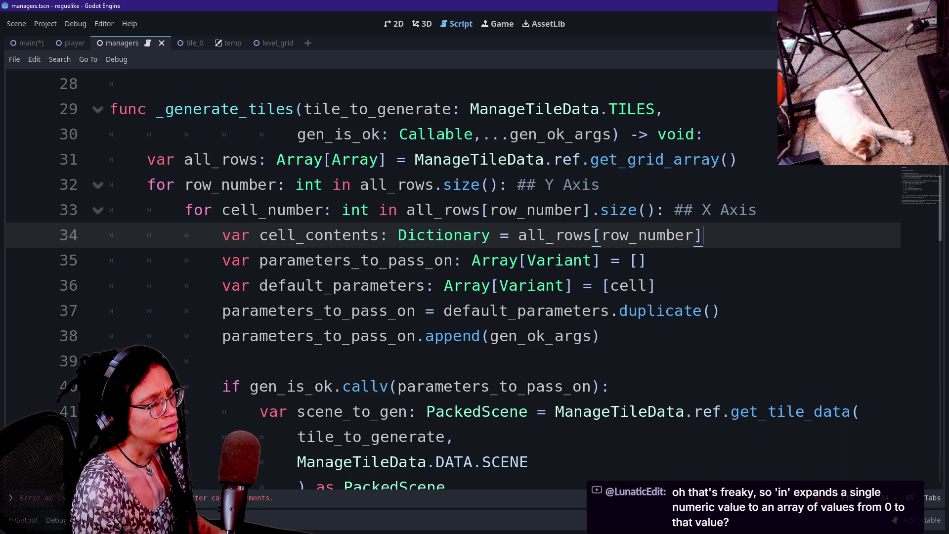
Step: Check the .size() documentation and review the following lines, ending on line 31
{"action": "mouse_move", "coordinate": [618, 210]}
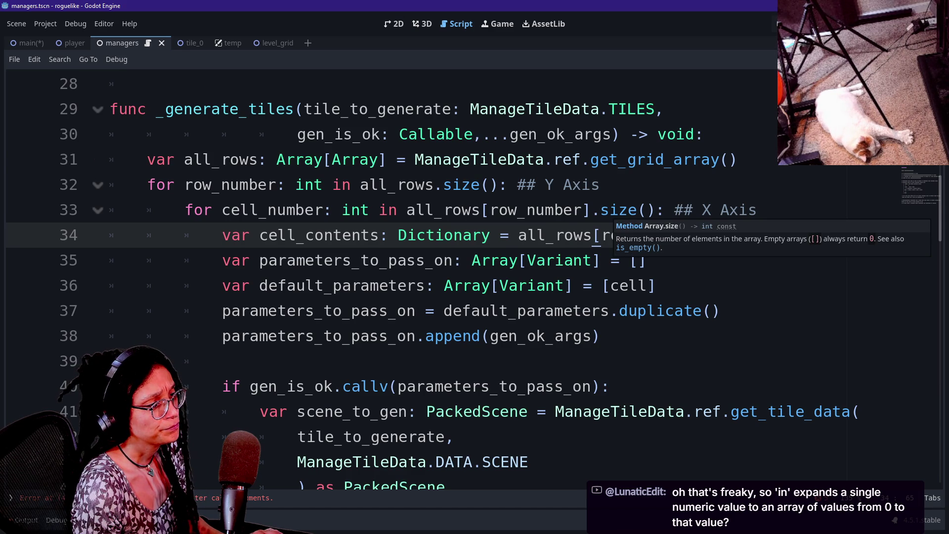
{"action": "key", "text": "Down"}
{"action": "key", "text": "Down"}
{"action": "key", "text": "Down"}
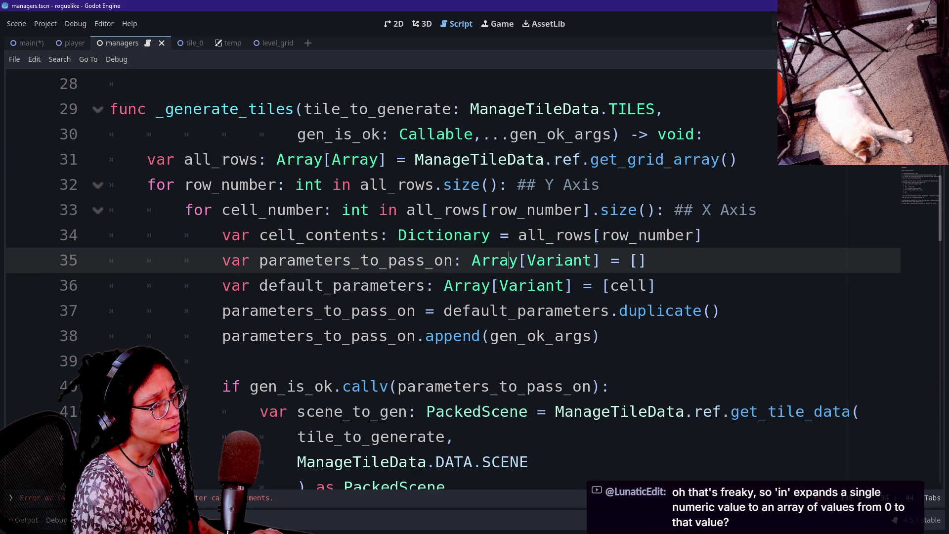
{"action": "key", "text": "Down"}
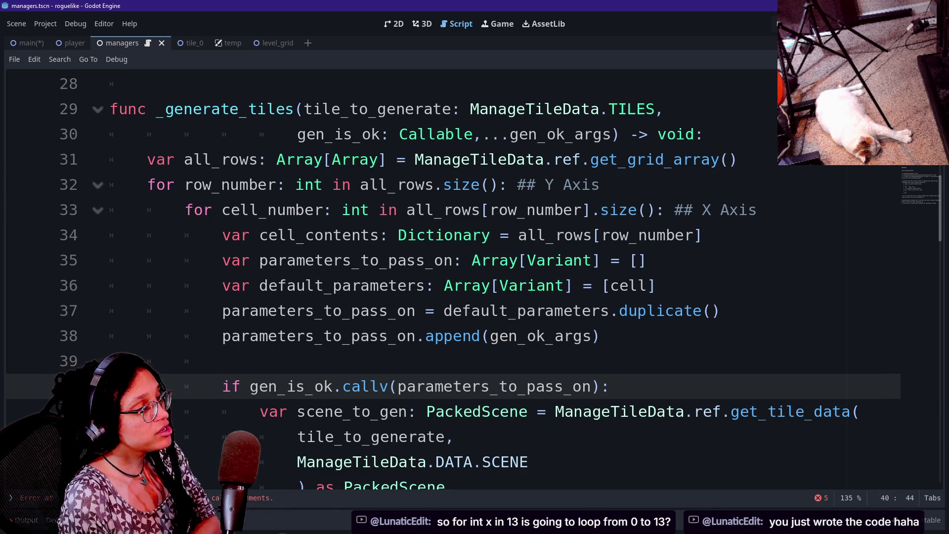
{"action": "left_click", "coordinate": [479, 159]}
{"action": "left_click", "coordinate": [638, 260]}
{"action": "left_click", "coordinate": [526, 184]}
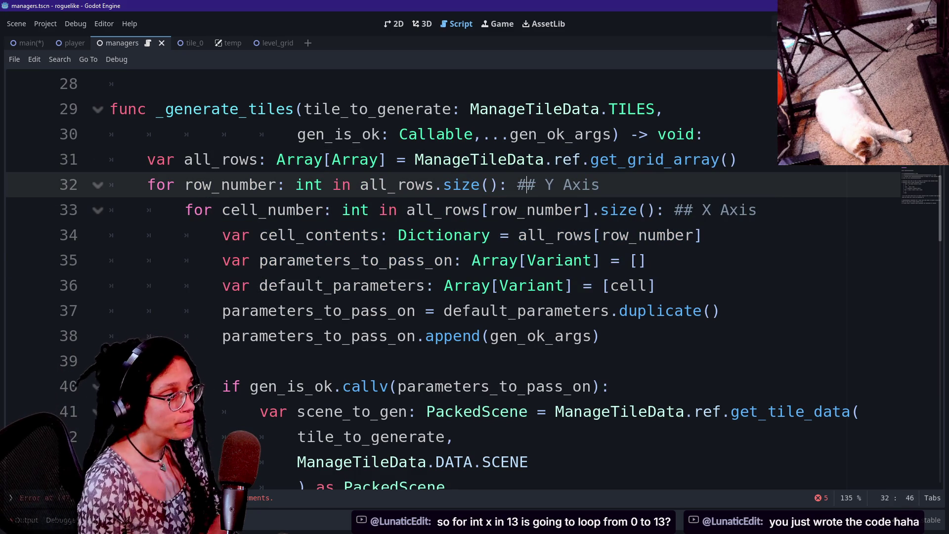
{"action": "left_click", "coordinate": [593, 260]}
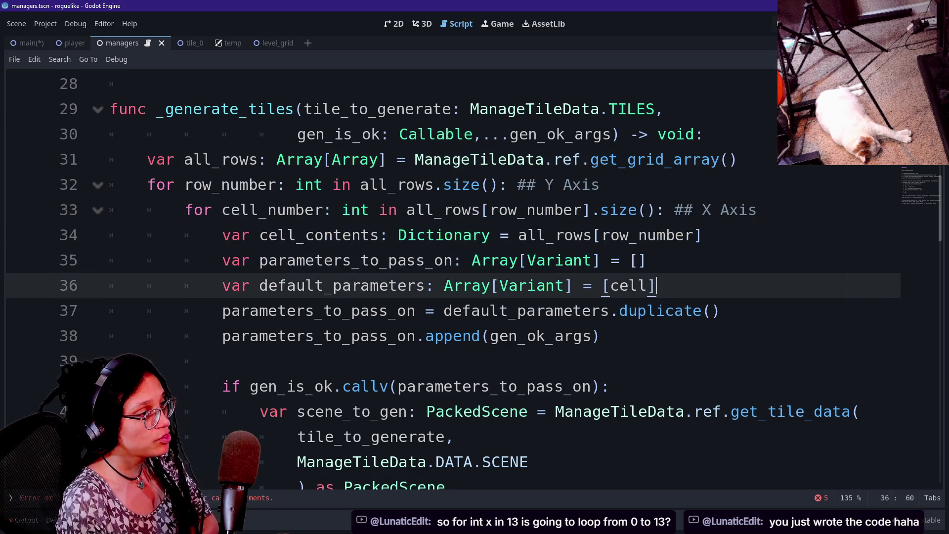
{"action": "left_click", "coordinate": [591, 159]}
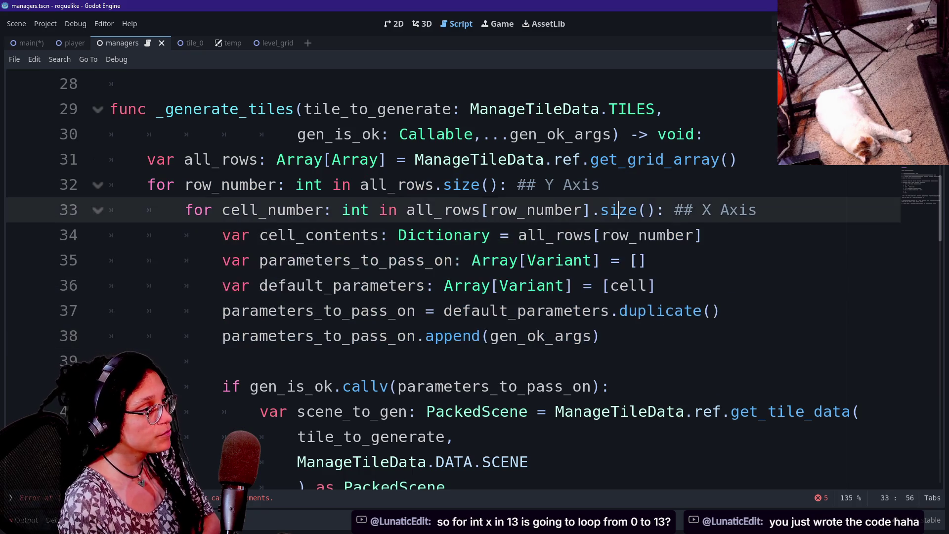
{"action": "left_click", "coordinate": [221, 361]}
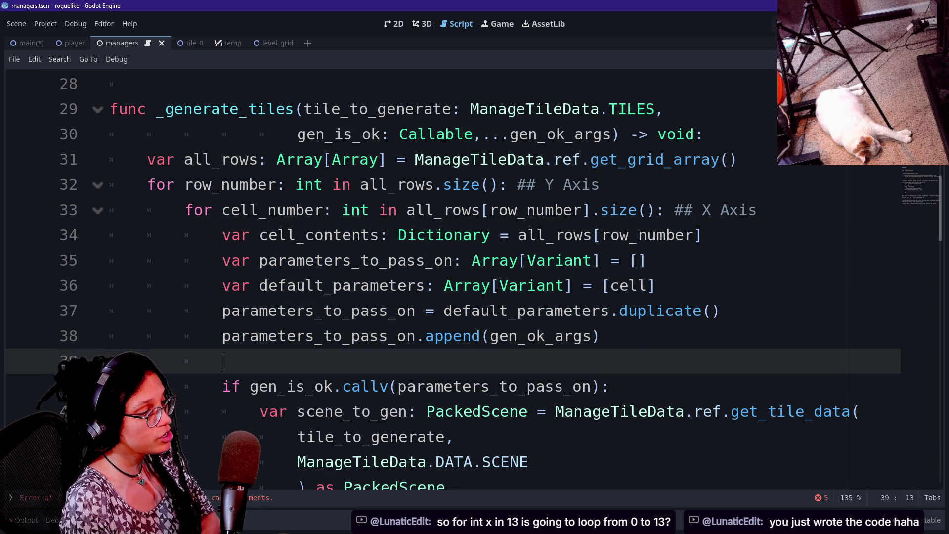
{"action": "left_click", "coordinate": [222, 335]}
{"action": "left_click", "coordinate": [222, 360]}
{"action": "left_click", "coordinate": [222, 310]}
{"action": "left_click", "coordinate": [222, 361]}
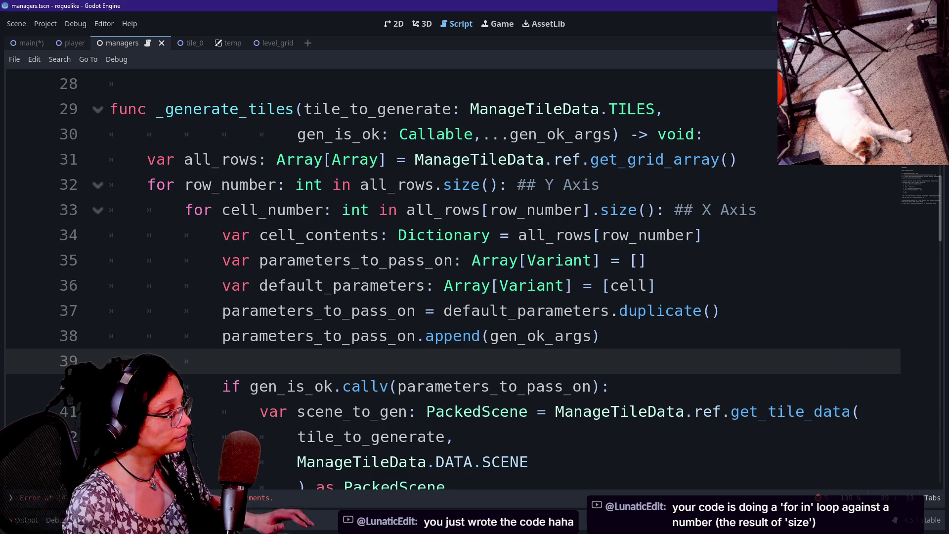
{"action": "scroll", "coordinate": [674, 392], "scroll_direction": "down", "scroll_amount": 3}
{"action": "left_click", "coordinate": [674, 412]}
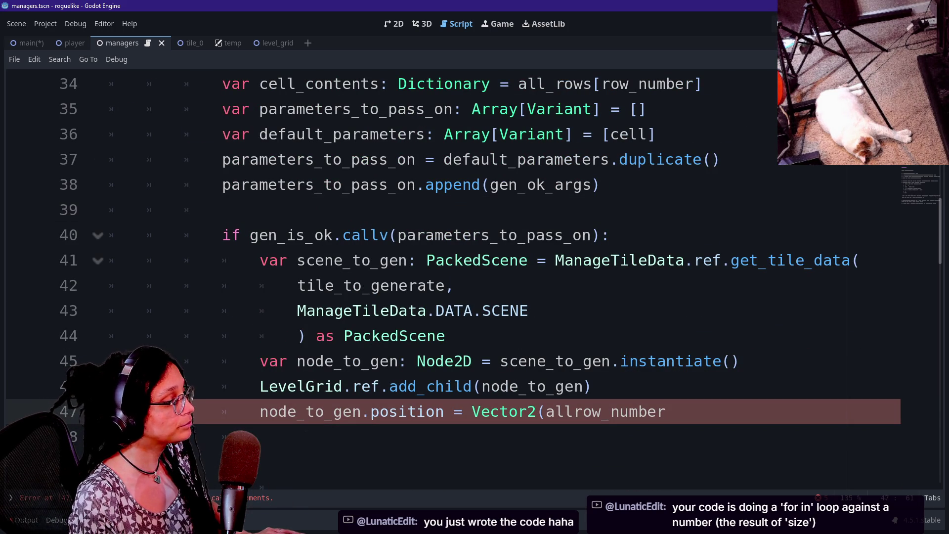
{"action": "left_click", "coordinate": [666, 412]}
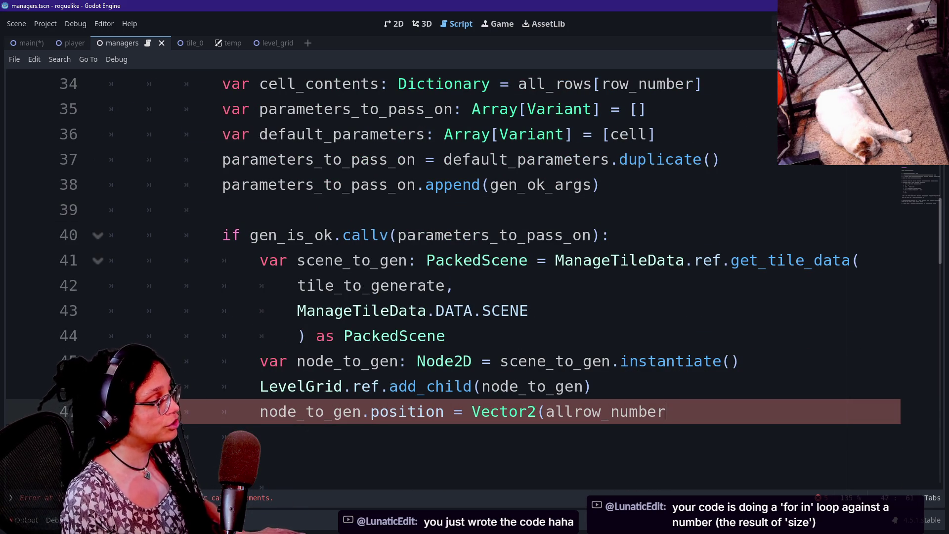
{"action": "left_click", "coordinate": [574, 412]}
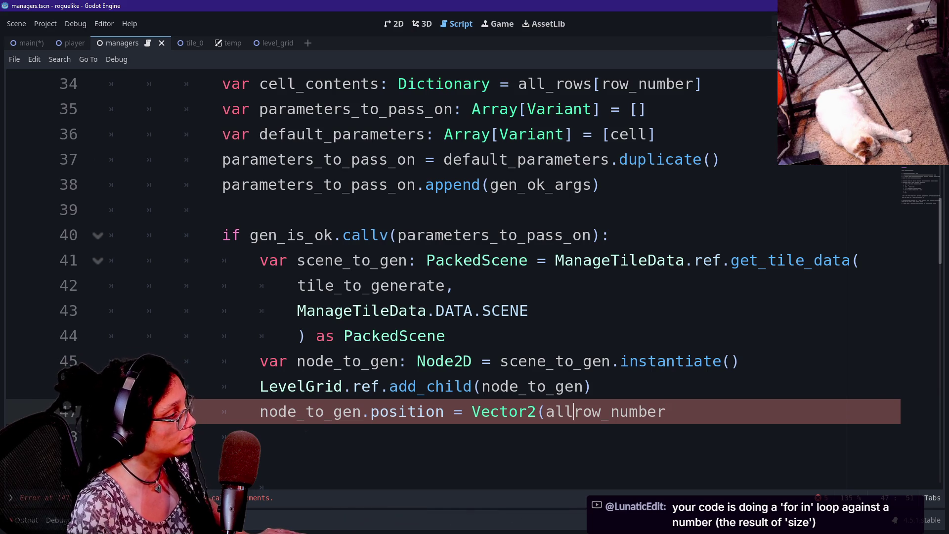
{"action": "scroll", "coordinate": [453, 265], "scroll_direction": "up", "scroll_amount": 2}
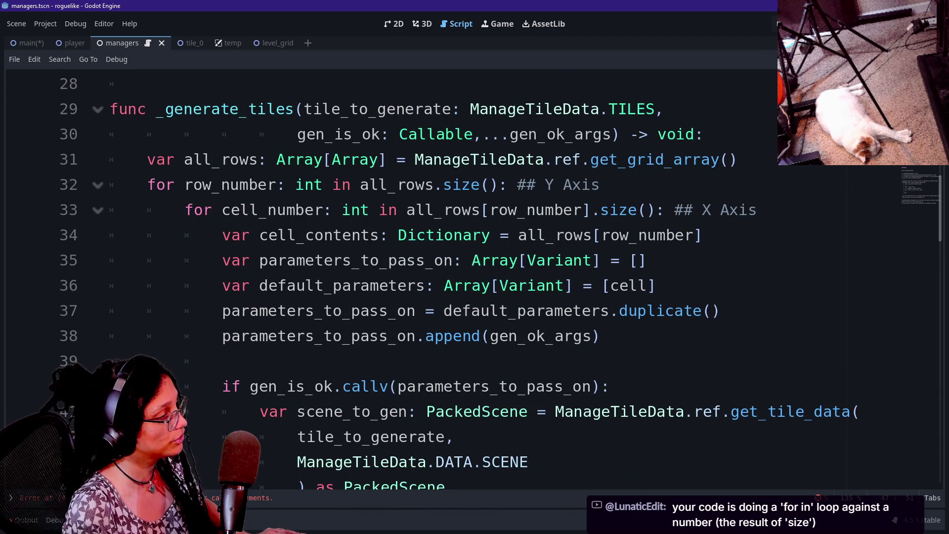
{"action": "left_click", "coordinate": [222, 361]}
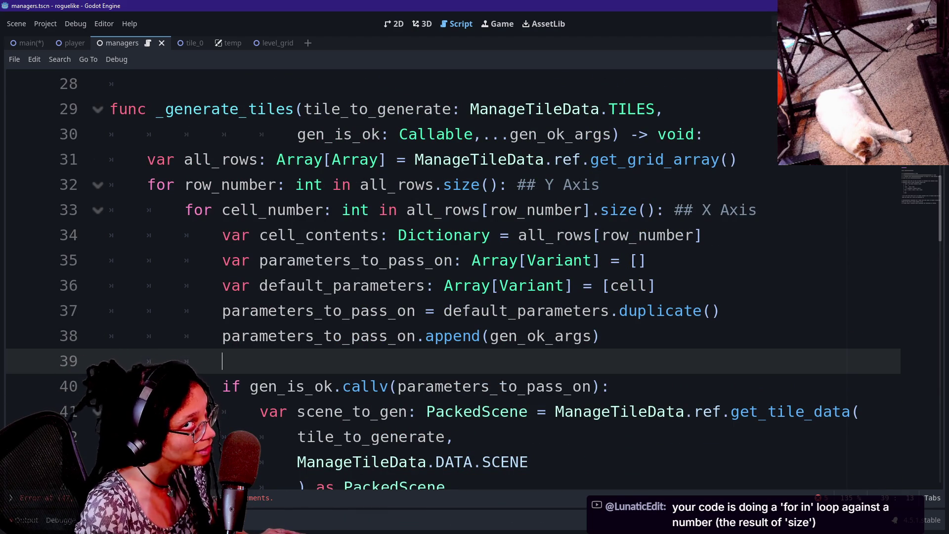
{"action": "scroll", "coordinate": [454, 276], "scroll_direction": "down", "scroll_amount": 1}
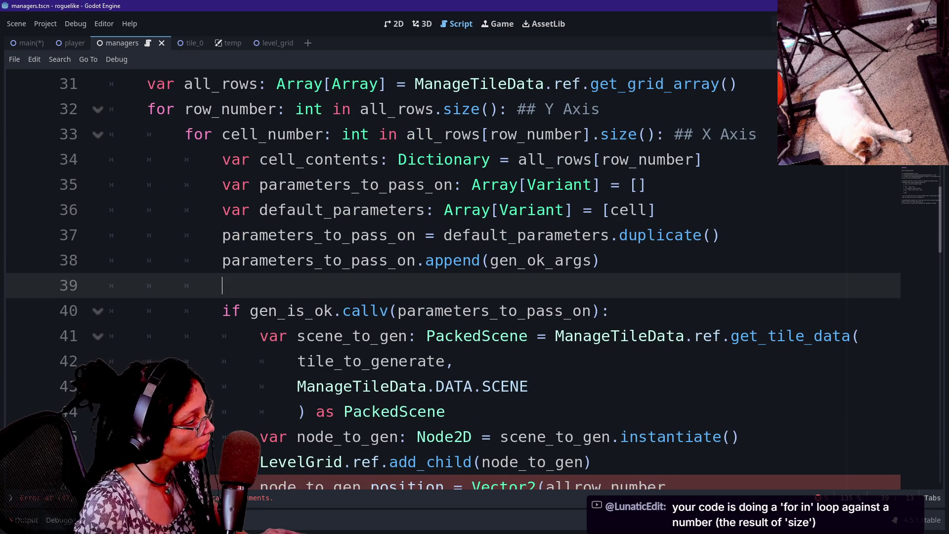
{"action": "scroll", "coordinate": [453, 276], "scroll_direction": "down", "scroll_amount": 2}
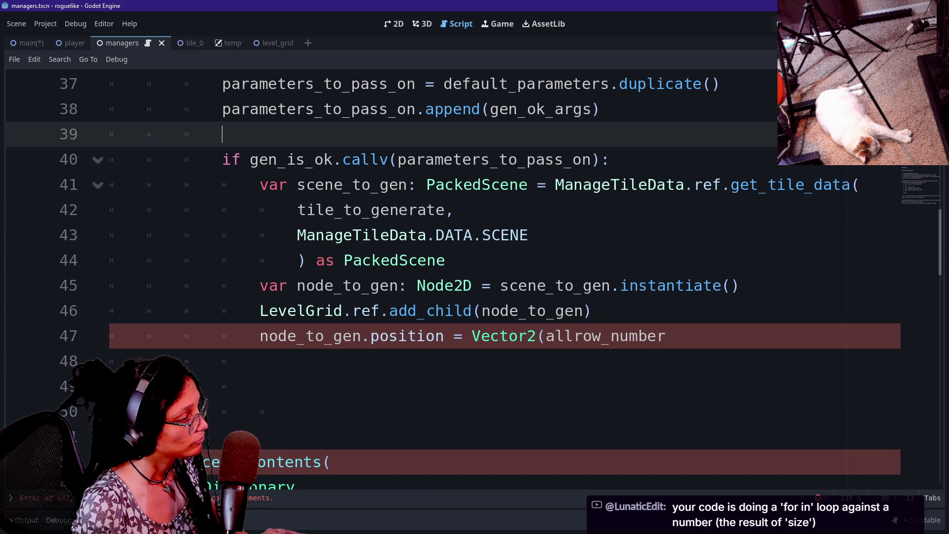
{"action": "left_click_drag", "start_coordinate": [666, 336], "coordinate": [573, 335]}
{"action": "scroll", "coordinate": [574, 336], "scroll_direction": "up", "scroll_amount": 2}
{"action": "scroll", "coordinate": [453, 277], "scroll_direction": "up", "scroll_amount": 1}
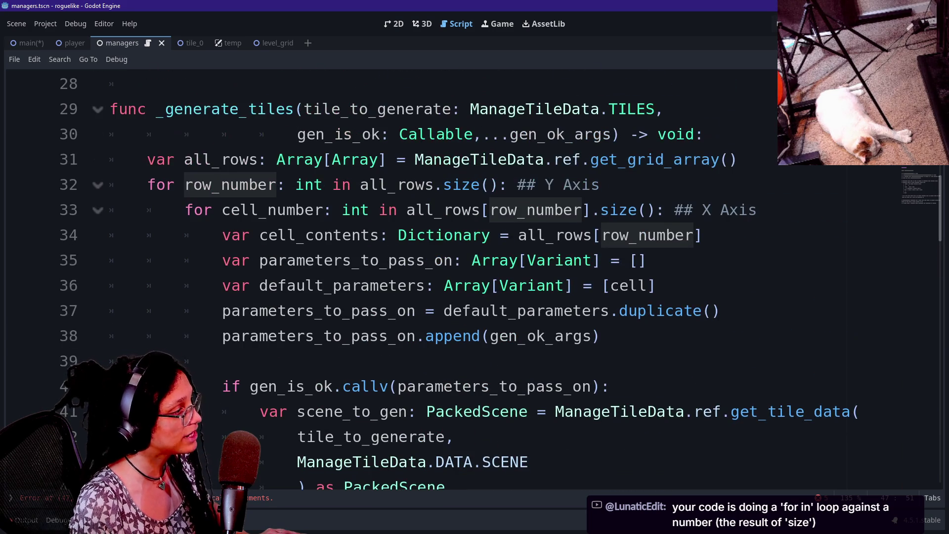
{"action": "left_click_drag", "start_coordinate": [212, 209], "coordinate": [360, 209]}
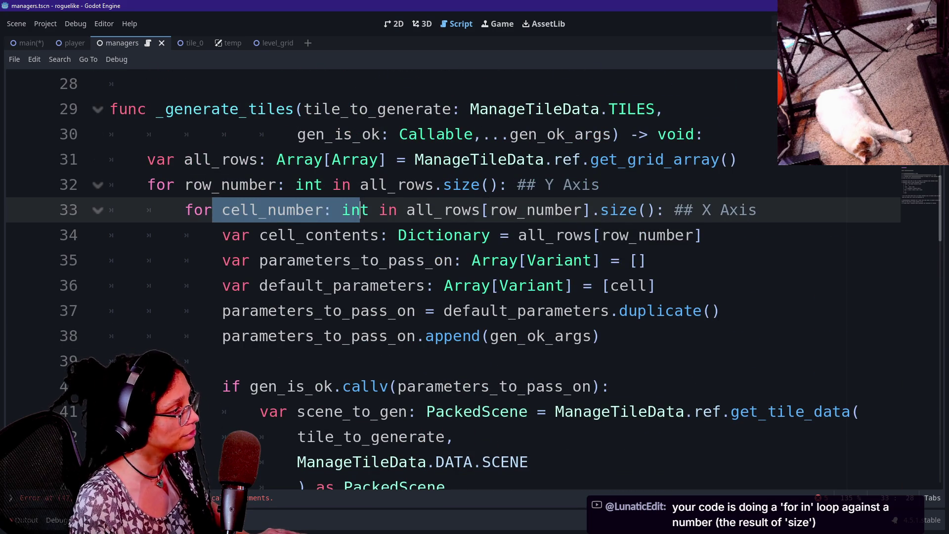
{"action": "scroll", "coordinate": [361, 209], "scroll_direction": "down", "scroll_amount": 3}
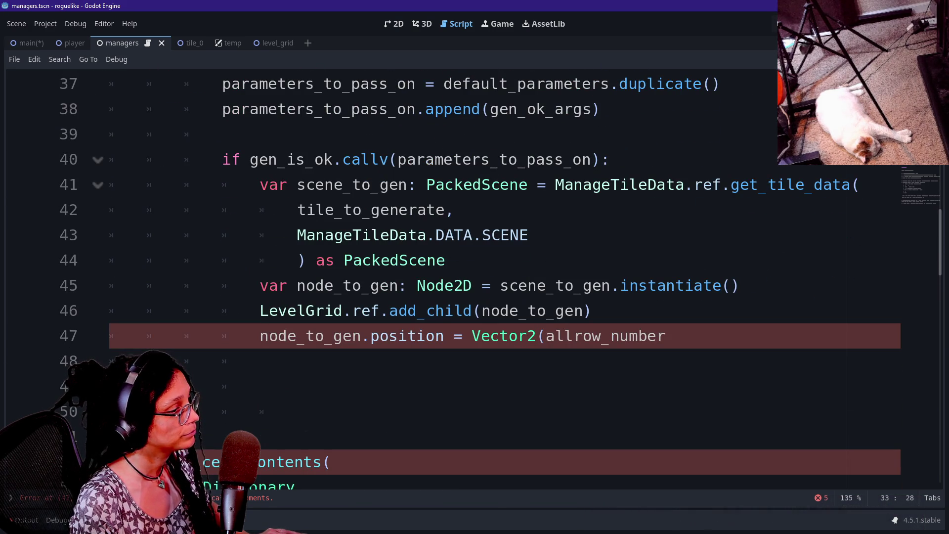
{"action": "left_click_drag", "start_coordinate": [665, 336], "coordinate": [574, 336]}
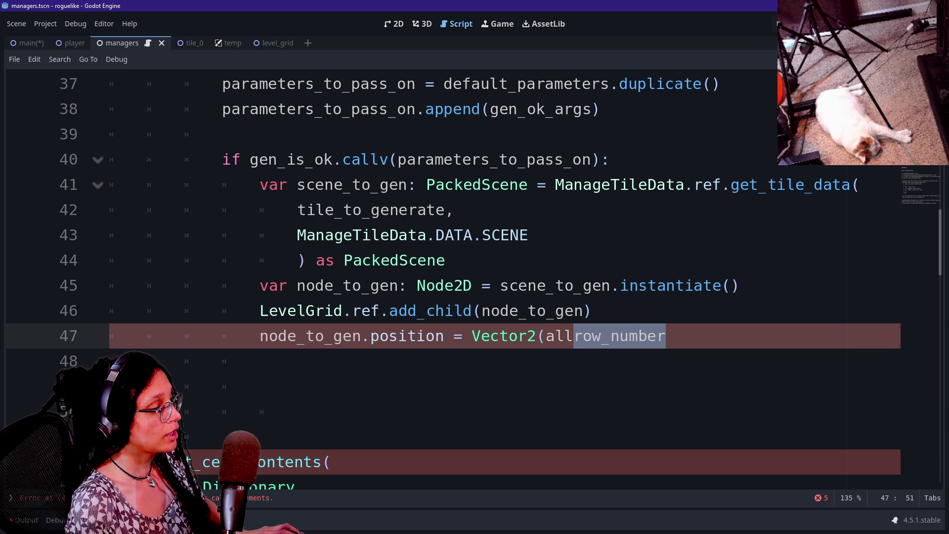
Step: Make line 47 read node_to_gen.position = Vector2(cell_number,row_number), removing the stray 'all'
{"action": "left_click", "coordinate": [546, 336]}
{"action": "type", "text": "cell_n"}
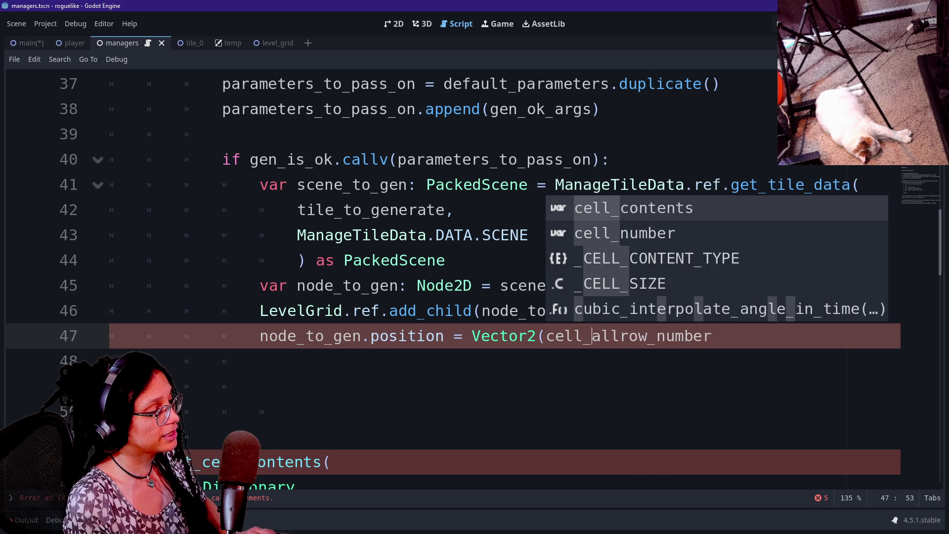
{"action": "type", "text": "umber,"}
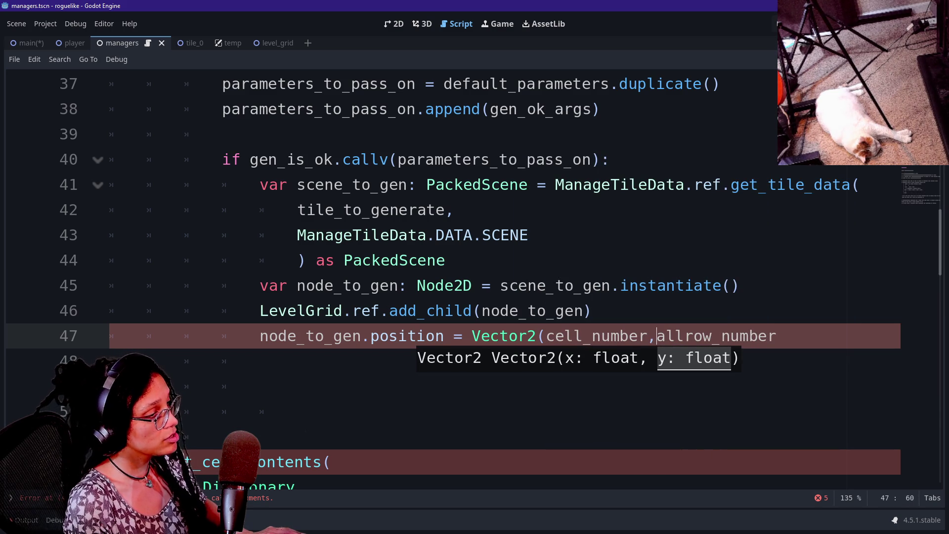
{"action": "key", "text": "Right"}
{"action": "key", "text": "Delete"}
{"action": "key", "text": "Delete"}
{"action": "key", "text": "BackSpace"}
{"action": "key", "text": "End"}
{"action": "key", "text": "Return"}
{"action": "key", "text": "ctrl+z"}
{"action": "type", "text": ")"}
Step: Delete the two extra blank lines below the position assignment
{"action": "key", "text": "Up"}
{"action": "key", "text": "Up"}
{"action": "key", "text": "Up"}
{"action": "key", "text": "Down"}
{"action": "key", "text": "Down"}
{"action": "key", "text": "Down"}
{"action": "key", "text": "Up"}
{"action": "key", "text": "Up"}
{"action": "key", "text": "Down"}
{"action": "key", "text": "Down"}
{"action": "key", "text": "Down"}
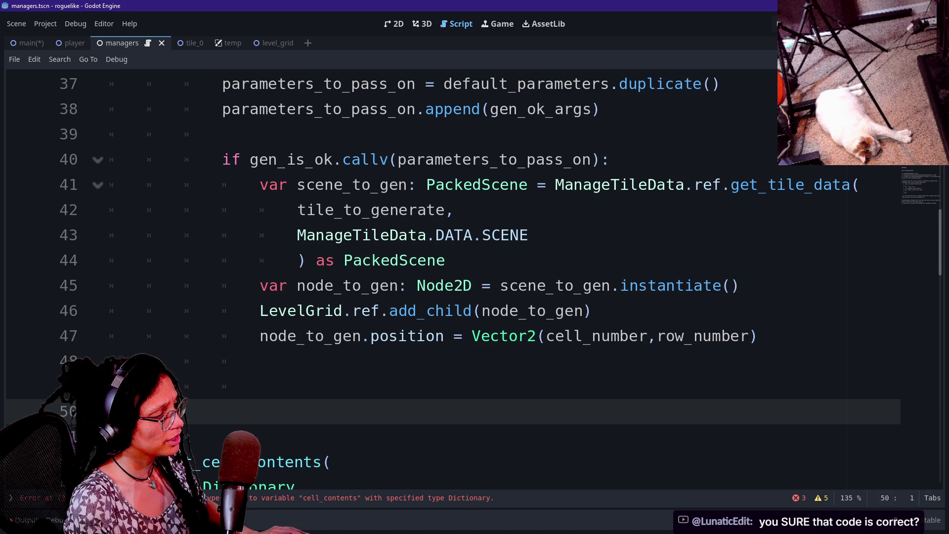
{"action": "key", "text": "BackSpace"}
{"action": "key", "text": "BackSpace"}
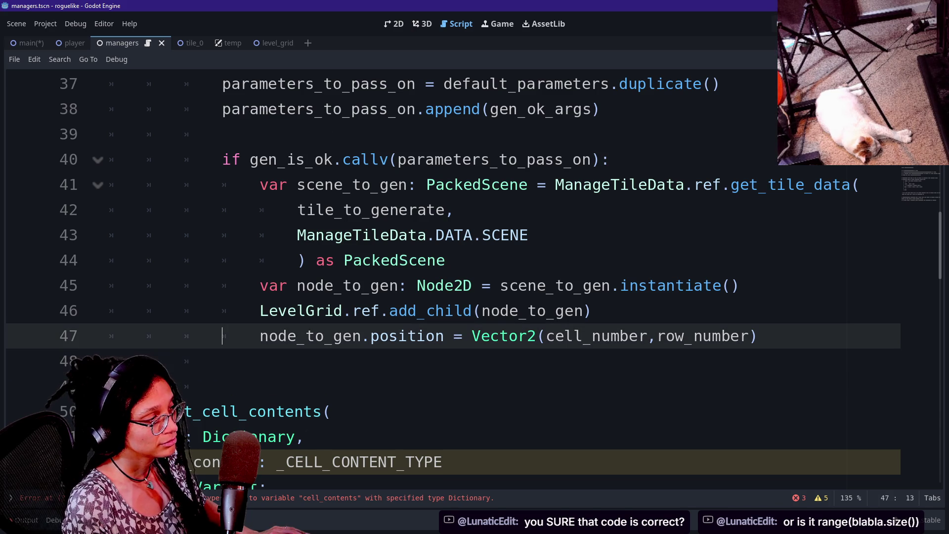
{"action": "left_click", "coordinate": [223, 385]}
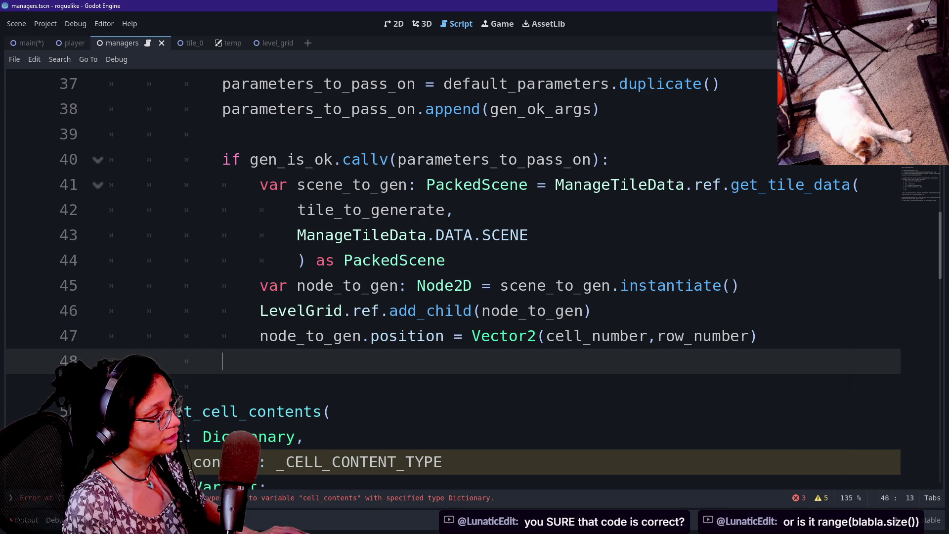
{"action": "left_click", "coordinate": [223, 361]}
{"action": "left_click", "coordinate": [222, 386]}
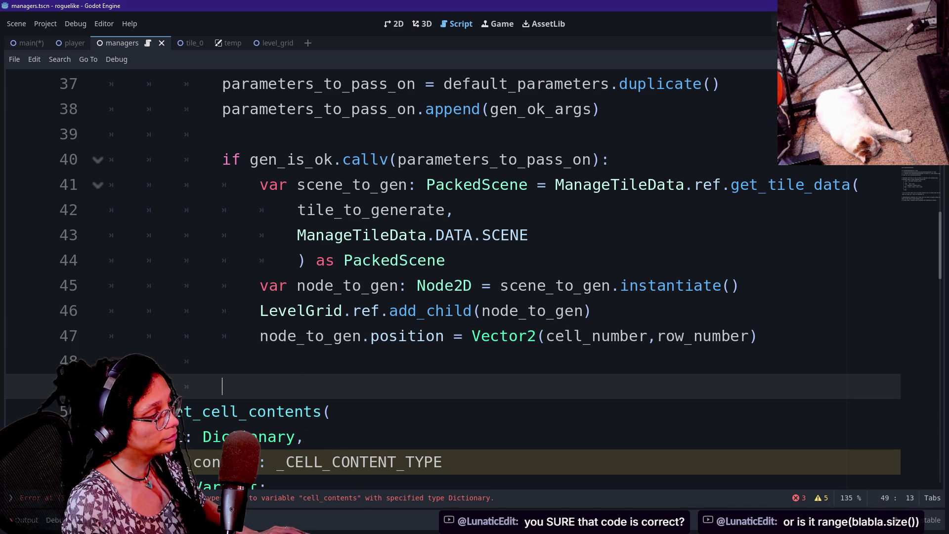
{"action": "left_click", "coordinate": [185, 360]}
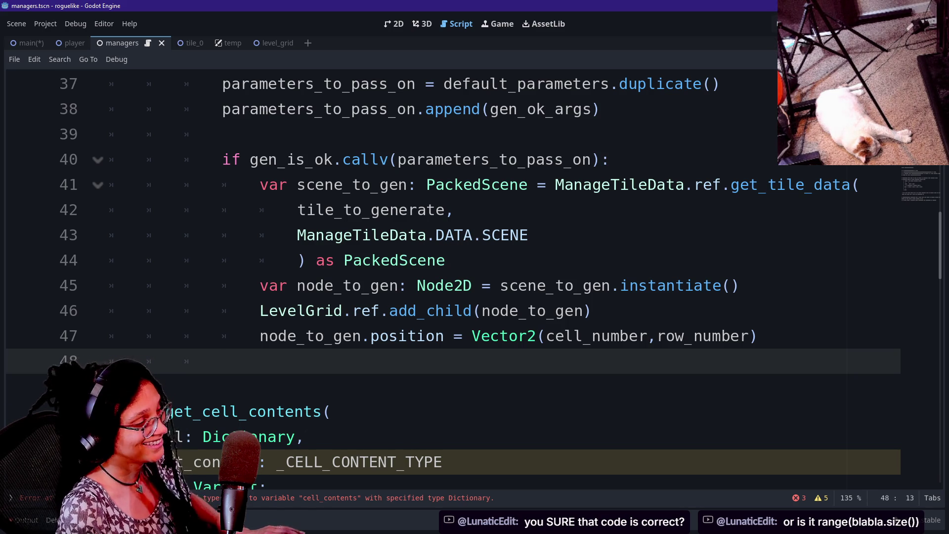
{"action": "left_click", "coordinate": [756, 335]}
{"action": "left_click", "coordinate": [184, 386]}
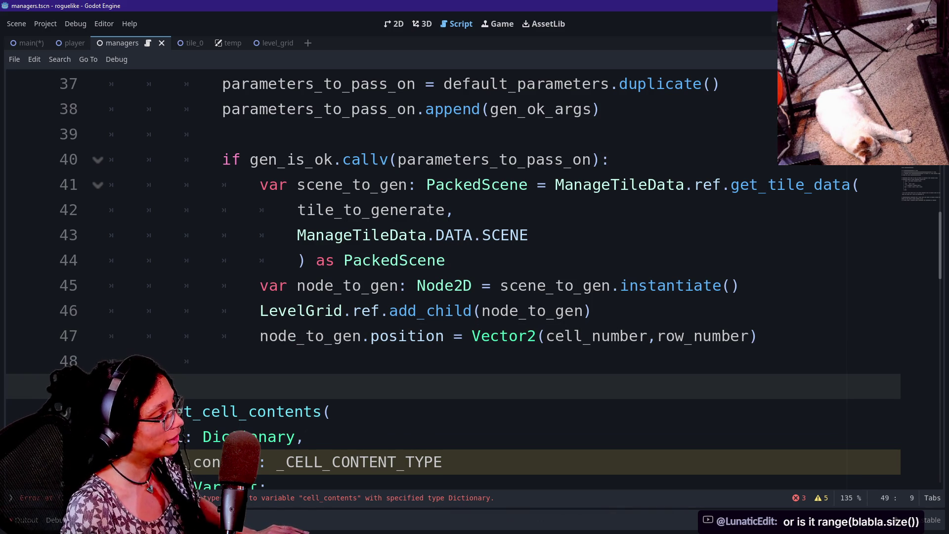
{"action": "scroll", "coordinate": [474, 247], "scroll_direction": "up", "scroll_amount": 1}
{"action": "left_click", "coordinate": [445, 335]}
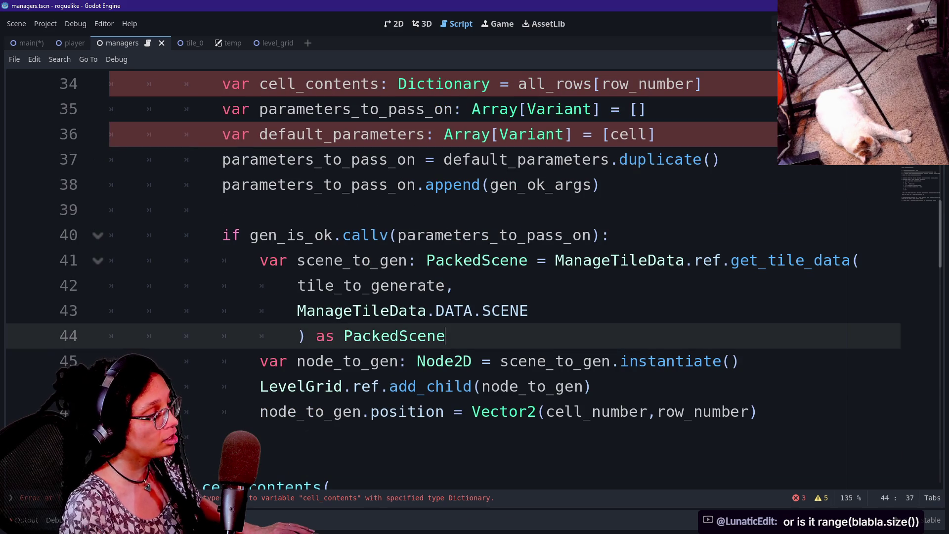
Step: Review the for loop and cell_contents lines 33–36 of _generate_tiles by selecting them
{"action": "scroll", "coordinate": [474, 277], "scroll_direction": "up", "scroll_amount": 3}
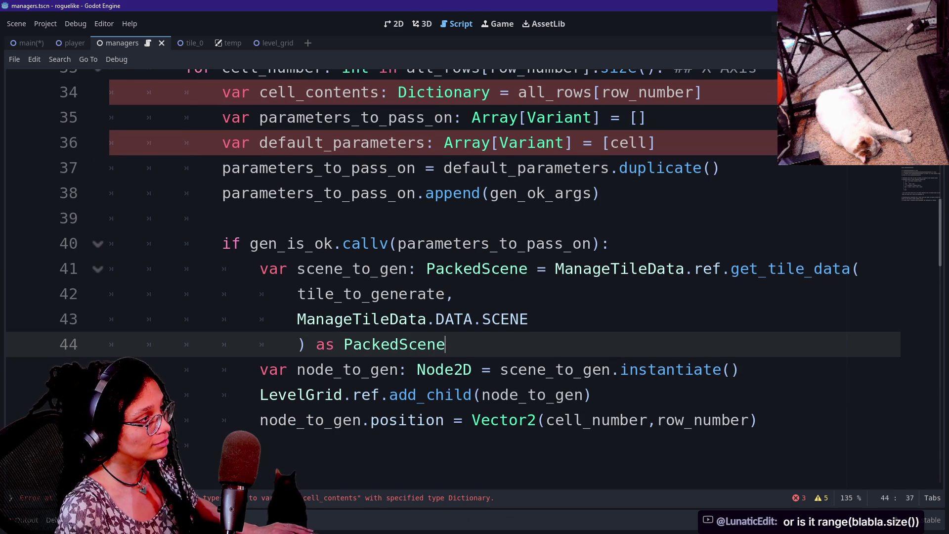
{"action": "scroll", "coordinate": [474, 277], "scroll_direction": "down", "scroll_amount": 1}
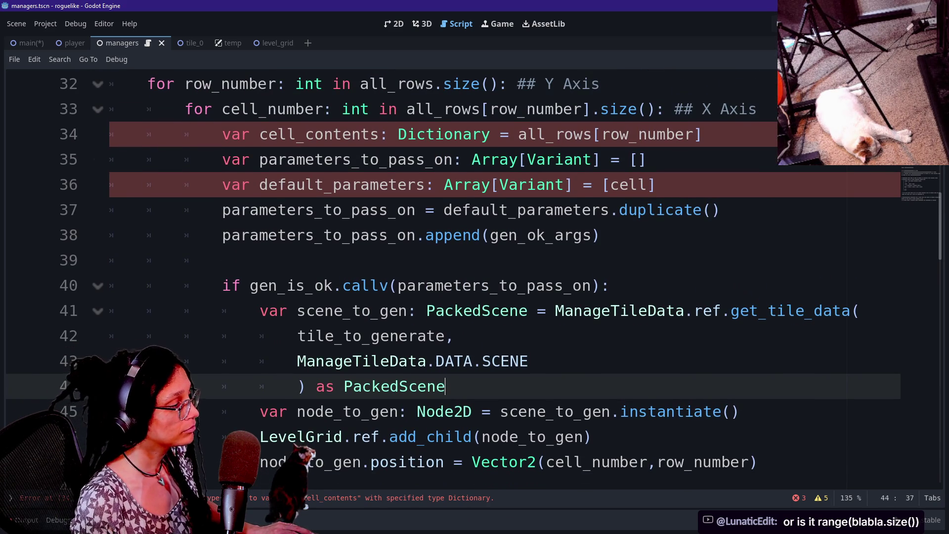
{"action": "scroll", "coordinate": [474, 277], "scroll_direction": "up", "scroll_amount": 2}
{"action": "left_click_drag", "start_coordinate": [600, 142], "coordinate": [655, 243]}
{"action": "left_click", "coordinate": [722, 269]}
{"action": "key", "text": "Up"}
{"action": "key", "text": "Up"}
{"action": "key", "text": "Down"}
{"action": "key", "text": "Down"}
{"action": "key", "text": "Down"}
{"action": "key", "text": "Up"}
{"action": "key", "text": "Up"}
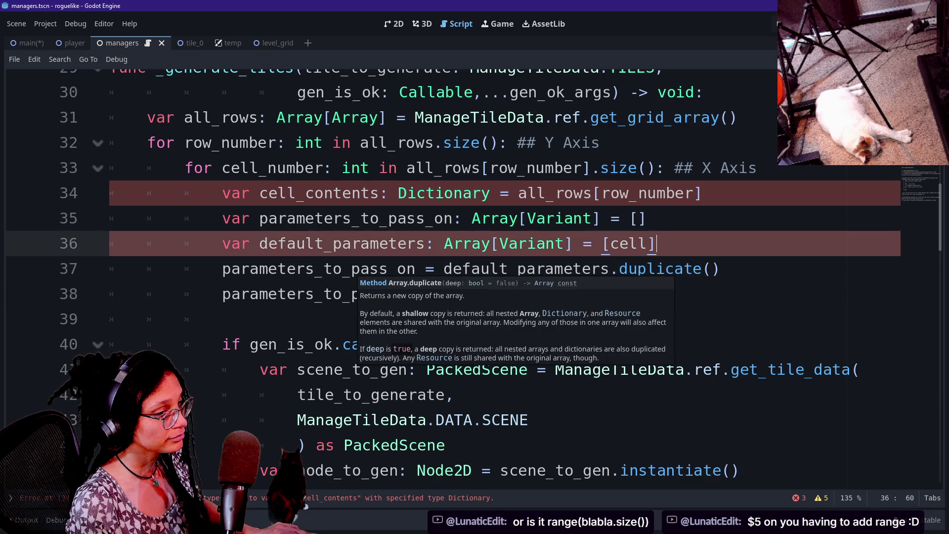
{"action": "left_click_drag", "start_coordinate": [223, 319], "coordinate": [517, 193]}
{"action": "left_click", "coordinate": [223, 319]}
{"action": "left_click_drag", "start_coordinate": [222, 319], "coordinate": [223, 243]}
{"action": "left_click", "coordinate": [222, 318]}
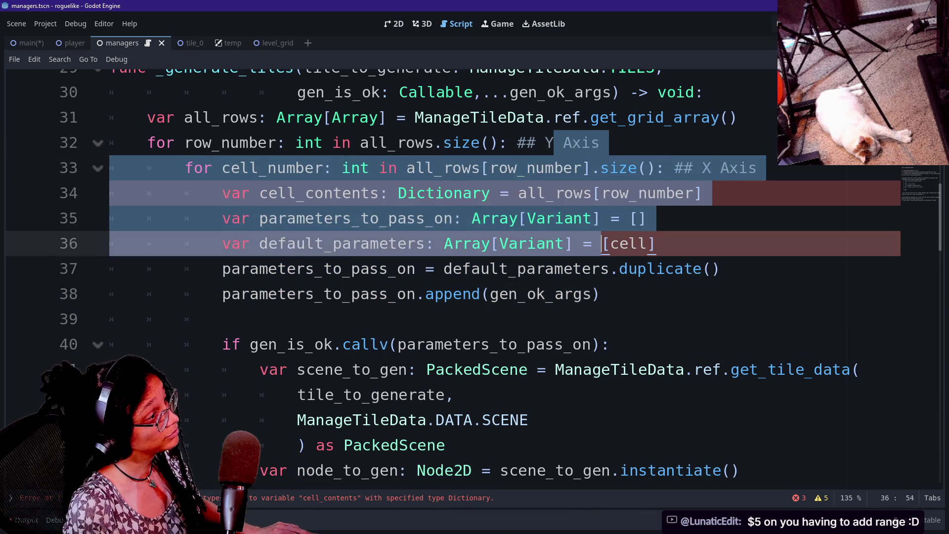
{"action": "key", "text": "Up"}
{"action": "key", "text": "Up"}
{"action": "key", "text": "Up"}
{"action": "key", "text": "Down"}
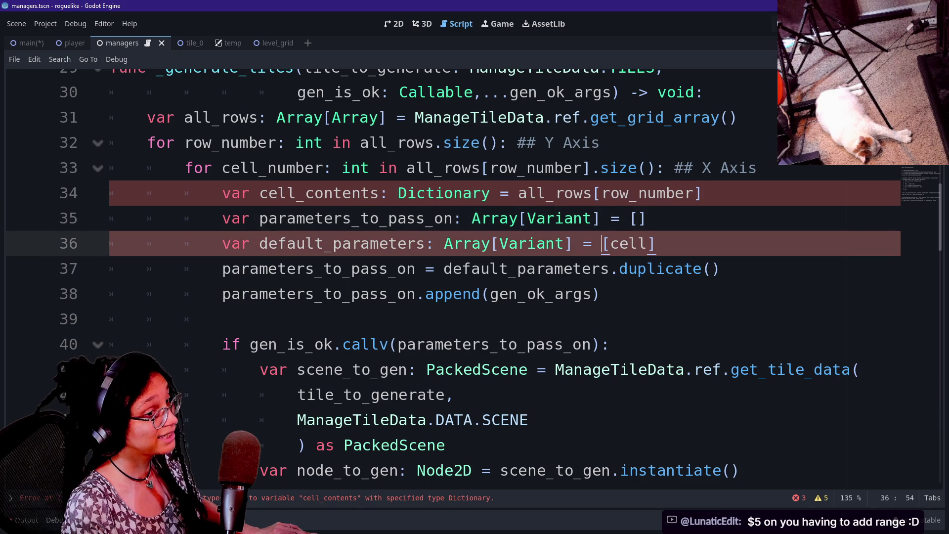
{"action": "key", "text": "Up"}
{"action": "key", "text": "Up"}
{"action": "key", "text": "Up"}
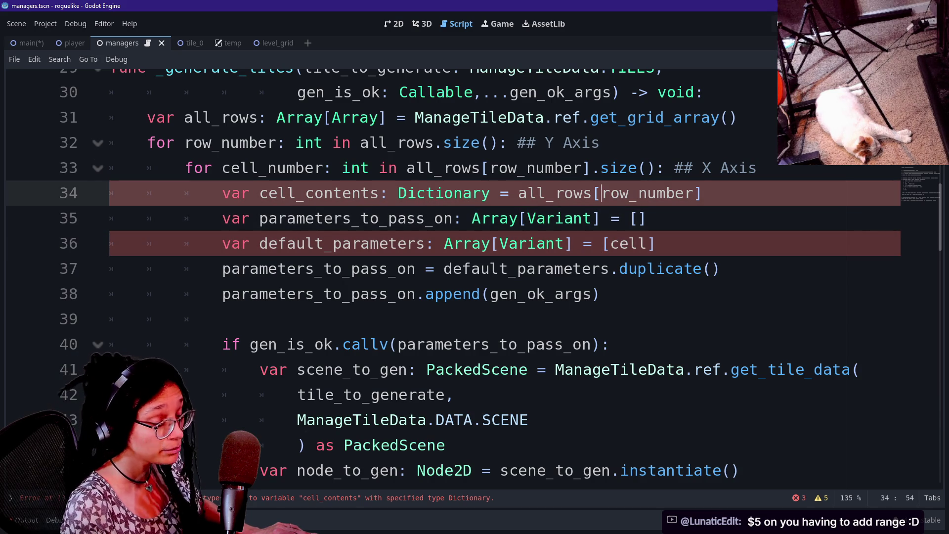
{"action": "key", "text": "Down"}
{"action": "key", "text": "Down"}
{"action": "key", "text": "Up"}
{"action": "key", "text": "Down"}
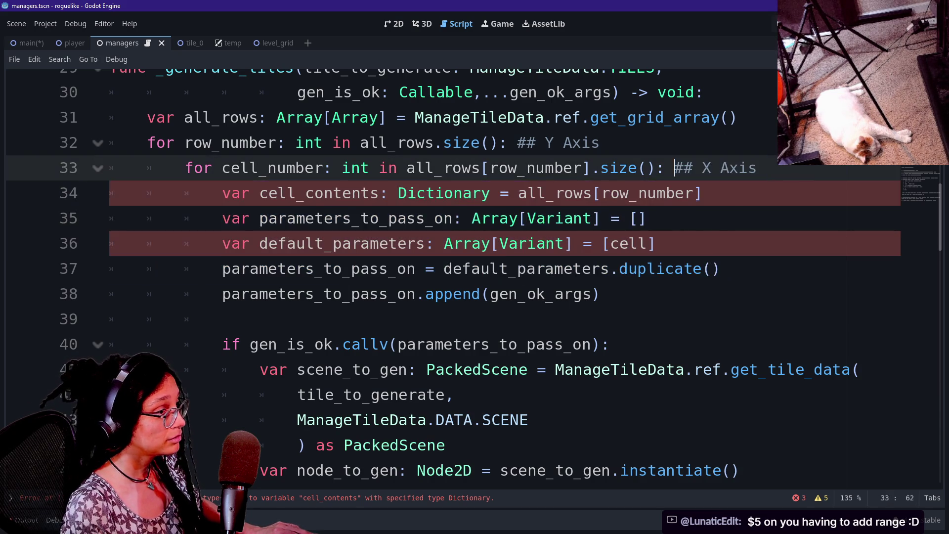
{"action": "key", "text": "End"}
{"action": "key", "text": "Down"}
{"action": "key", "text": "End"}
{"action": "key", "text": "shift+Up"}
{"action": "key", "text": "shift+Up"}
{"action": "key", "text": "Left"}
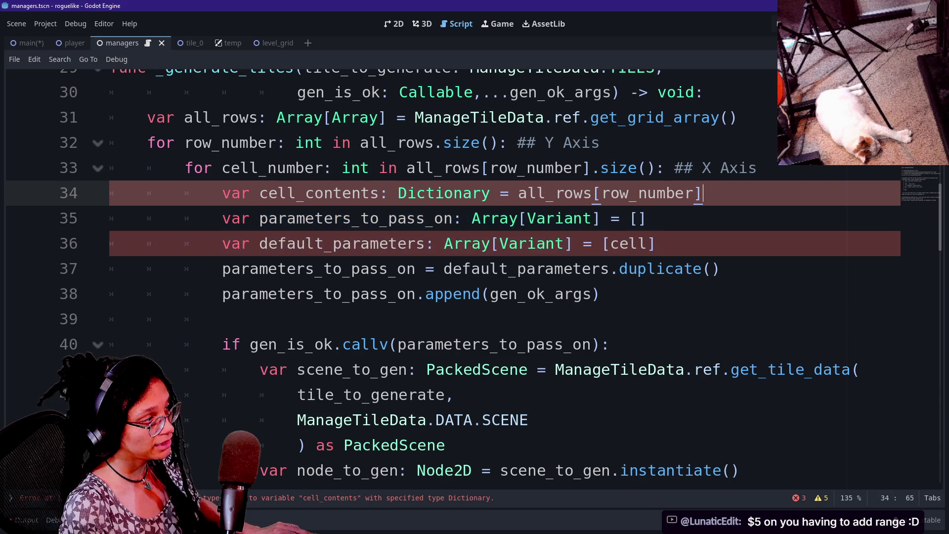
{"action": "key", "text": "Home"}
{"action": "key", "text": "shift+Down"}
{"action": "key", "text": "shift+Down"}
{"action": "key", "text": "shift+End"}
{"action": "key", "text": "Right"}
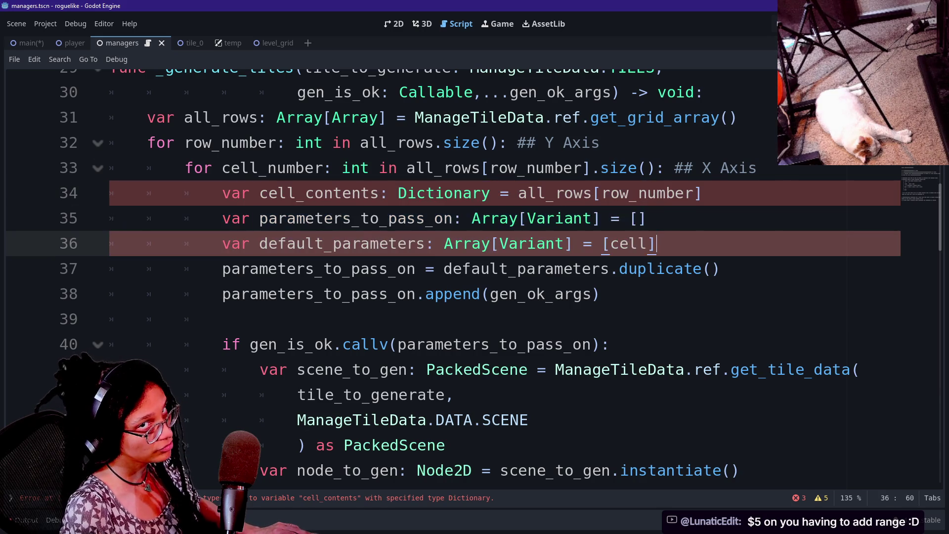
{"action": "key", "text": "shift+Up"}
{"action": "key", "text": "shift+Up"}
{"action": "key", "text": "shift+Home"}
{"action": "key", "text": "Right"}
{"action": "key", "text": "shift+Up"}
{"action": "key", "text": "shift+Up"}
{"action": "key", "text": "shift+Home"}
{"action": "key", "text": "Right"}
{"action": "key", "text": "shift+Up"}
{"action": "key", "text": "shift+Up"}
{"action": "key", "text": "shift+Home"}
Step: Re-read lines 34–36 and view the documentation for the Array type on line 35
{"action": "mouse_move", "coordinate": [222, 193]}
{"action": "left_mouse_down"}
{"action": "mouse_move", "coordinate": [644, 218]}
{"action": "mouse_move", "coordinate": [545, 218]}
{"action": "mouse_move", "coordinate": [554, 217]}
{"action": "mouse_move", "coordinate": [555, 193]}
{"action": "left_mouse_up"}
{"action": "left_click_drag", "start_coordinate": [656, 243], "coordinate": [704, 193]}
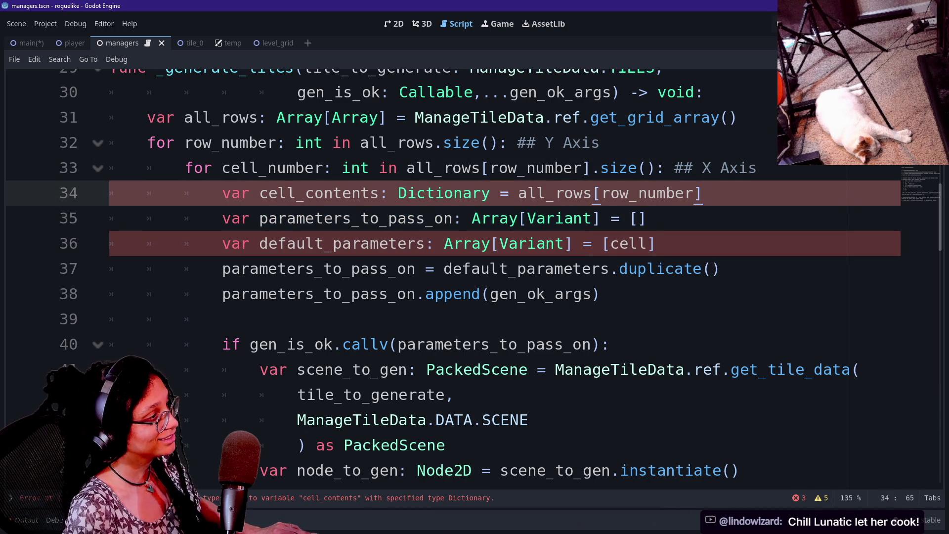
{"action": "left_click", "coordinate": [656, 243]}
{"action": "left_click", "coordinate": [648, 218]}
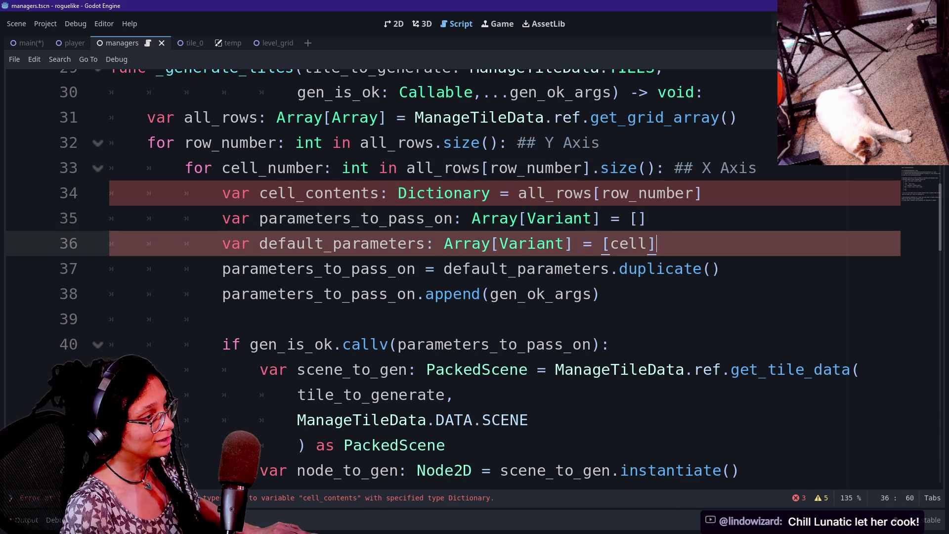
{"action": "left_click", "coordinate": [657, 193]}
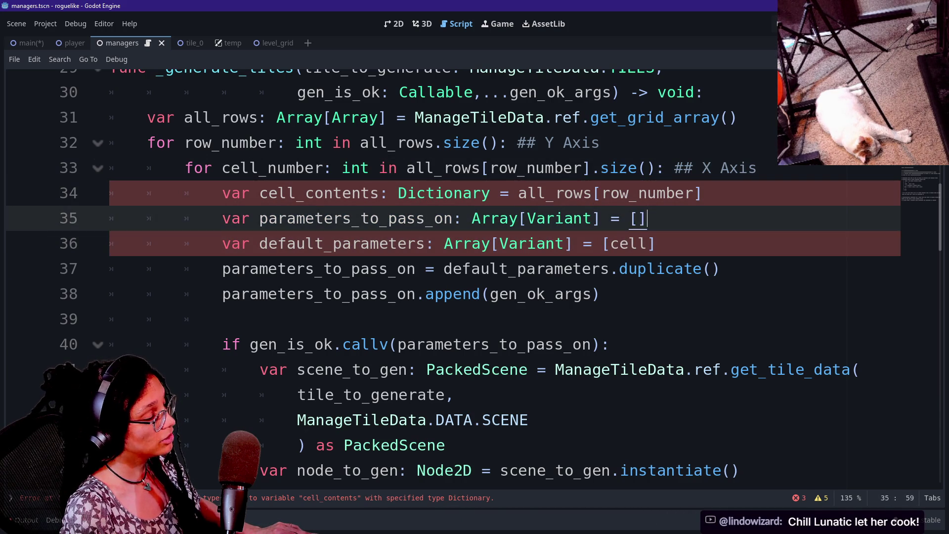
{"action": "key", "text": "Down"}
{"action": "key", "text": "Up"}
{"action": "key", "text": "Up"}
{"action": "key", "text": "Down"}
{"action": "key", "text": "Down"}
{"action": "key", "text": "Down"}
{"action": "key", "text": "Up"}
{"action": "key", "text": "Down"}
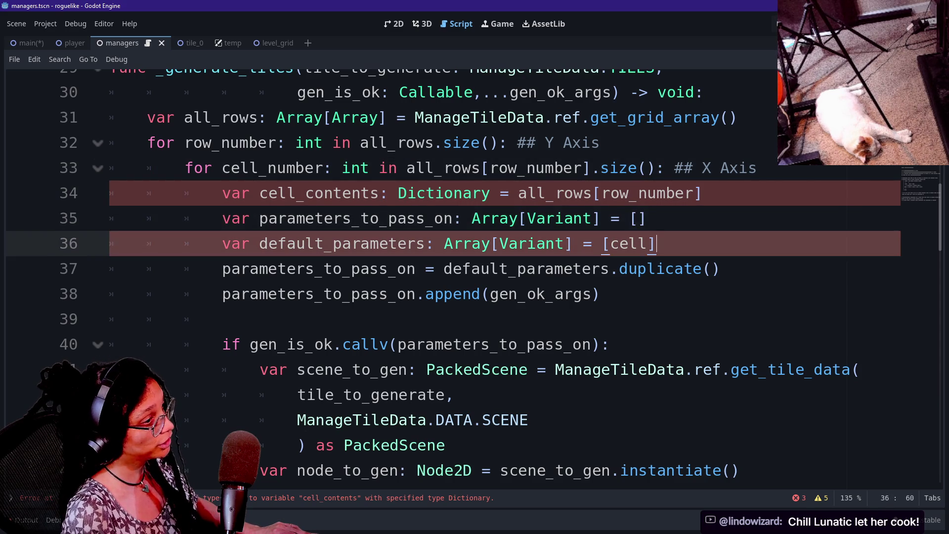
{"action": "key", "text": "Up"}
{"action": "key", "text": "Down"}
{"action": "key", "text": "Up"}
{"action": "key", "text": "Down"}
{"action": "key", "text": "Up"}
{"action": "key", "text": "Down"}
{"action": "key", "text": "Up"}
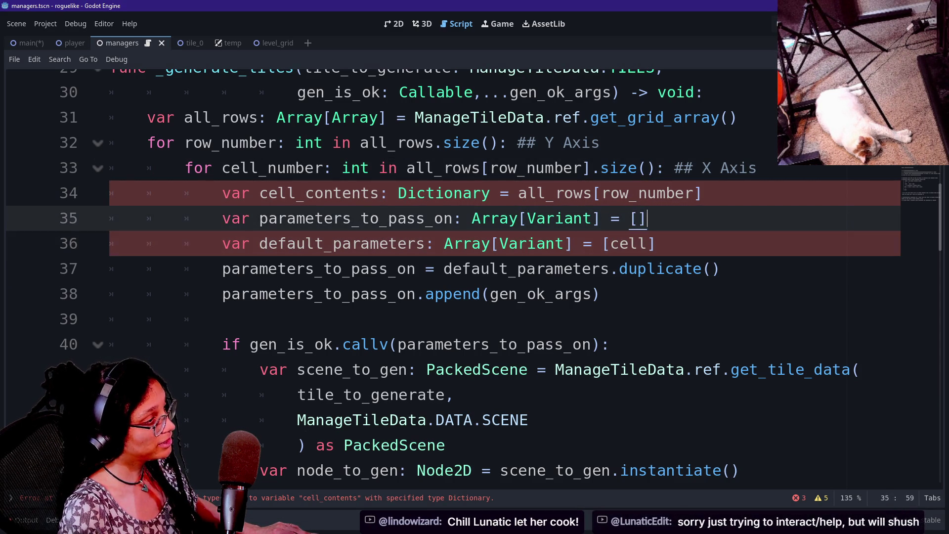
{"action": "key", "text": "Down"}
{"action": "key", "text": "Up"}
{"action": "key", "text": "Up"}
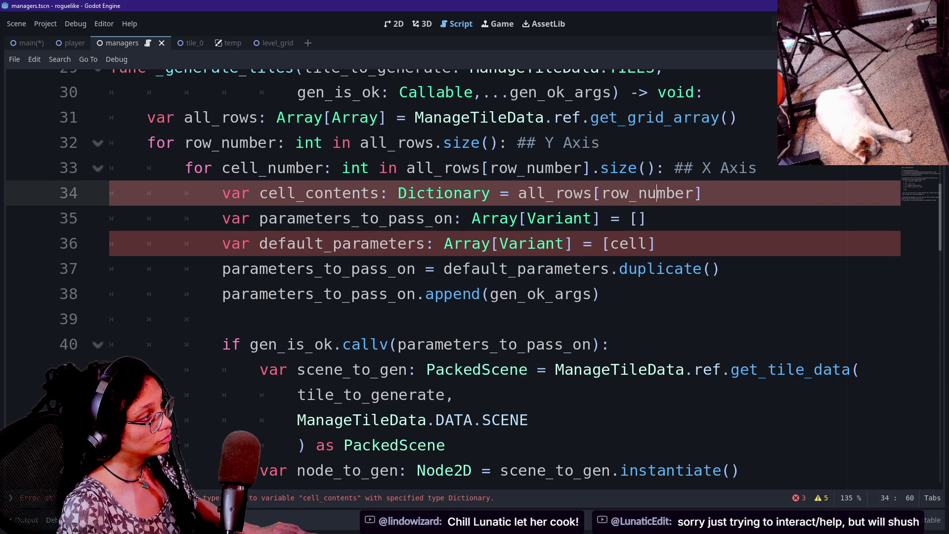
{"action": "key", "text": "Up"}
{"action": "left_click", "coordinate": [472, 218]}
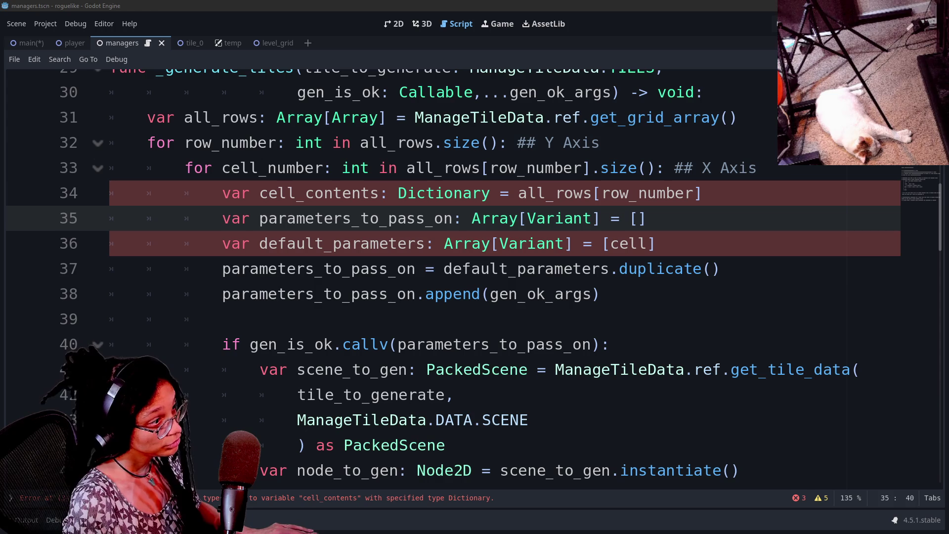
Step: Read lines 36–39 down to gen_ok_args, then bring up the script error list
{"action": "key", "text": "Down"}
{"action": "key", "text": "Down"}
{"action": "key", "text": "Down"}
{"action": "key", "text": "End"}
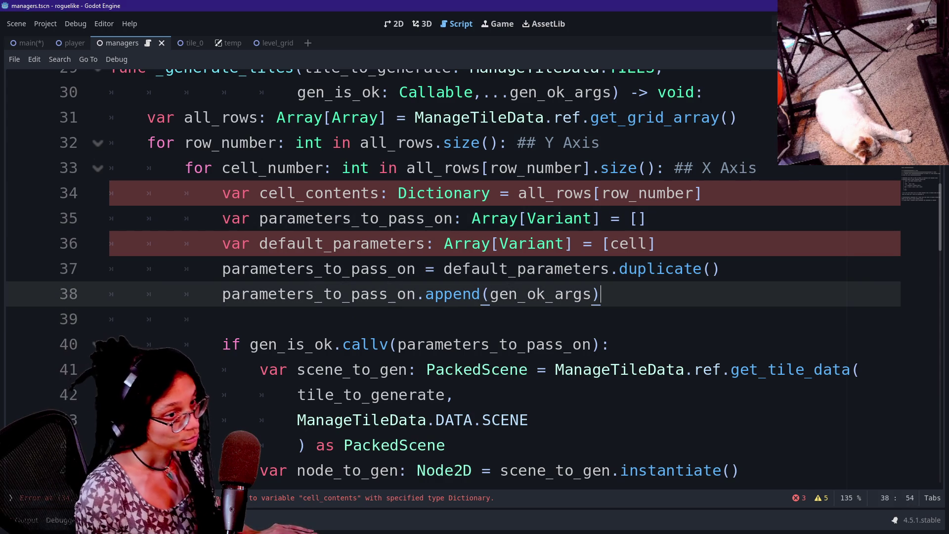
{"action": "key", "text": "Down"}
{"action": "key", "text": "Up"}
{"action": "key", "text": "Up"}
{"action": "key", "text": "Up"}
{"action": "key", "text": "Down"}
{"action": "key", "text": "Down"}
{"action": "key", "text": "Up"}
{"action": "key", "text": "Down"}
{"action": "key", "text": "Down"}
{"action": "key", "text": "Up"}
{"action": "key", "text": "Down"}
{"action": "key", "text": "Up"}
{"action": "key", "text": "Up"}
{"action": "key", "text": "Down"}
{"action": "key", "text": "Down"}
{"action": "key", "text": "Up"}
{"action": "key", "text": "Down"}
{"action": "key", "text": "Up"}
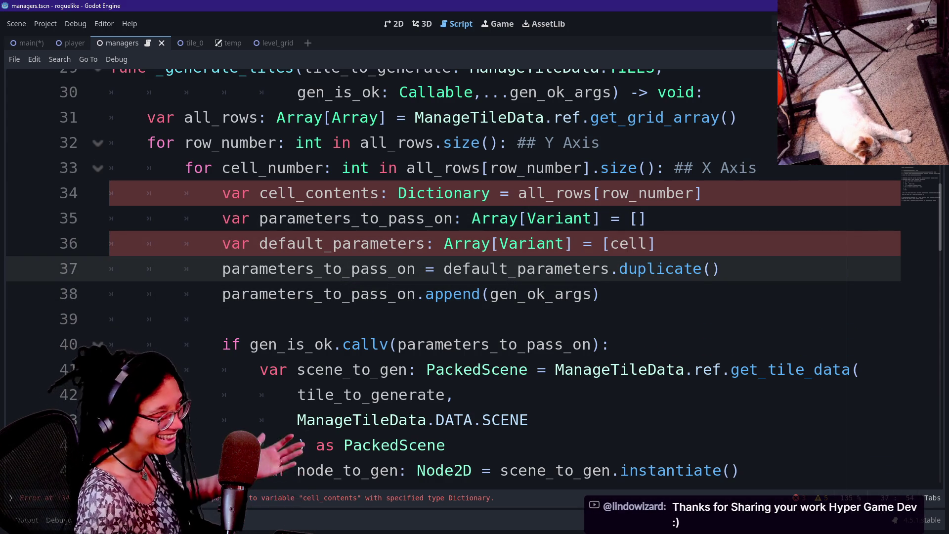
{"action": "key", "text": "Down"}
{"action": "key", "text": "Up"}
{"action": "key", "text": "Up"}
{"action": "key", "text": "Down"}
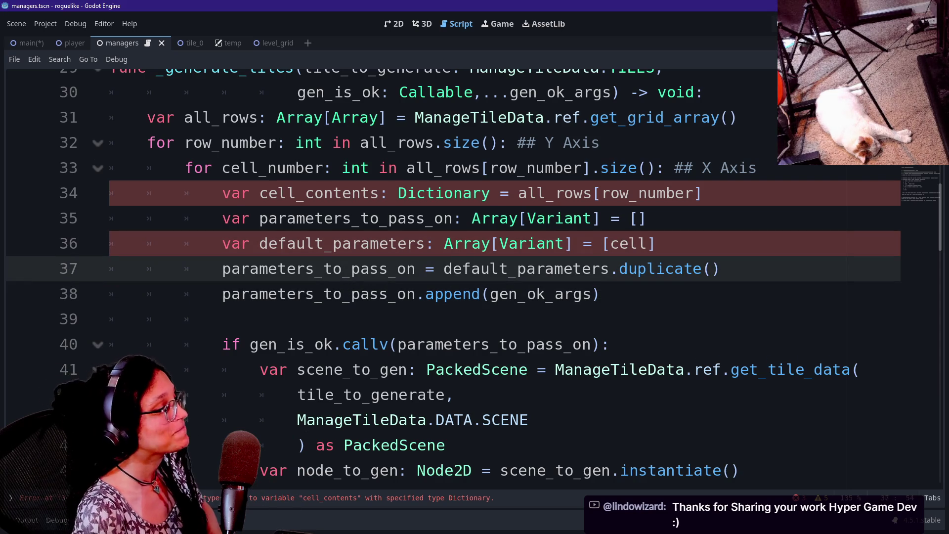
{"action": "key", "text": "Up"}
{"action": "key", "text": "Up"}
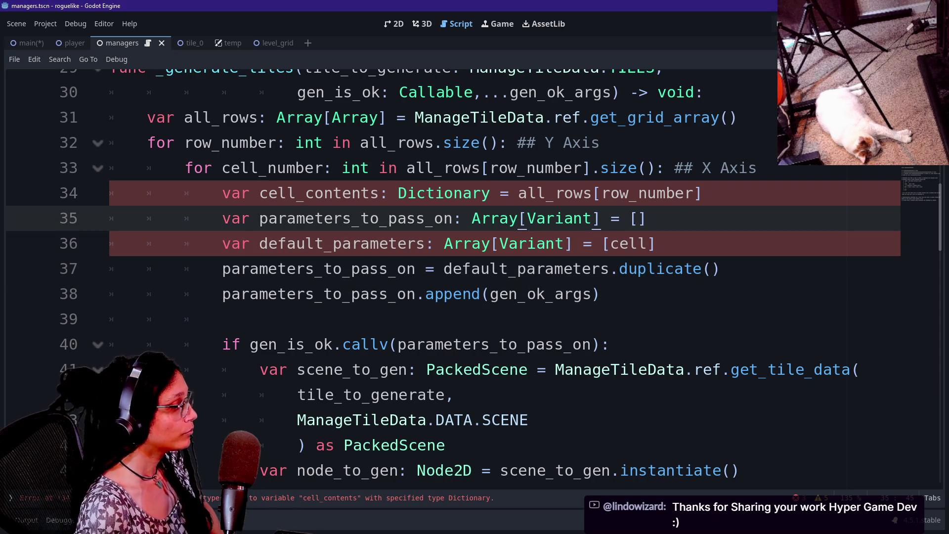
{"action": "key", "text": "Down"}
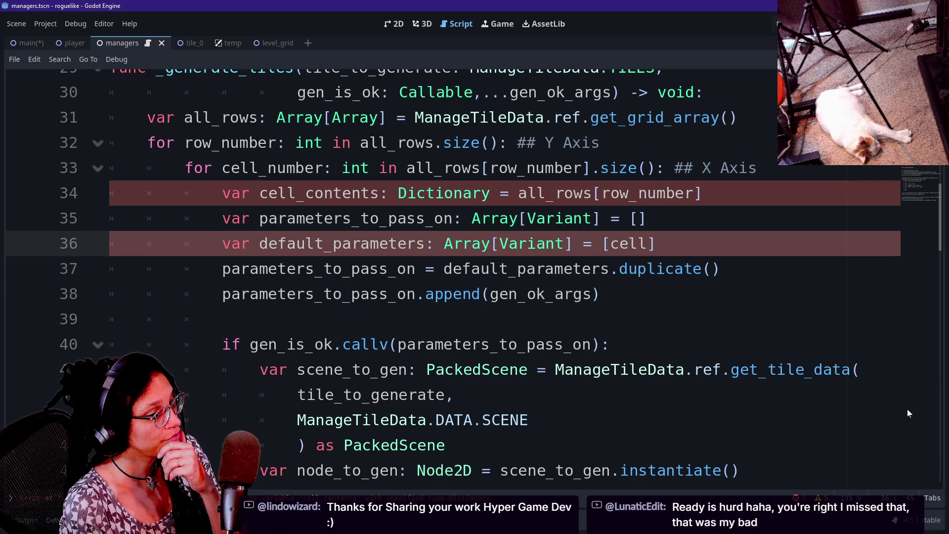
{"action": "left_click", "coordinate": [499, 294]}
{"action": "key", "text": "Down"}
{"action": "key", "text": "Up"}
{"action": "key", "text": "Up"}
{"action": "key", "text": "Down"}
{"action": "key", "text": "Down"}
{"action": "key", "text": "Up"}
{"action": "key", "text": "Down"}
{"action": "key", "text": "Up"}
{"action": "key", "text": "Down"}
{"action": "key", "text": "Down"}
{"action": "key", "text": "Up"}
{"action": "key", "text": "Up"}
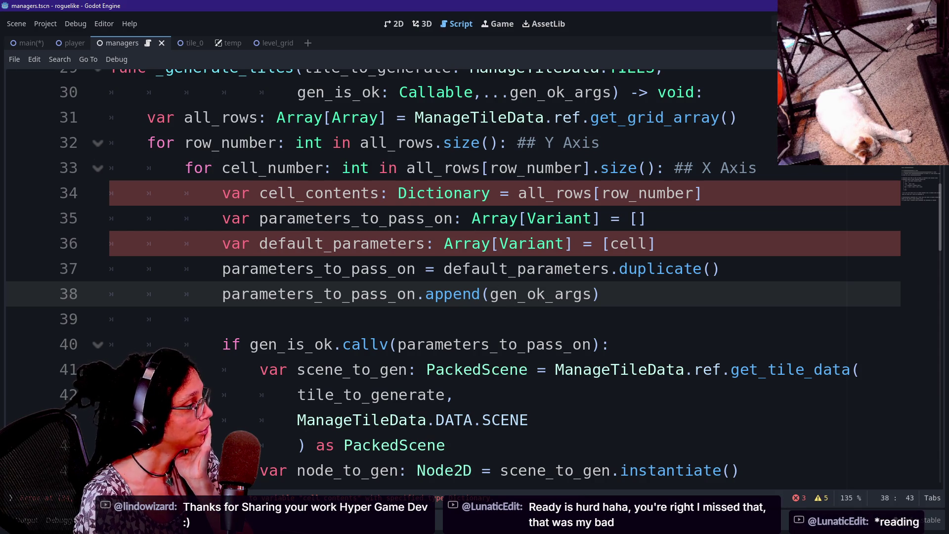
{"action": "left_click", "coordinate": [799, 498]}
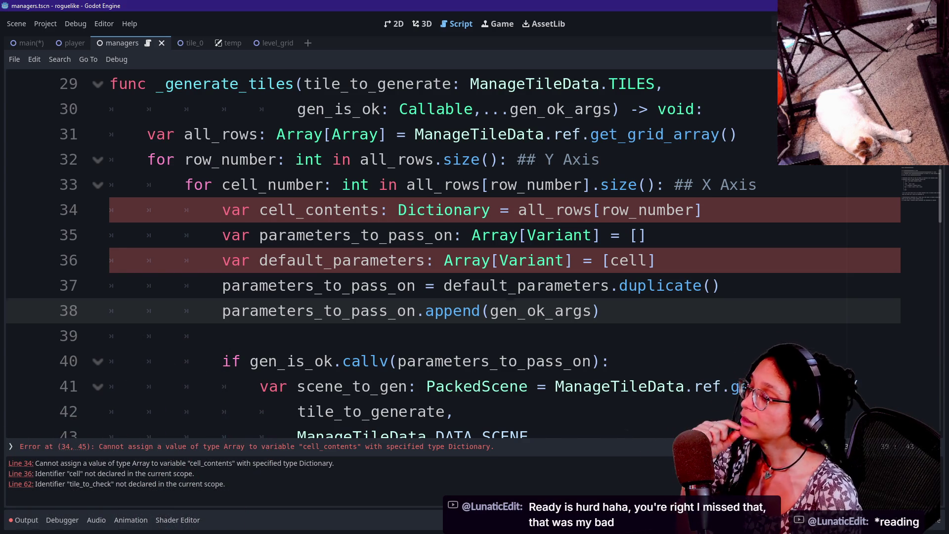
{"action": "left_click", "coordinate": [223, 335]}
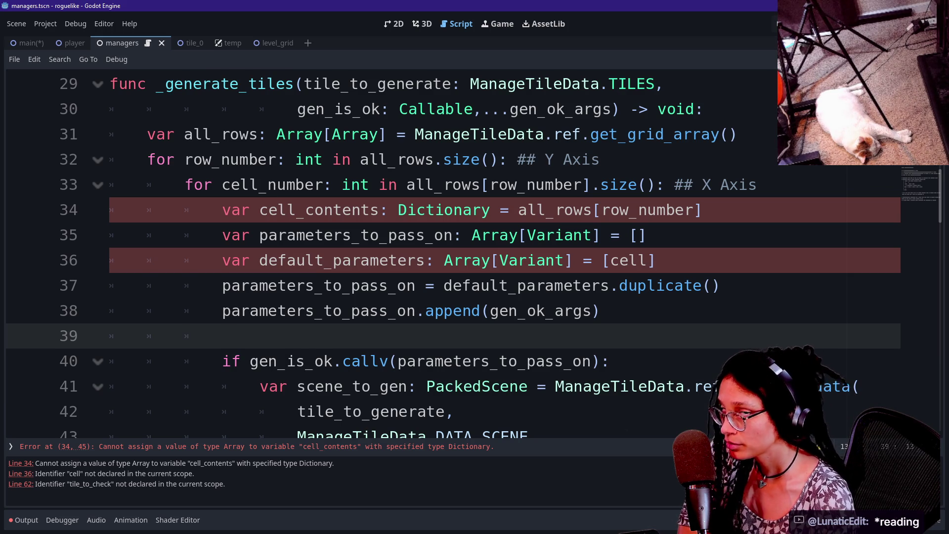
{"action": "key", "text": "BackSpace"}
{"action": "key", "text": "BackSpace"}
{"action": "key", "text": "BackSpace"}
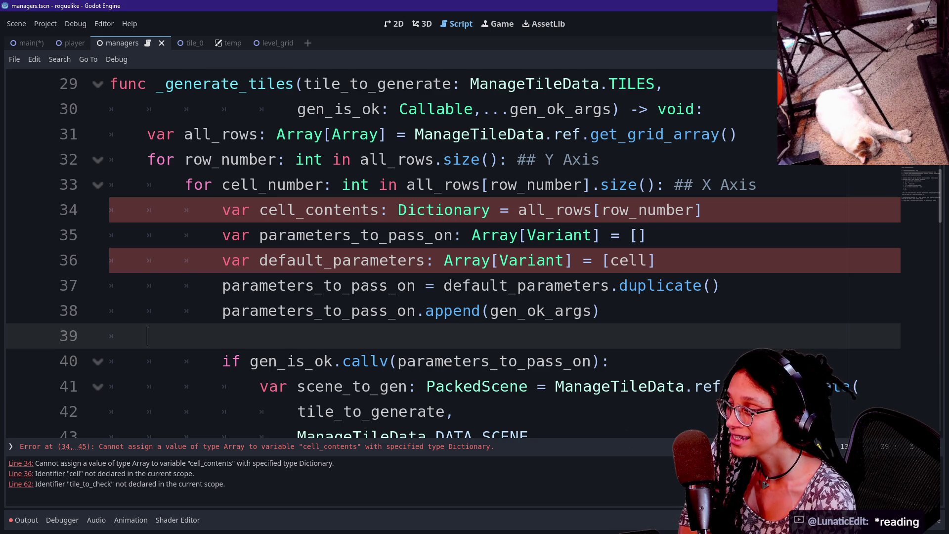
{"action": "key", "text": "Left"}
{"action": "left_click", "coordinate": [110, 336]}
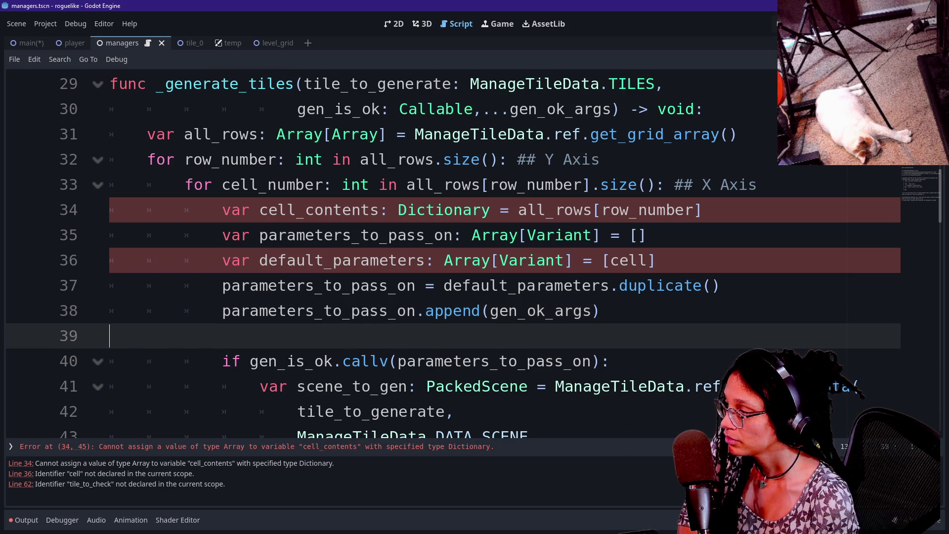
{"action": "left_click", "coordinate": [110, 360]}
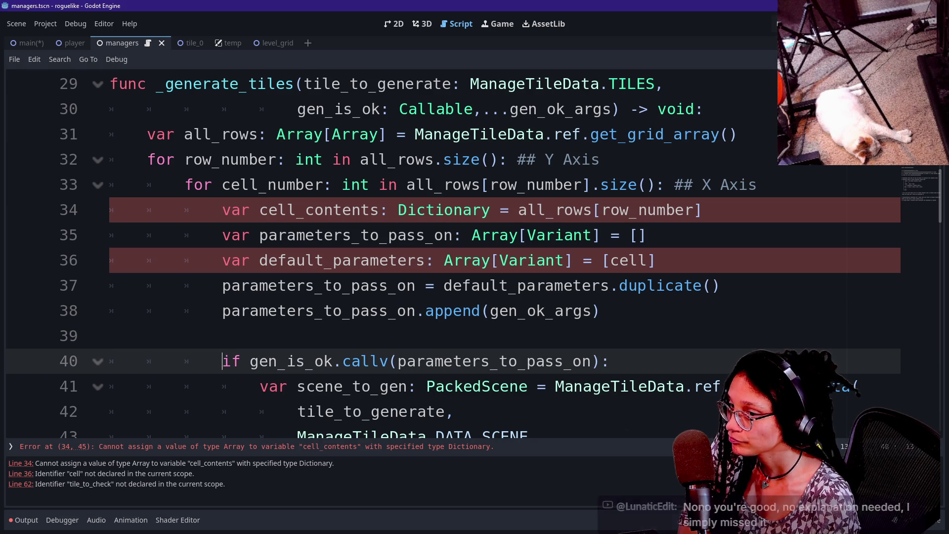
{"action": "key", "text": "Up"}
{"action": "key", "text": "Down"}
{"action": "key", "text": "Up"}
{"action": "key", "text": "Down"}
{"action": "key", "text": "Up"}
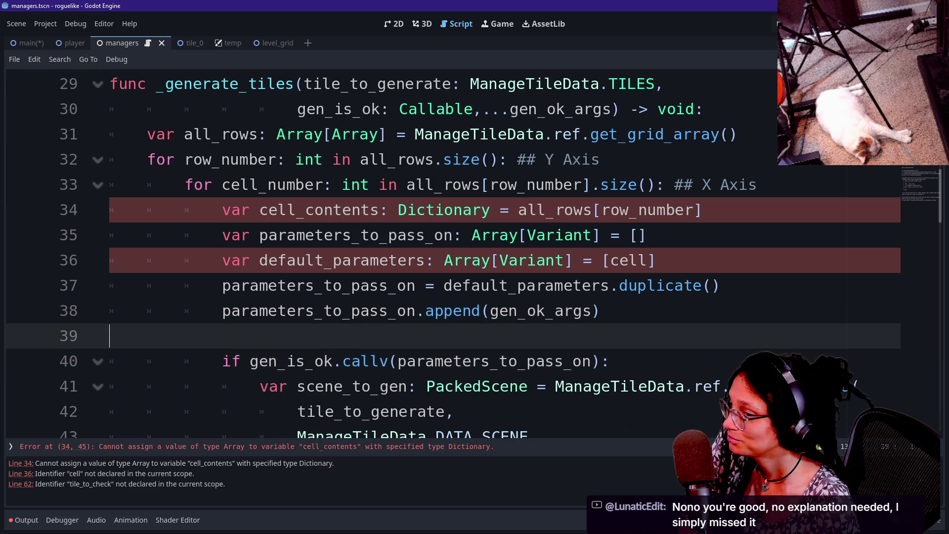
{"action": "key", "text": "Down"}
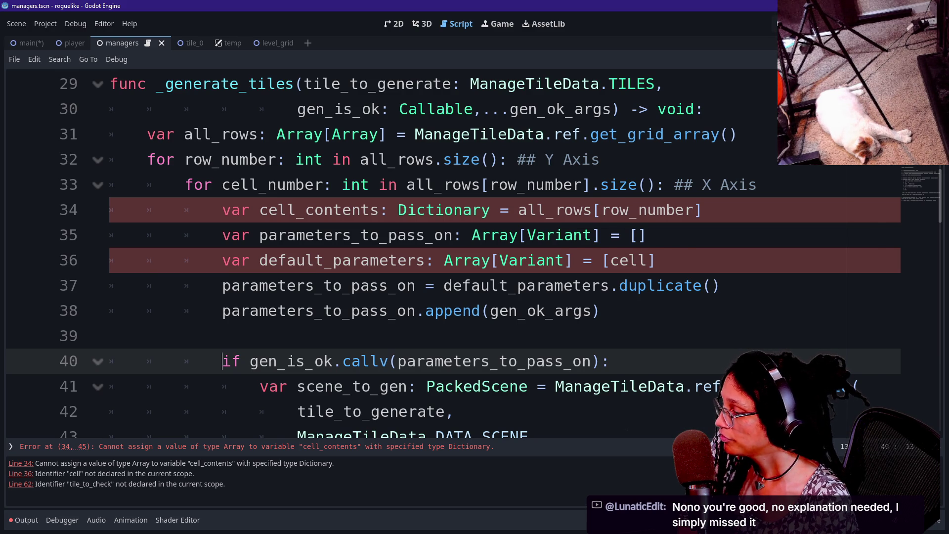
{"action": "mouse_move", "coordinate": [559, 235]}
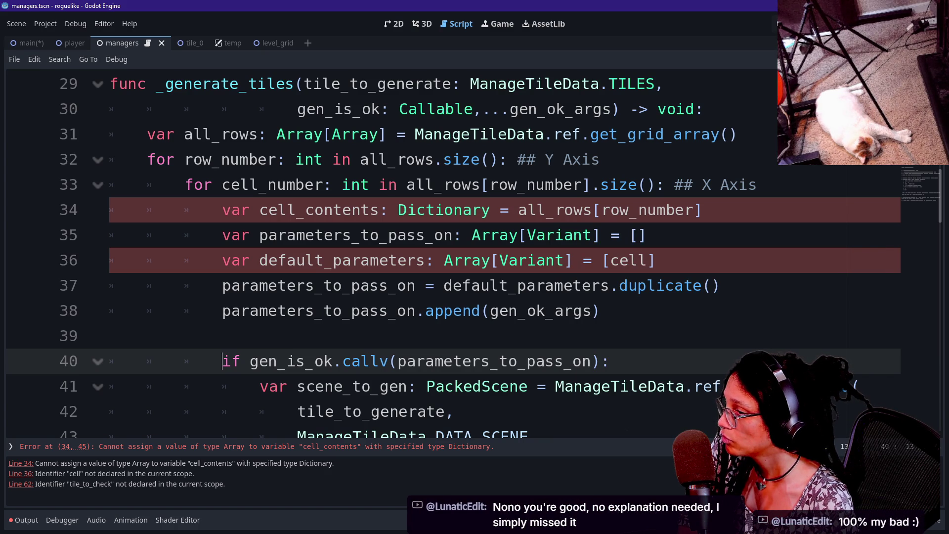
{"action": "scroll", "coordinate": [444, 247], "scroll_direction": "up", "scroll_amount": 1}
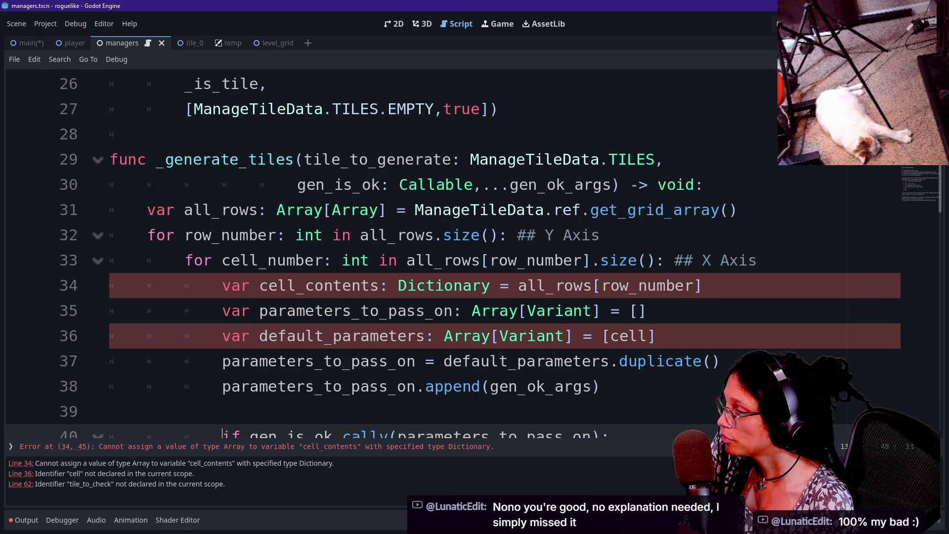
Step: Try changing the Dictionary type hint on line 34, then undo it
{"action": "double_click", "coordinate": [444, 285]}
{"action": "type", "text": "A"}
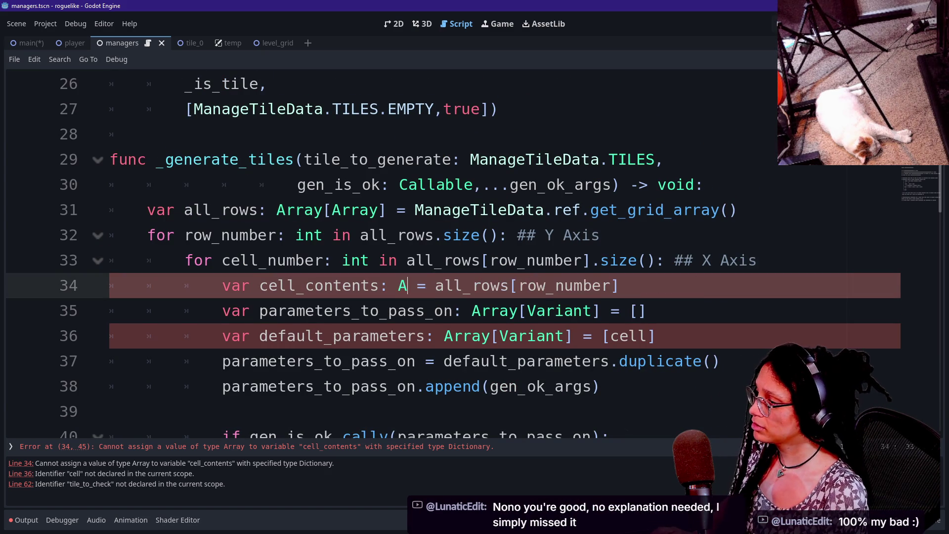
{"action": "key", "text": "ctrl+z"}
{"action": "left_click", "coordinate": [573, 310]}
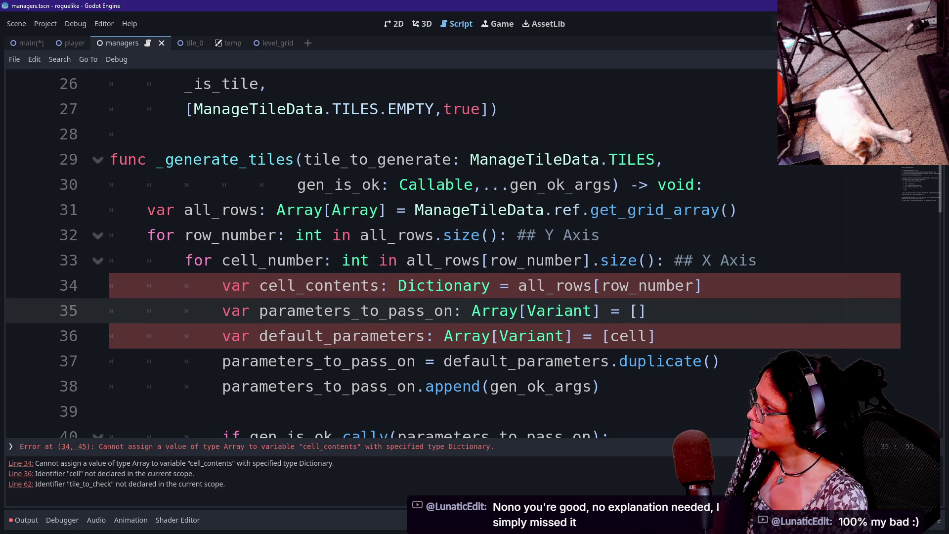
Step: Append [cell_number] so line 34 reads all_rows[row_number][cell_number]
{"action": "mouse_move", "coordinate": [462, 289]}
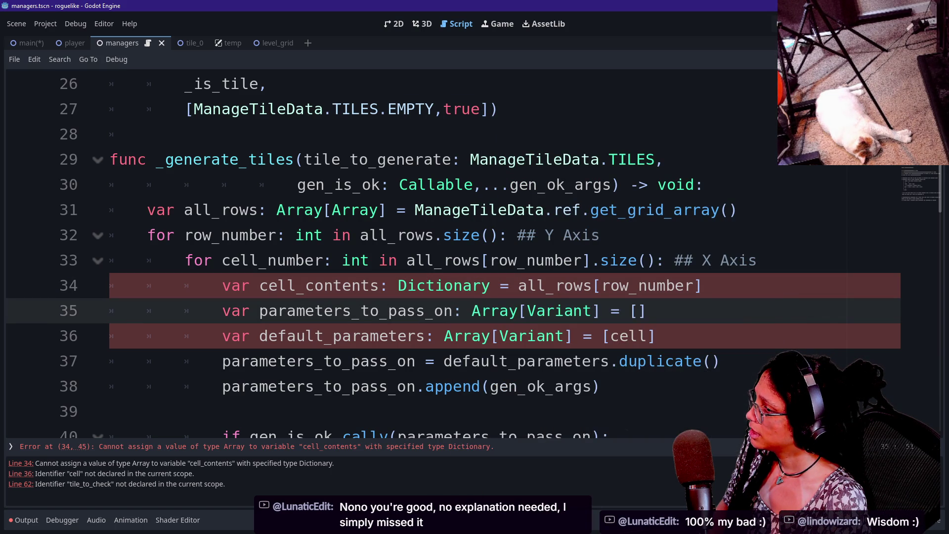
{"action": "left_click", "coordinate": [704, 285]}
{"action": "type", "text": "["}
{"action": "type", "text": "cell"}
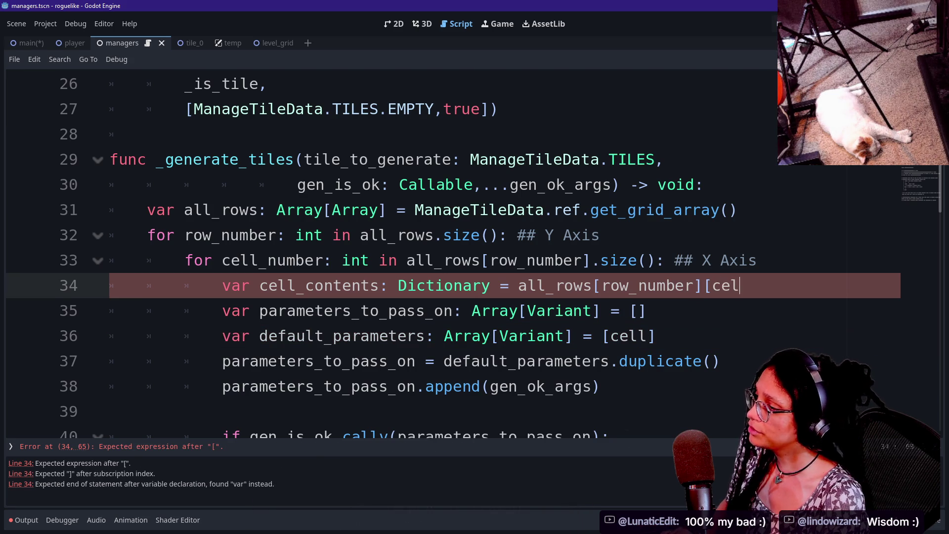
{"action": "type", "text": "_Numb"}
{"action": "key", "text": "BackSpace"}
{"action": "key", "text": "BackSpace"}
{"action": "key", "text": "BackSpace"}
{"action": "key", "text": "BackSpace"}
{"action": "type", "text": "num"}
{"action": "key", "text": "Return"}
{"action": "type", "text": "]"}
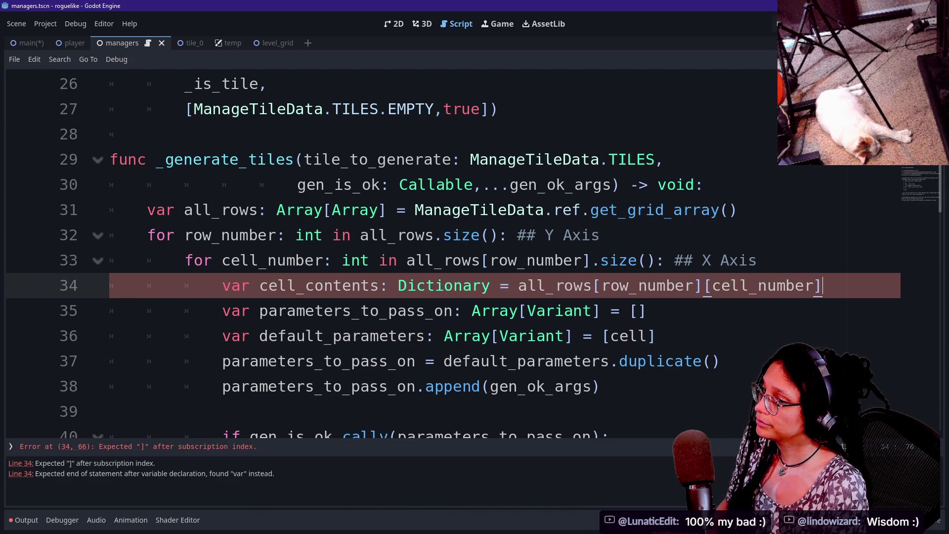
{"action": "left_click", "coordinate": [695, 285]}
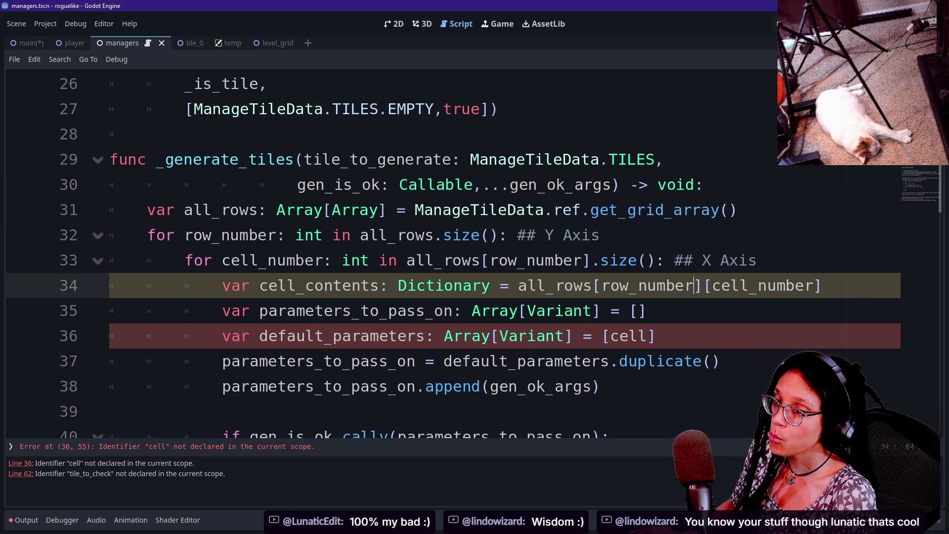
Step: Change default_parameters on line 36 from [cell] to [cell_contents]
{"action": "left_click", "coordinate": [657, 336]}
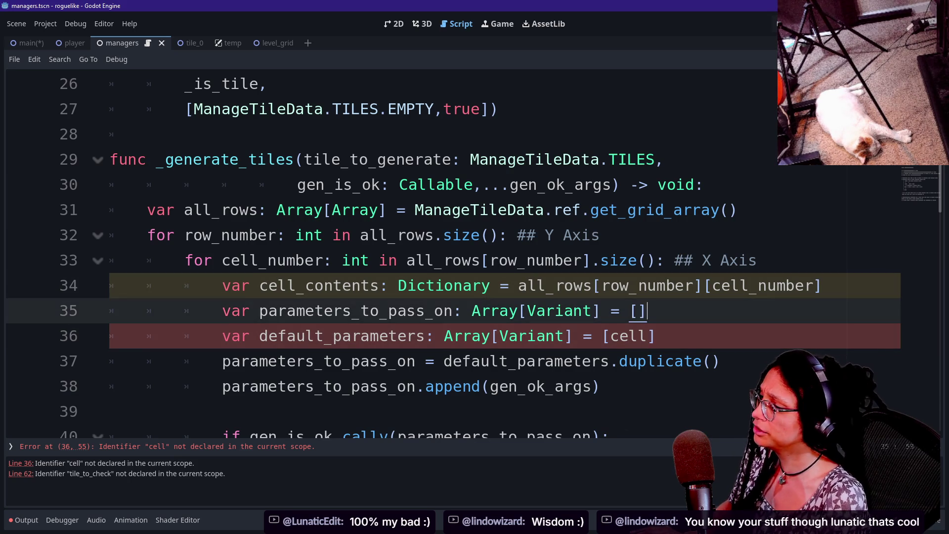
{"action": "key", "text": "Left"}
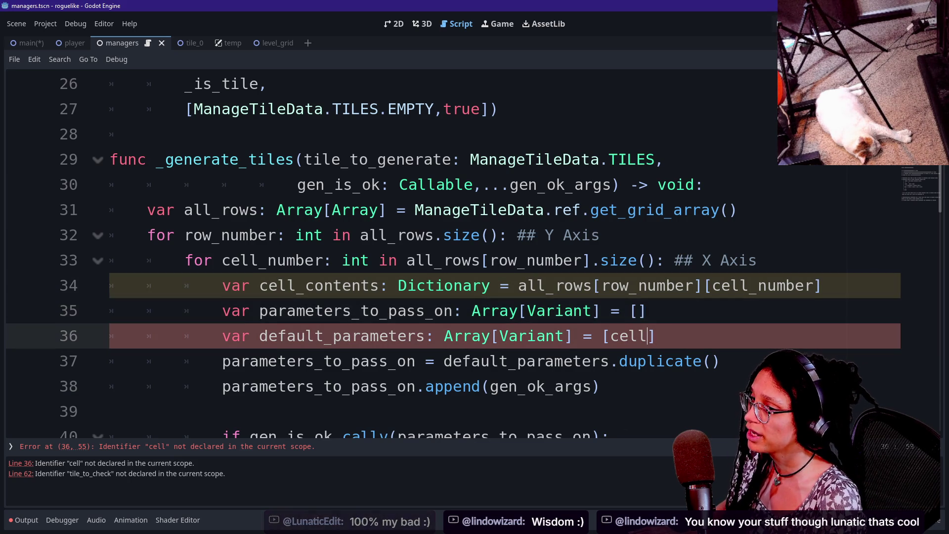
{"action": "left_click", "coordinate": [619, 310]}
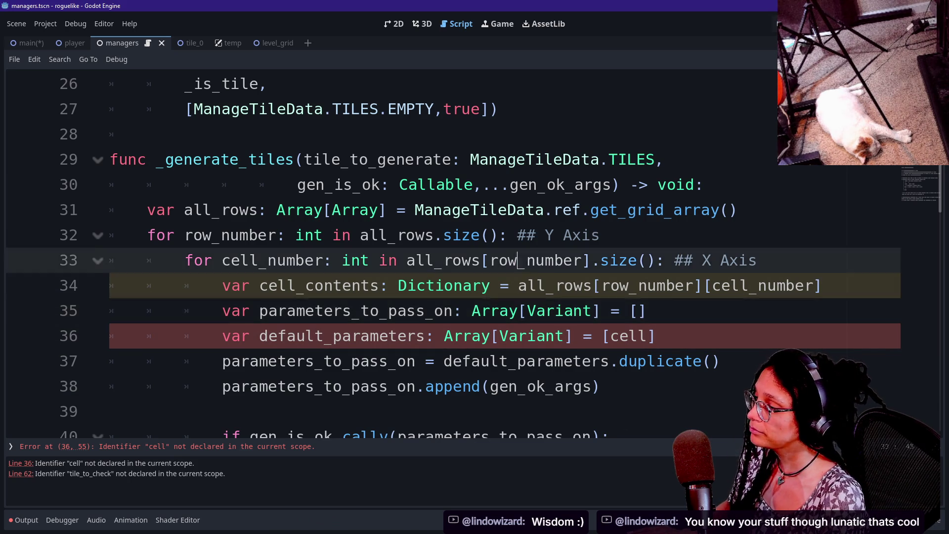
{"action": "left_click_drag", "start_coordinate": [822, 285], "coordinate": [599, 285]}
{"action": "left_click", "coordinate": [685, 285]}
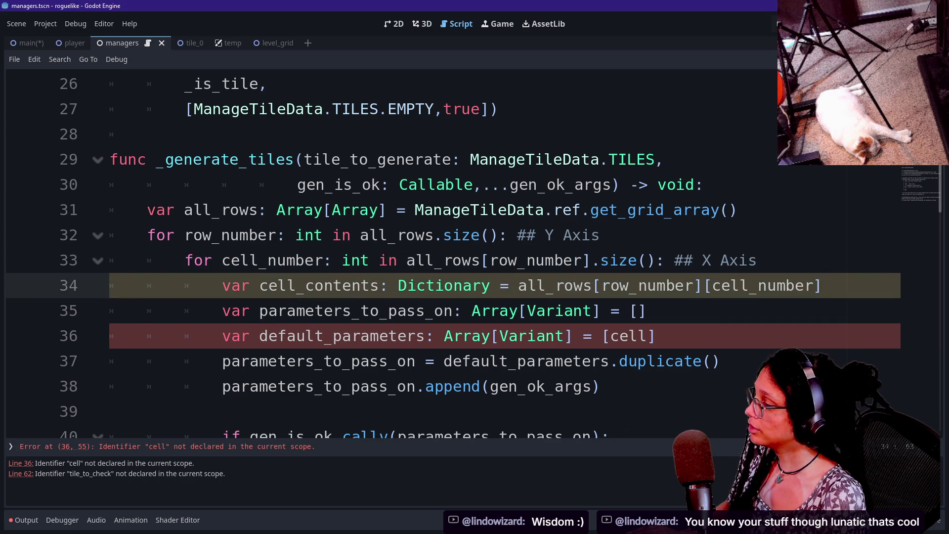
{"action": "scroll", "coordinate": [684, 286], "scroll_direction": "down", "scroll_amount": 1}
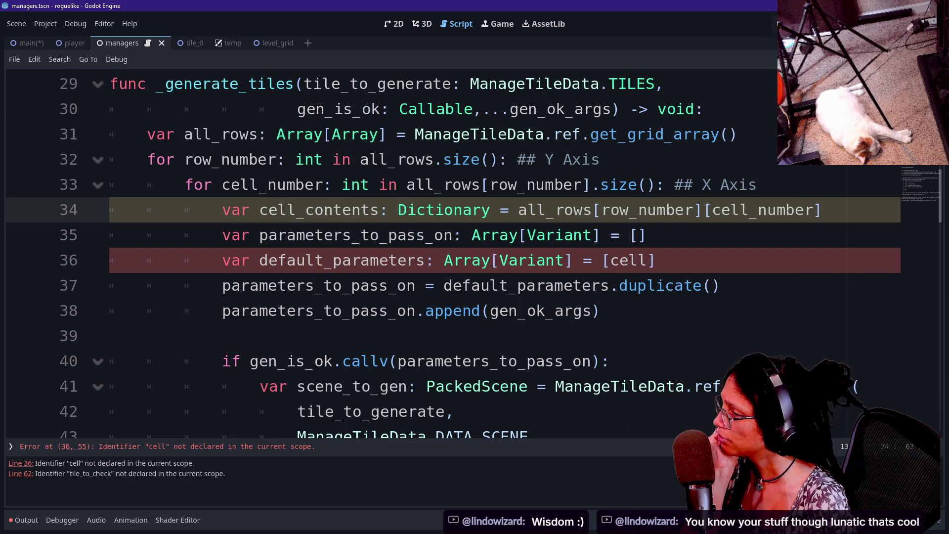
{"action": "left_click", "coordinate": [655, 260]}
{"action": "mouse_move", "coordinate": [659, 285]}
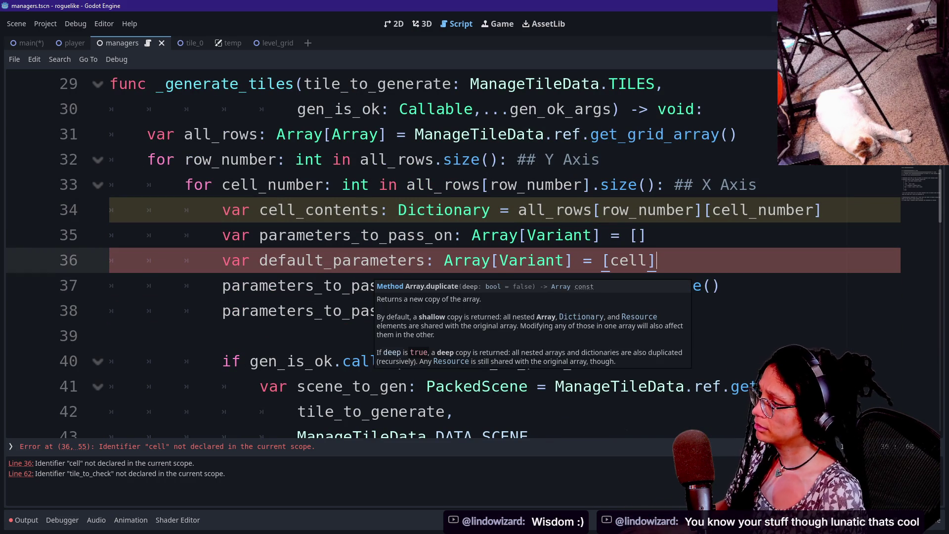
{"action": "key", "text": "Left"}
{"action": "type", "text": "_contents"}
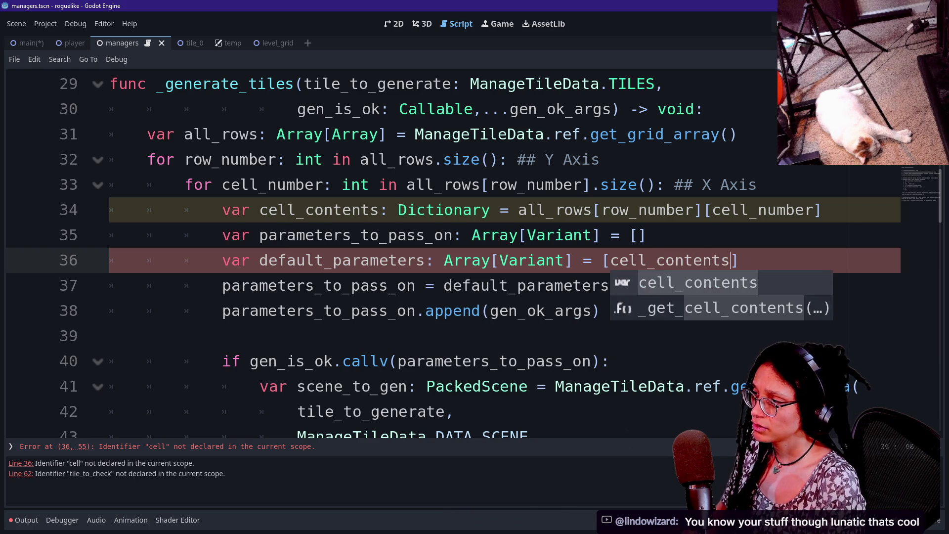
{"action": "left_click", "coordinate": [629, 236]}
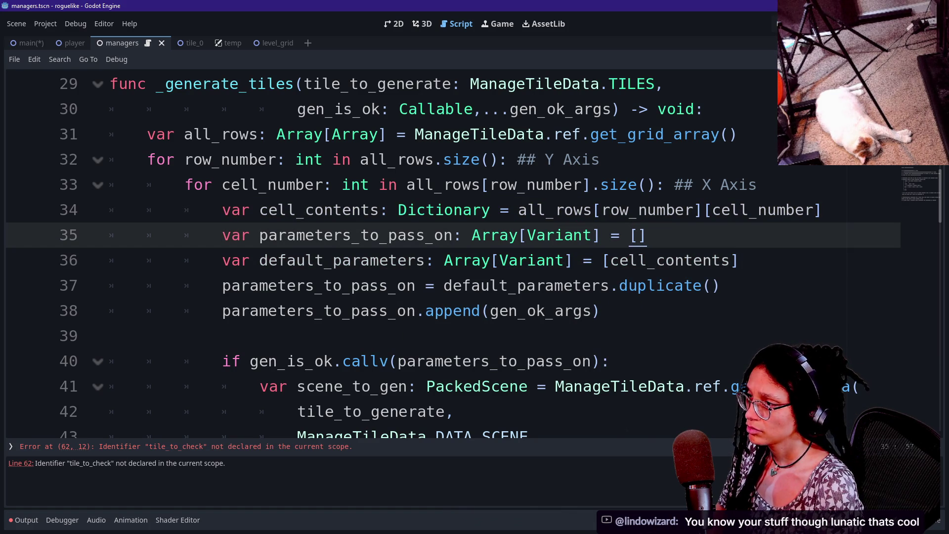
{"action": "left_click", "coordinate": [555, 209]}
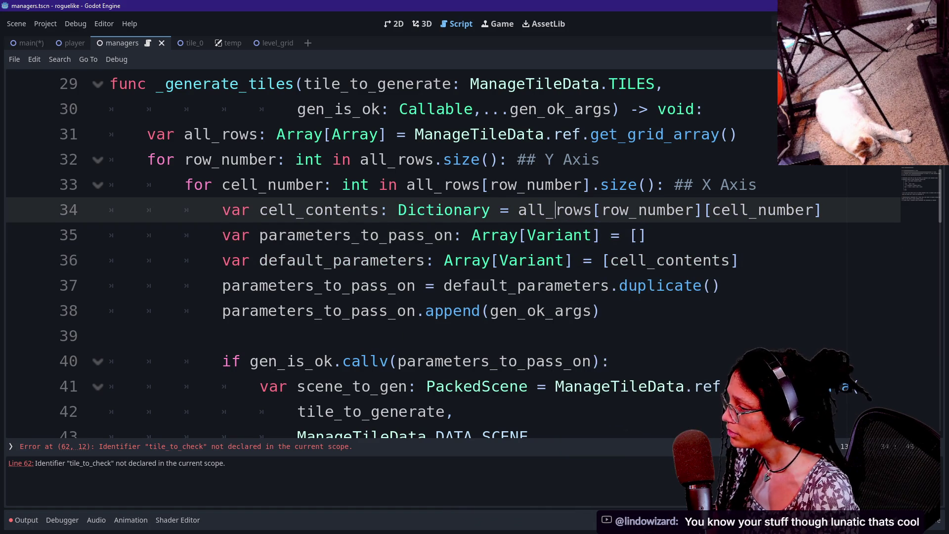
Step: Save the managers script with Ctrl+S
{"action": "scroll", "coordinate": [445, 247], "scroll_direction": "down", "scroll_amount": 3}
{"action": "key", "text": "ctrl+s"}
{"action": "scroll", "coordinate": [444, 248], "scroll_direction": "down", "scroll_amount": 2}
{"action": "scroll", "coordinate": [474, 252], "scroll_direction": "down", "scroll_amount": 3}
{"action": "scroll", "coordinate": [474, 252], "scroll_direction": "up", "scroll_amount": 7}
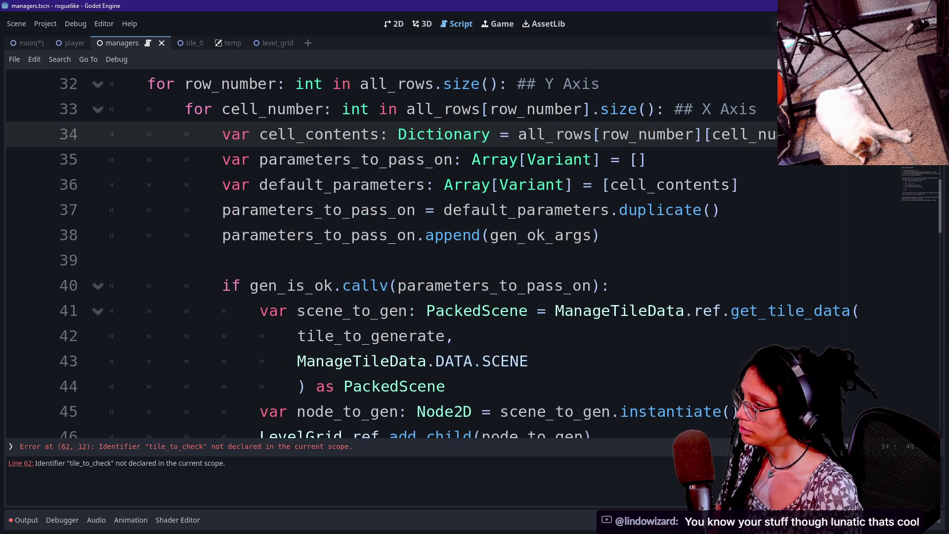
Step: Review the tile-spawning lines 39–47, including add_child and the DATA.SCENE argument
{"action": "right_click", "coordinate": [403, 311]}
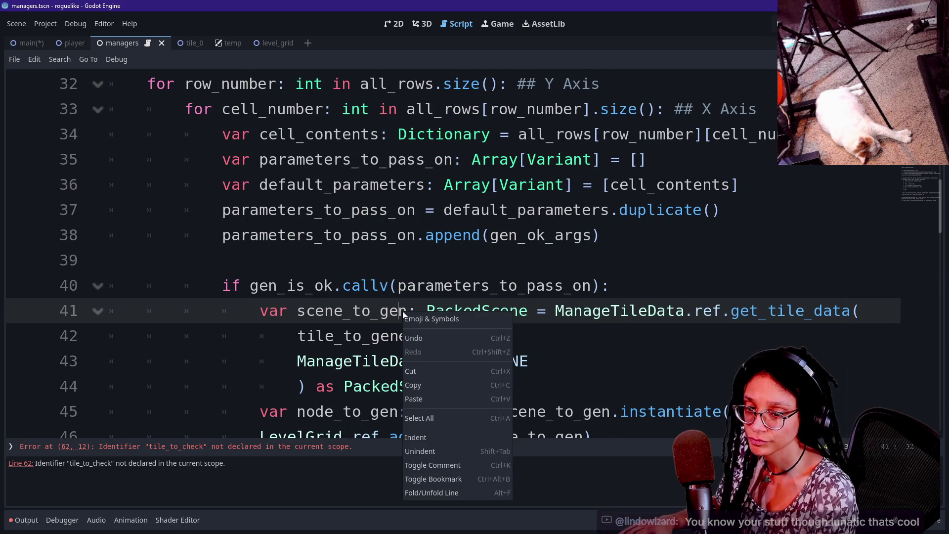
{"action": "left_click", "coordinate": [670, 330]}
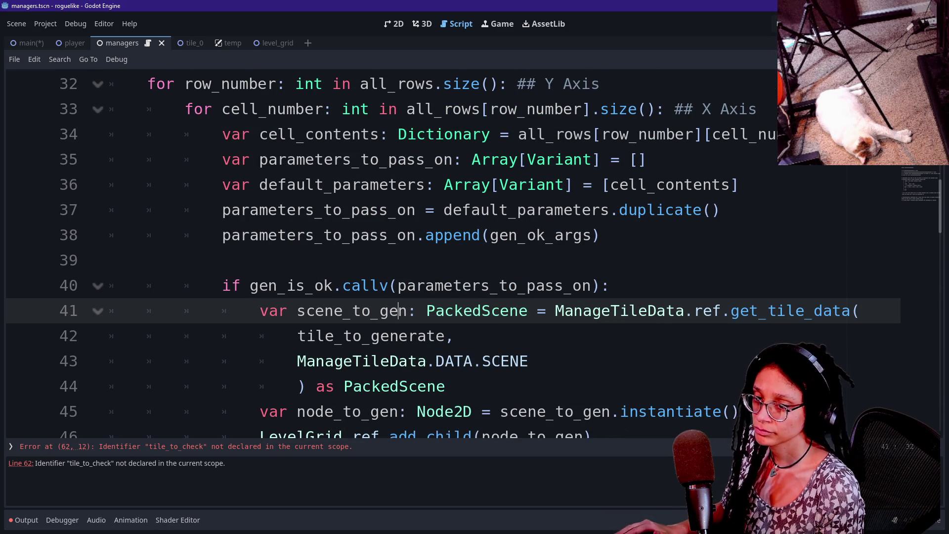
{"action": "left_click", "coordinate": [110, 260]}
{"action": "key", "text": "Down"}
{"action": "key", "text": "Down"}
{"action": "key", "text": "Down"}
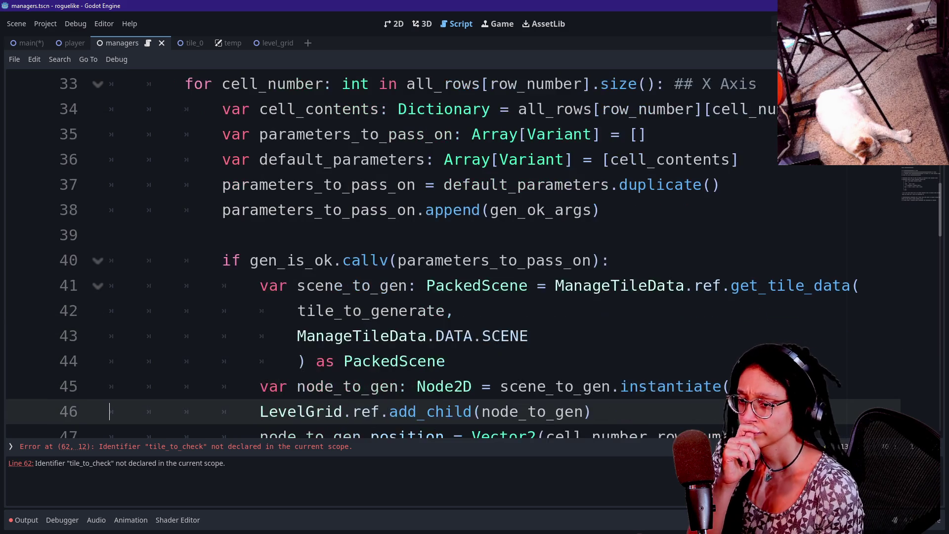
{"action": "scroll", "coordinate": [458, 258], "scroll_direction": "down", "scroll_amount": 3}
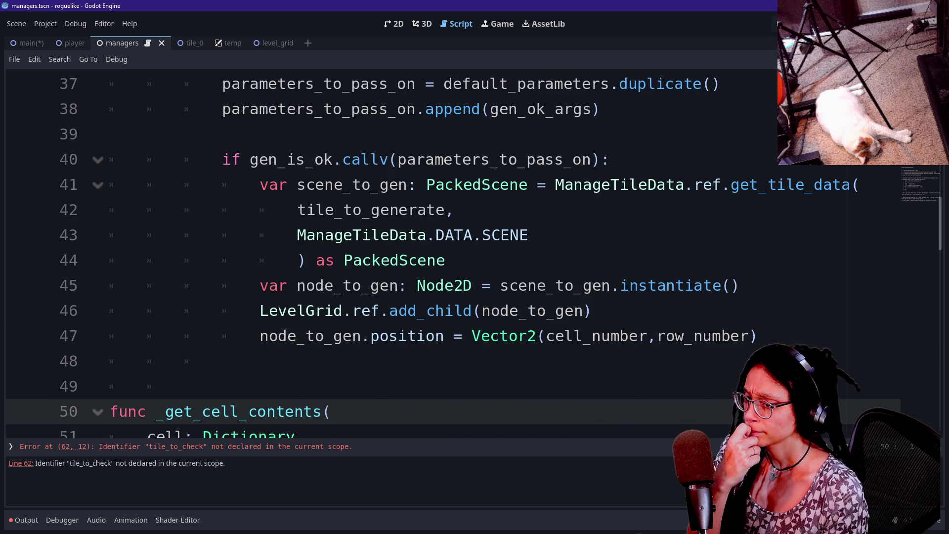
{"action": "key", "text": "Up"}
{"action": "left_click", "coordinate": [510, 235]}
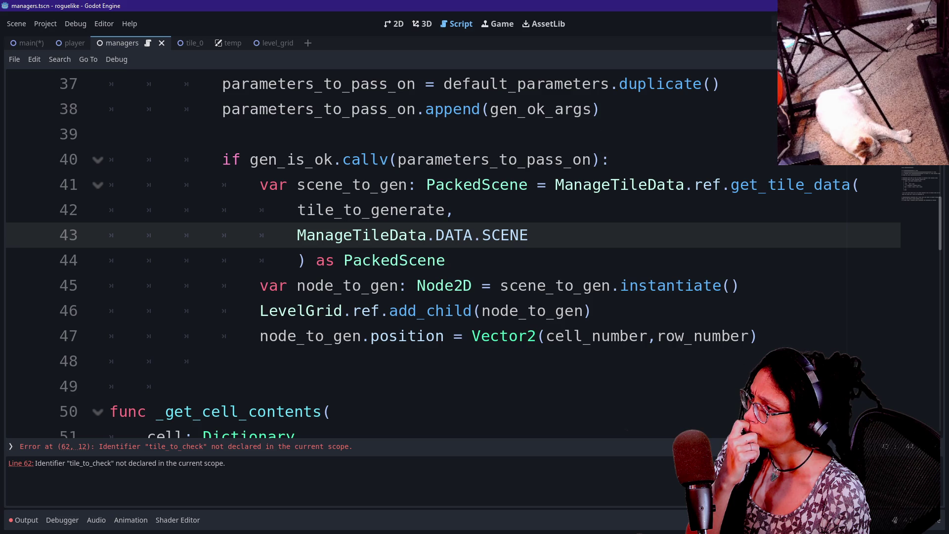
Step: Check the callv condition, the instantiate line and the _get_cell_contents signature
{"action": "scroll", "coordinate": [458, 258], "scroll_direction": "up", "scroll_amount": 2}
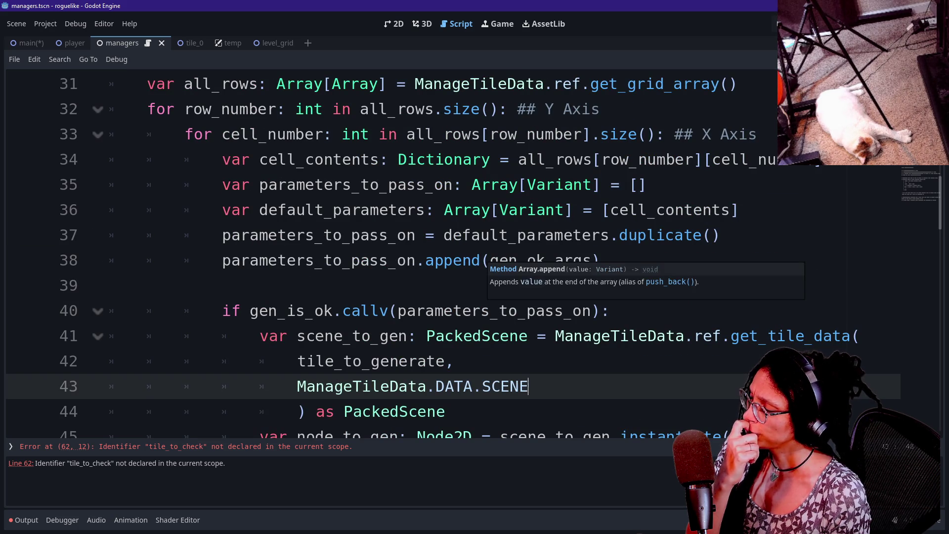
{"action": "left_click", "coordinate": [425, 310]}
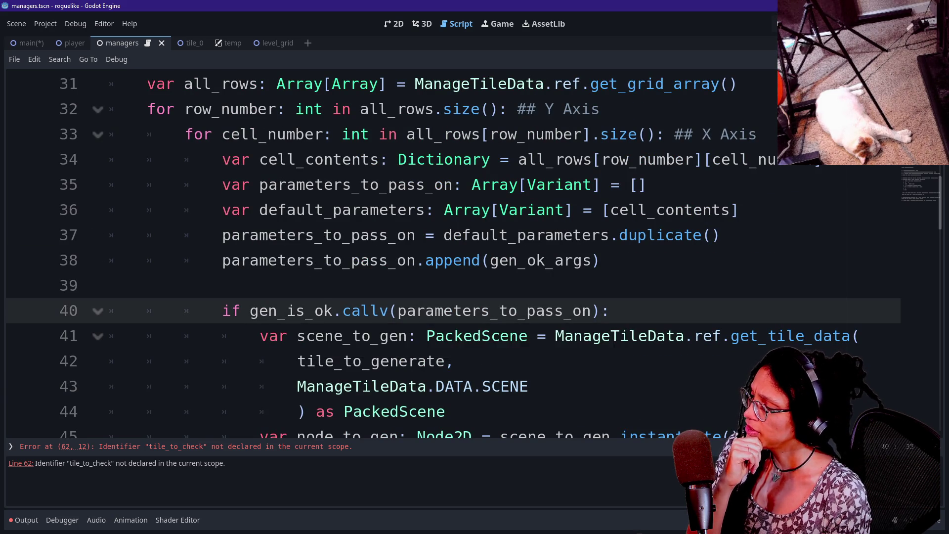
{"action": "scroll", "coordinate": [296, 316], "scroll_direction": "down", "scroll_amount": 2}
{"action": "left_click", "coordinate": [685, 285]}
{"action": "mouse_move", "coordinate": [260, 310]}
{"action": "left_mouse_down"}
{"action": "mouse_move", "coordinate": [361, 336]}
{"action": "mouse_move", "coordinate": [469, 335]}
{"action": "left_mouse_up"}
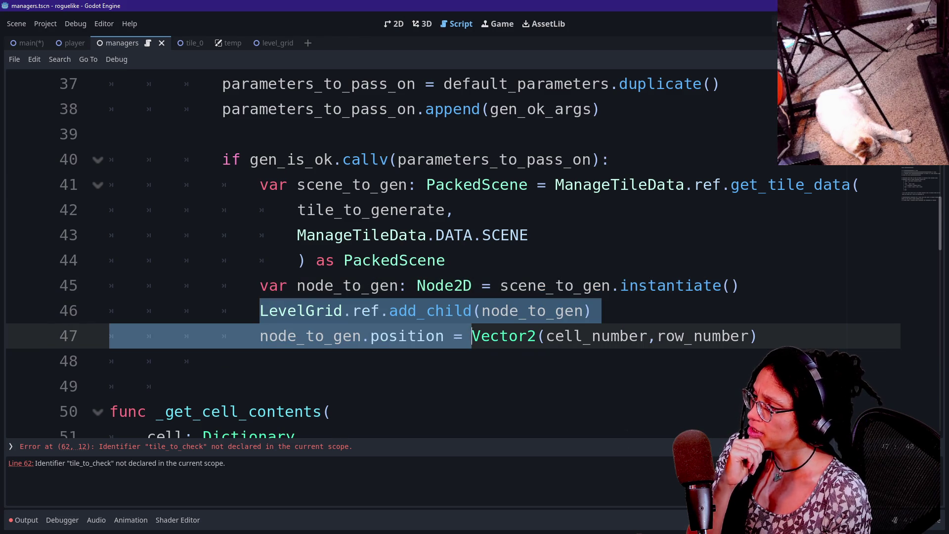
{"action": "scroll", "coordinate": [470, 335], "scroll_direction": "down", "scroll_amount": 1}
{"action": "left_click", "coordinate": [331, 335]}
{"action": "left_click_drag", "start_coordinate": [278, 260], "coordinate": [547, 261]}
{"action": "left_click", "coordinate": [554, 260]}
Step: Look over the add_child and position lines, then glance at the tile_0 and level_grid scenes
{"action": "left_click_drag", "start_coordinate": [259, 235], "coordinate": [639, 260]}
{"action": "left_click", "coordinate": [592, 235]}
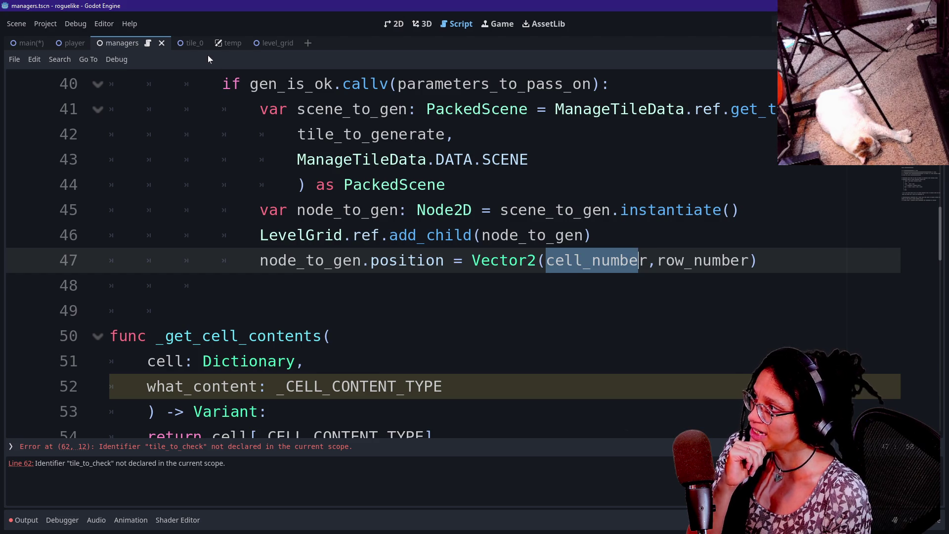
{"action": "left_click", "coordinate": [194, 44]}
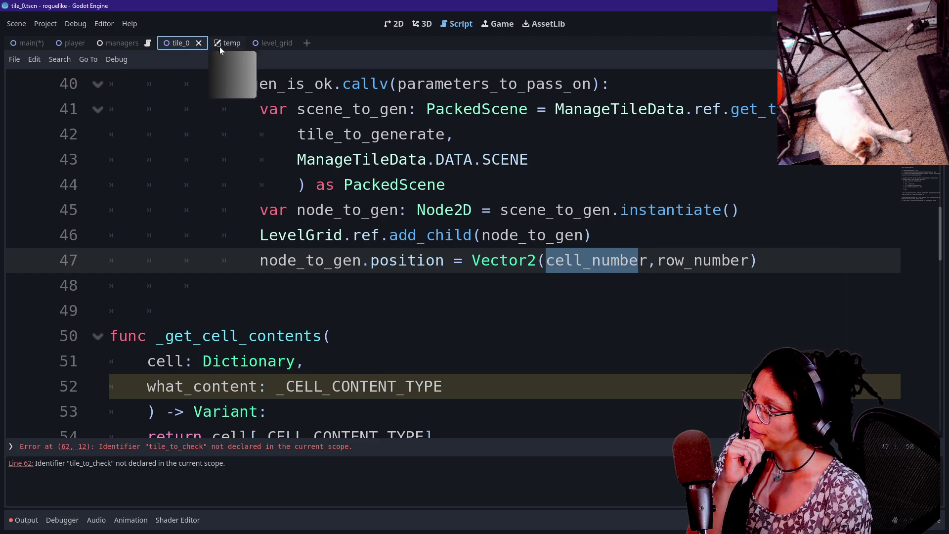
{"action": "left_click", "coordinate": [262, 42]}
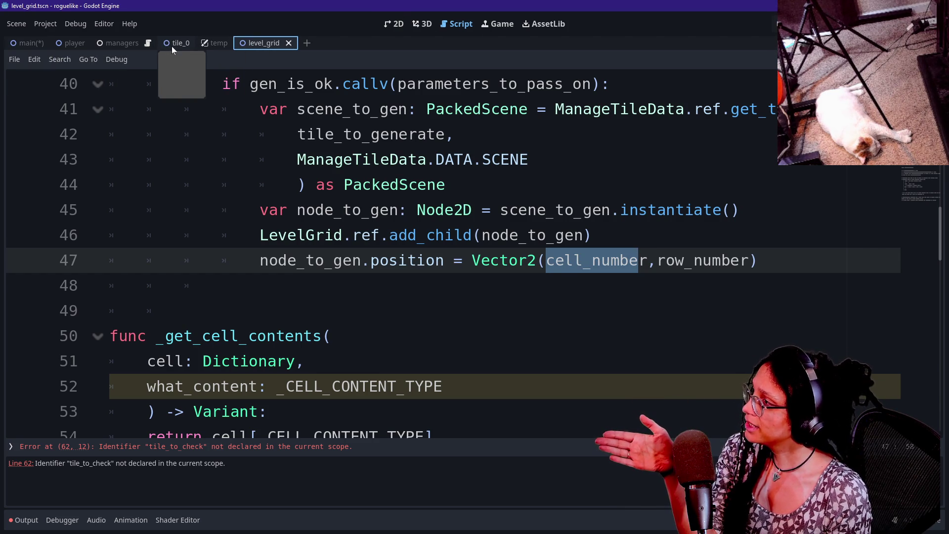
Step: In the 2D view of the main scene, drag the Player node to the origin
{"action": "left_click", "coordinate": [393, 27]}
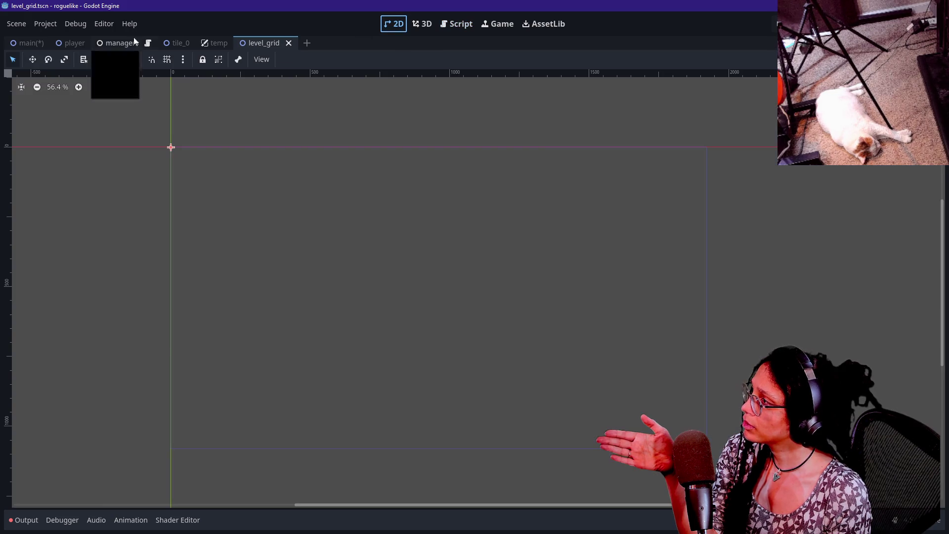
{"action": "left_click", "coordinate": [27, 42]}
{"action": "mouse_move", "coordinate": [447, 251]}
{"action": "left_mouse_down"}
{"action": "mouse_move", "coordinate": [433, 238]}
{"action": "mouse_move", "coordinate": [502, 290]}
{"action": "mouse_move", "coordinate": [540, 339]}
{"action": "left_mouse_up"}
{"action": "scroll", "coordinate": [437, 249], "scroll_direction": "up", "scroll_amount": 10}
{"action": "scroll", "coordinate": [479, 309], "scroll_direction": "down", "scroll_amount": 7}
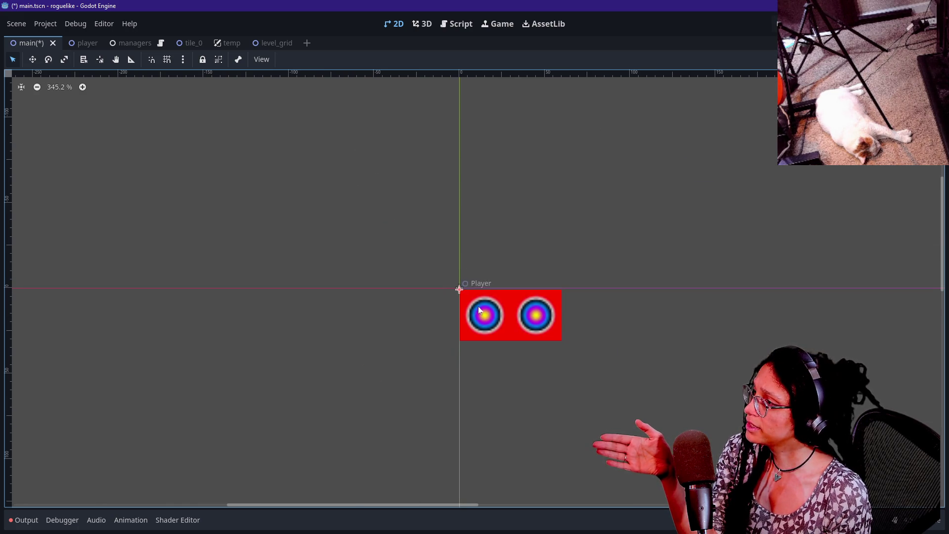
Step: Reopen the managers script via the level_grid scene tab
{"action": "left_click", "coordinate": [250, 44]}
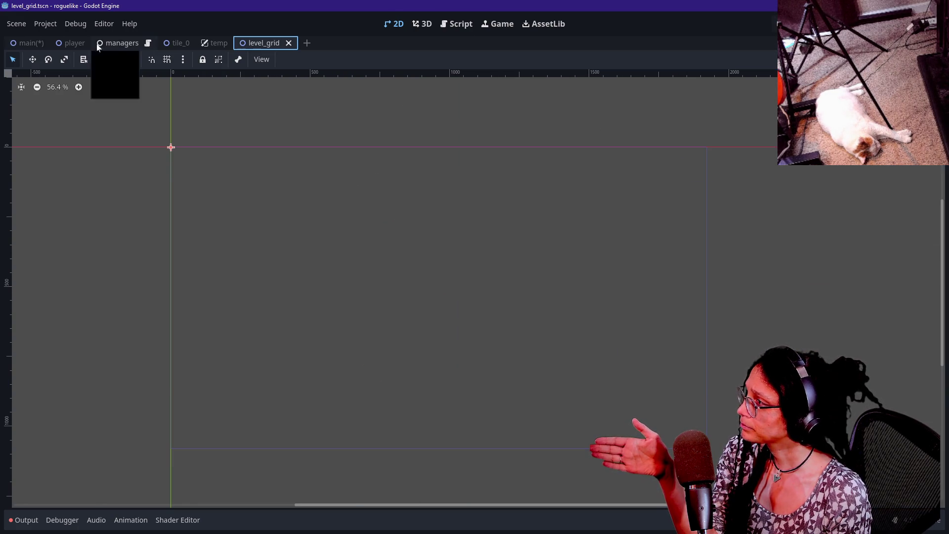
{"action": "left_click", "coordinate": [137, 42]}
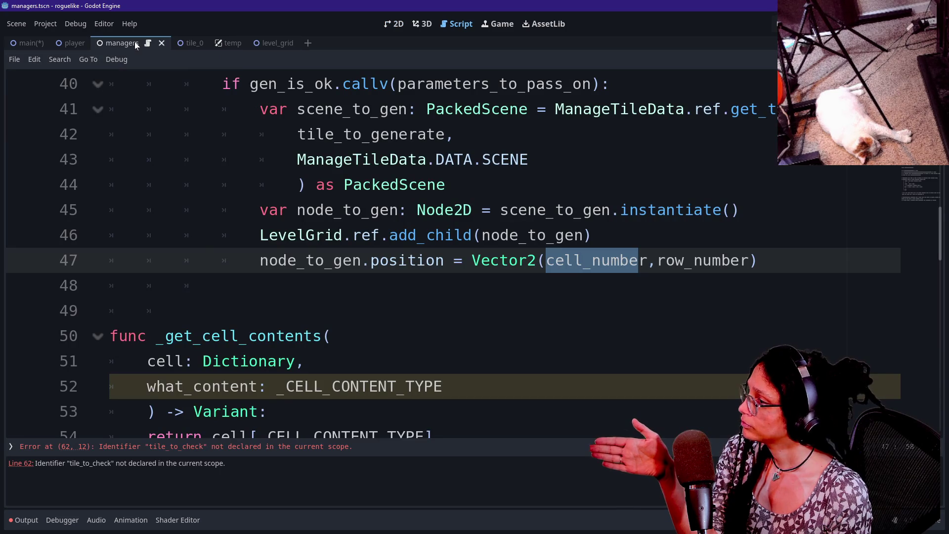
{"action": "left_click", "coordinate": [185, 310]}
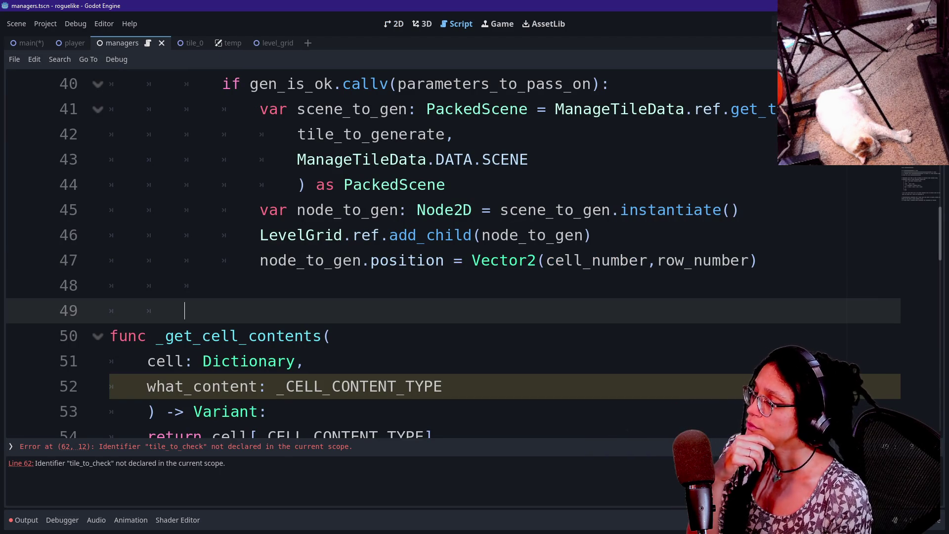
Step: On a new line after line 47, type the _gridify(i_value: int) -> int declaration
{"action": "left_click", "coordinate": [546, 261]}
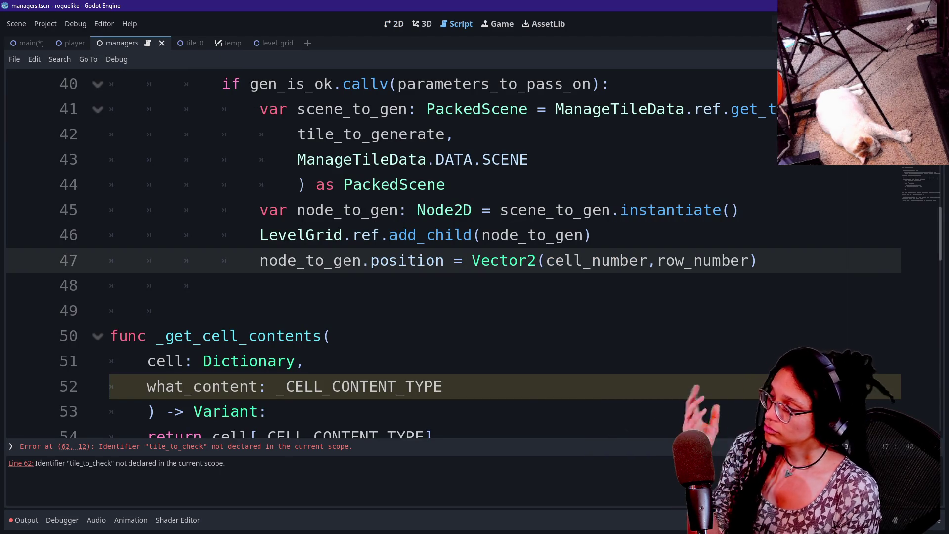
{"action": "mouse_move", "coordinate": [524, 261]}
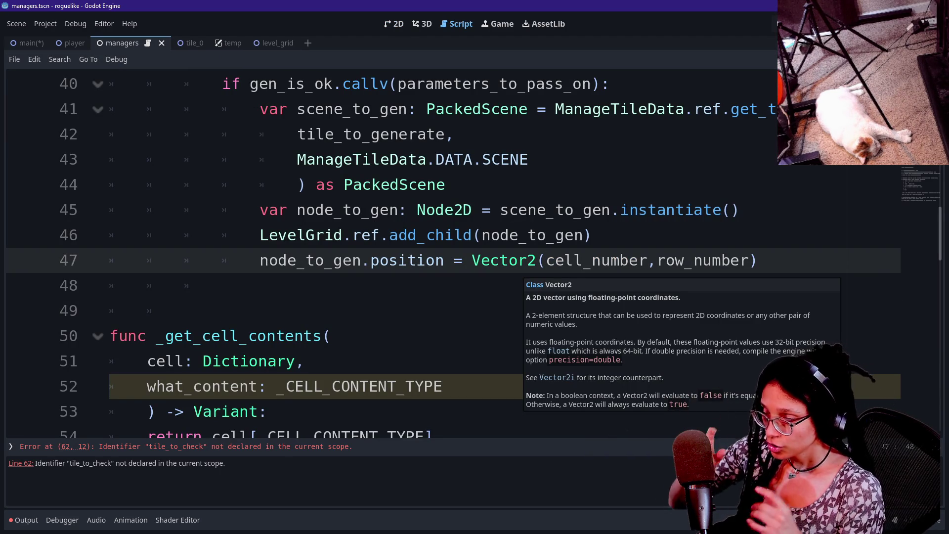
{"action": "left_click", "coordinate": [222, 285]}
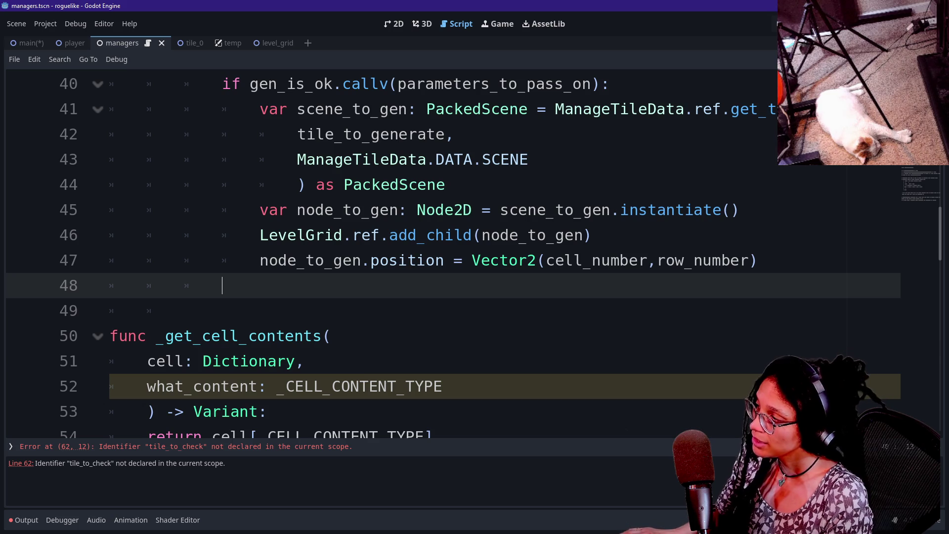
{"action": "key", "text": "BackSpace"}
{"action": "key", "text": "BackSpace"}
{"action": "key", "text": "Return"}
{"action": "type", "text": "func _"}
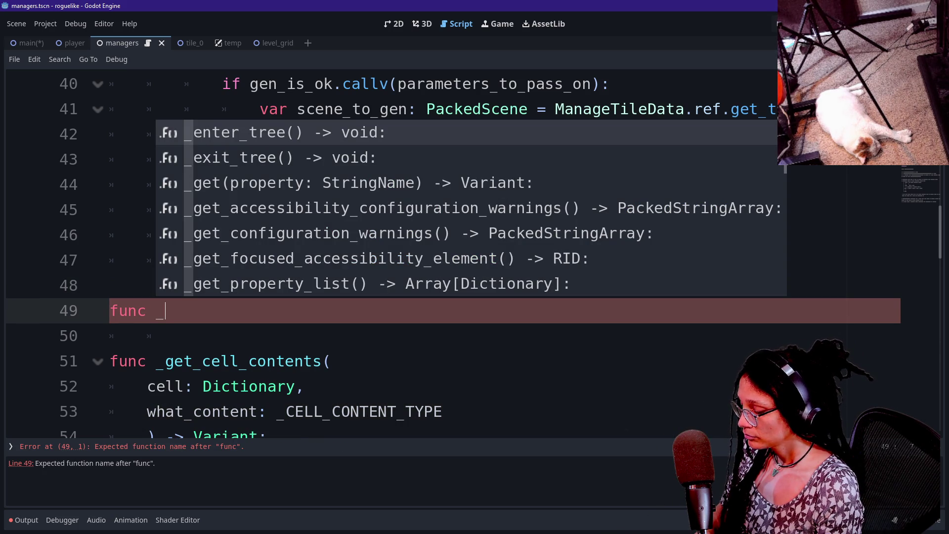
{"action": "type", "text": "gridify(v"}
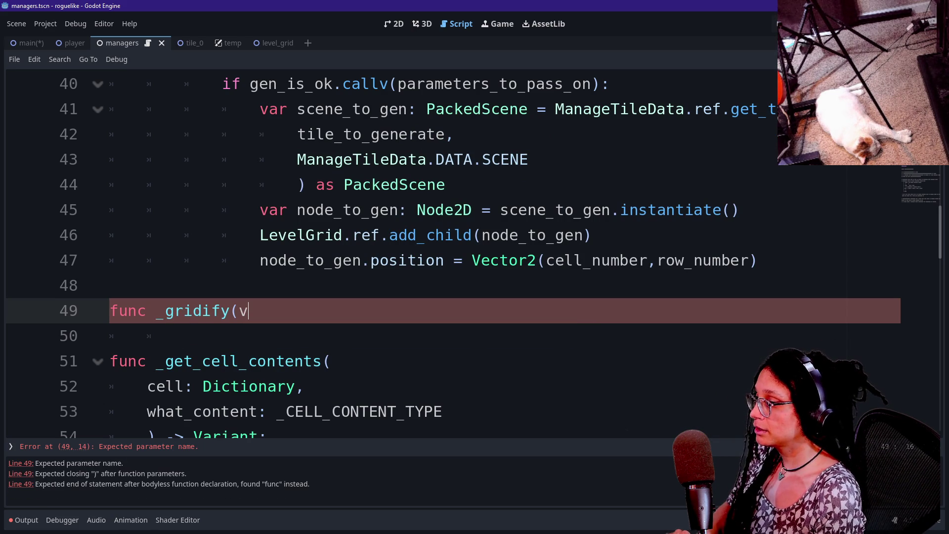
{"action": "key", "text": "BackSpace"}
{"action": "key", "text": "BackSpace"}
{"action": "type", "text": "it"}
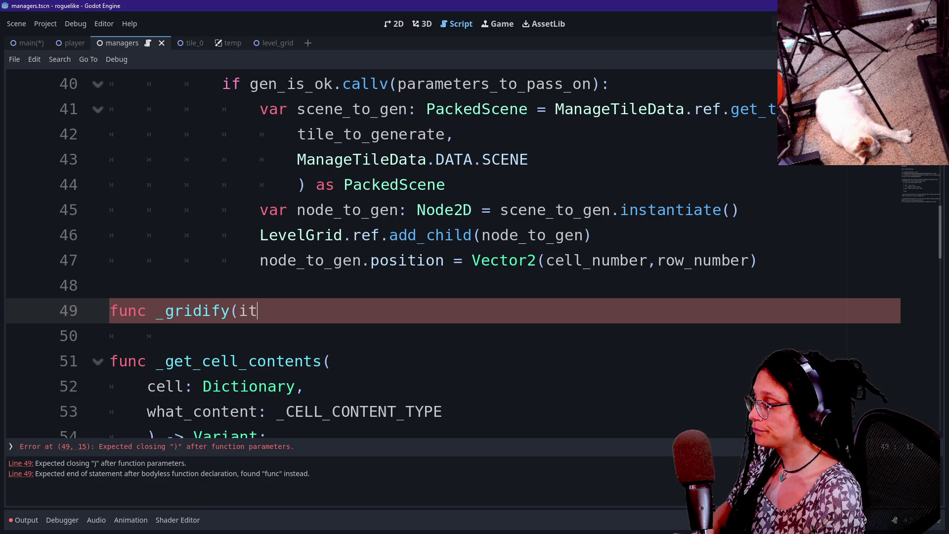
{"action": "key", "text": "BackSpace"}
{"action": "type", "text": "_val"}
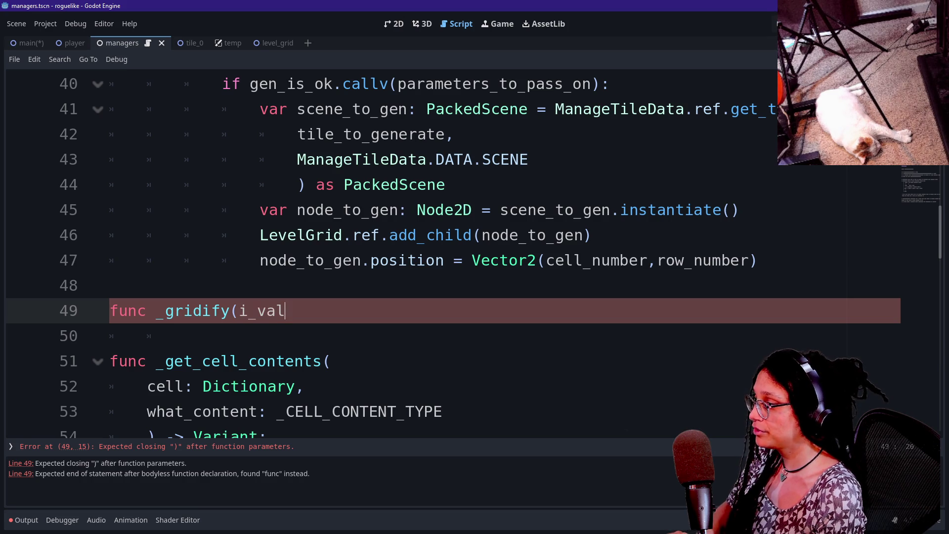
{"action": "type", "text": "ueint"}
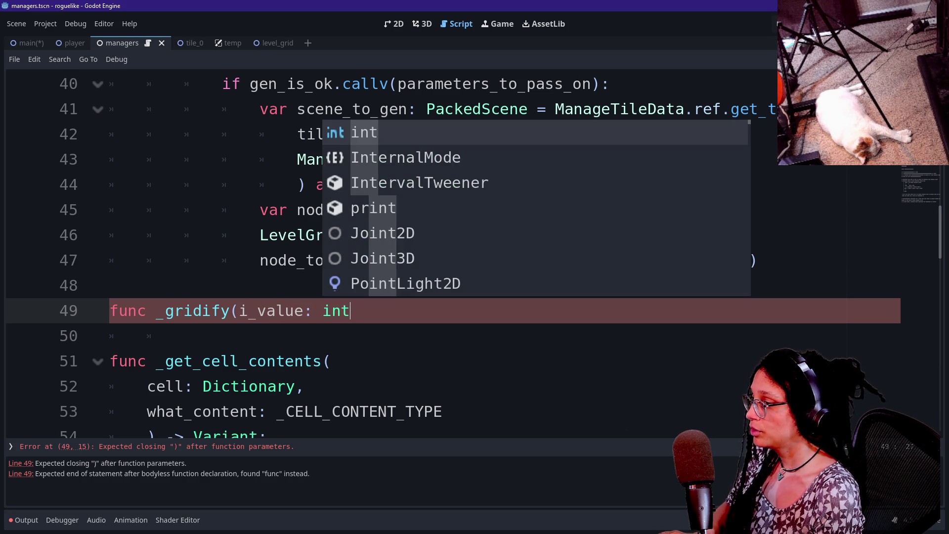
{"action": "type", "text": ") ->"}
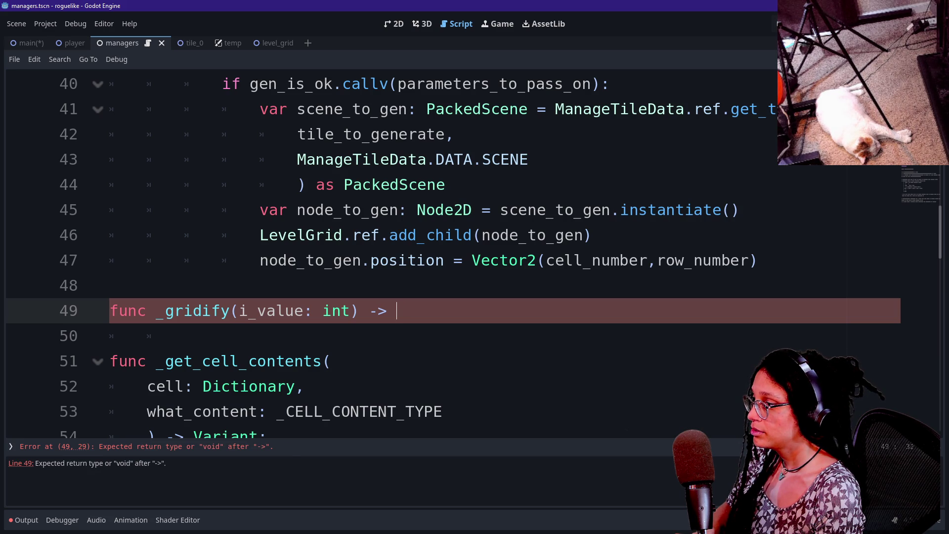
{"action": "type", "text": "int"}
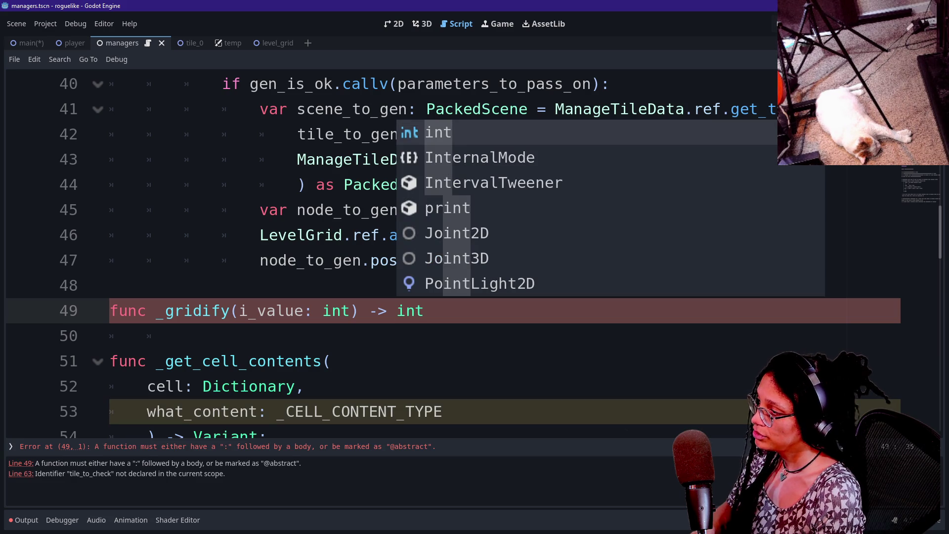
Step: Remove a stray 'i' from the Vector2 line, end the declaration with a colon, and start its body
{"action": "left_click", "coordinate": [184, 335]}
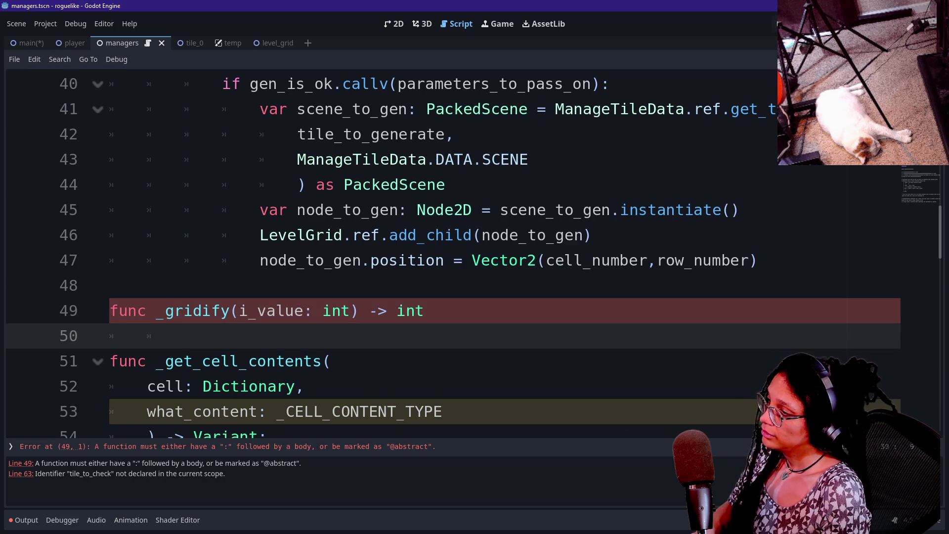
{"action": "left_click", "coordinate": [536, 261]}
{"action": "type", "text": "i"}
{"action": "key", "text": "BackSpace"}
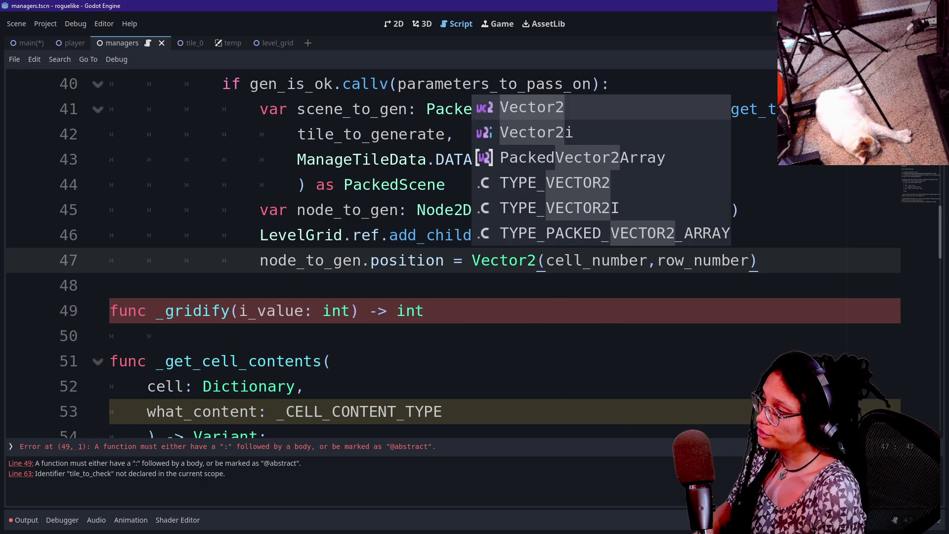
{"action": "left_click", "coordinate": [424, 311]}
{"action": "type", "text": ":"}
{"action": "key", "text": "Return"}
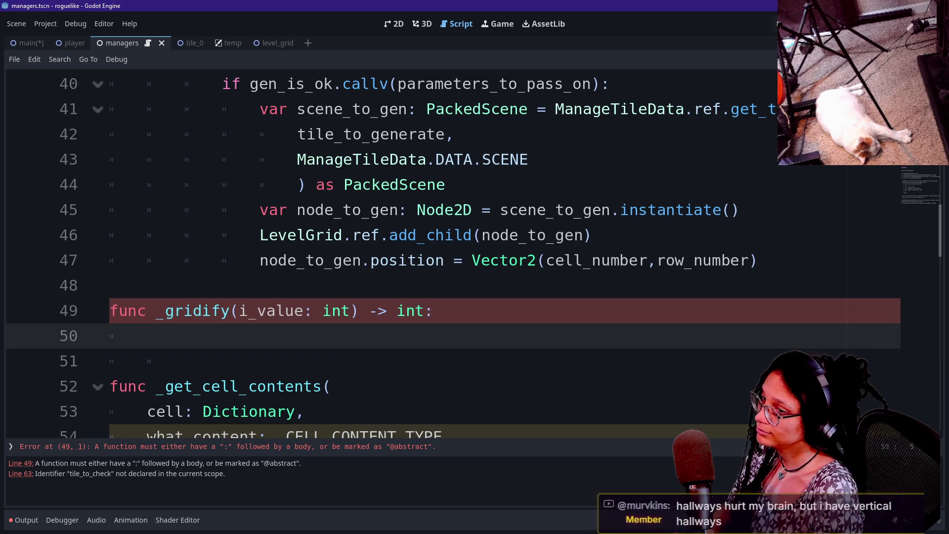
{"action": "left_click", "coordinate": [148, 361]}
{"action": "left_click", "coordinate": [396, 260]}
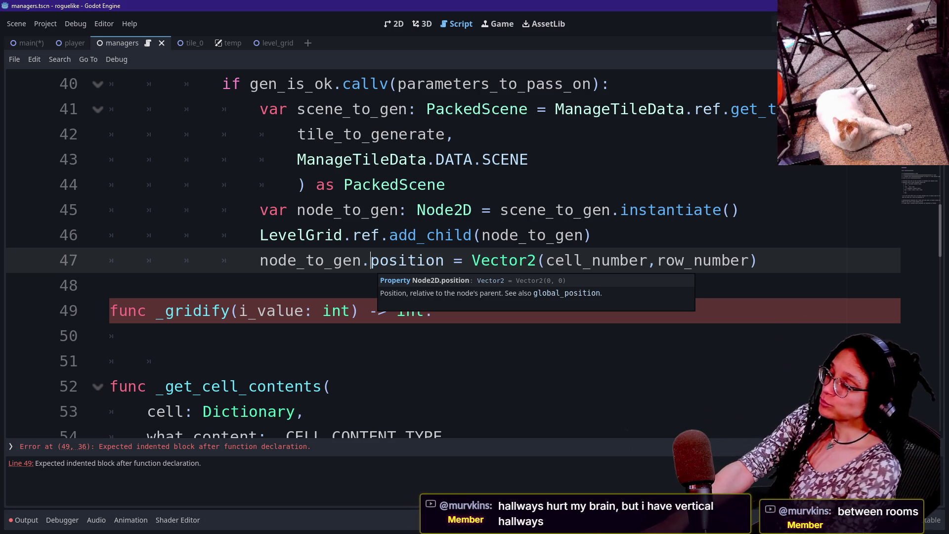
Step: Add a single indented body line beneath the _gridify declaration
{"action": "left_click", "coordinate": [148, 360]}
{"action": "left_click", "coordinate": [499, 260]}
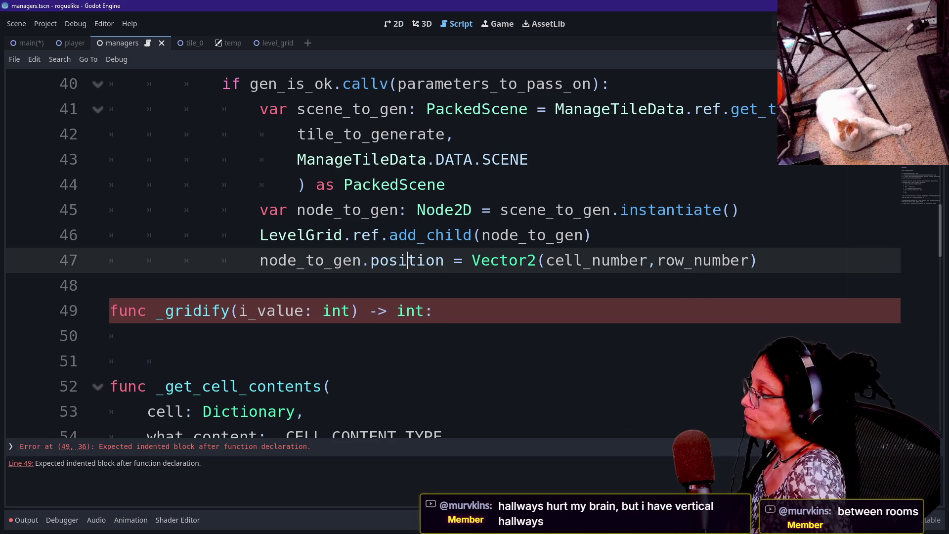
{"action": "left_click", "coordinate": [433, 310]}
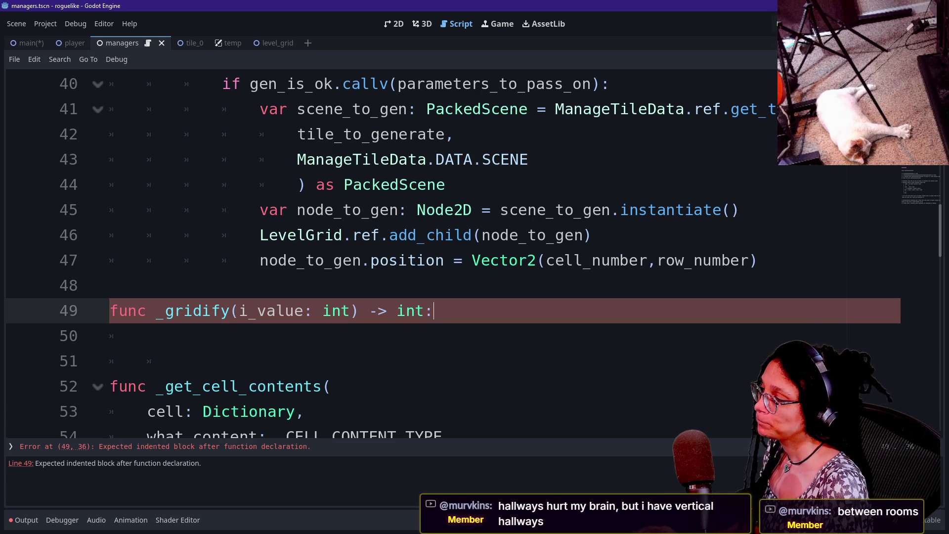
{"action": "key", "text": "Return"}
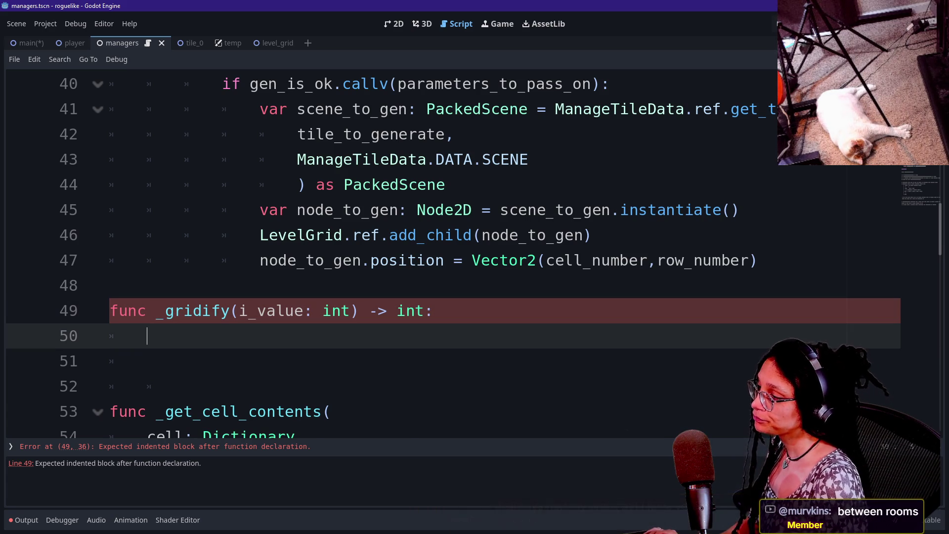
{"action": "key", "text": "Delete"}
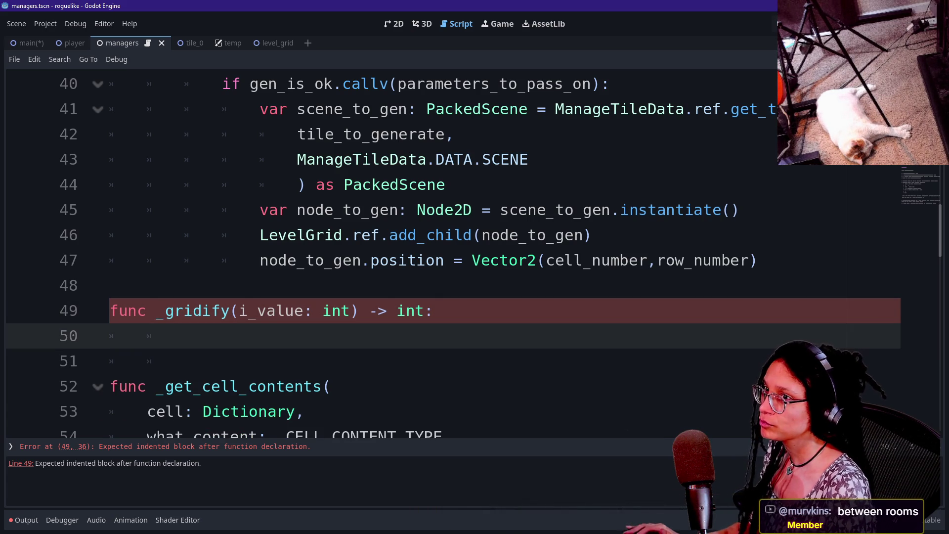
{"action": "key", "text": "alt+Tab"}
{"action": "key", "text": "alt+Tab"}
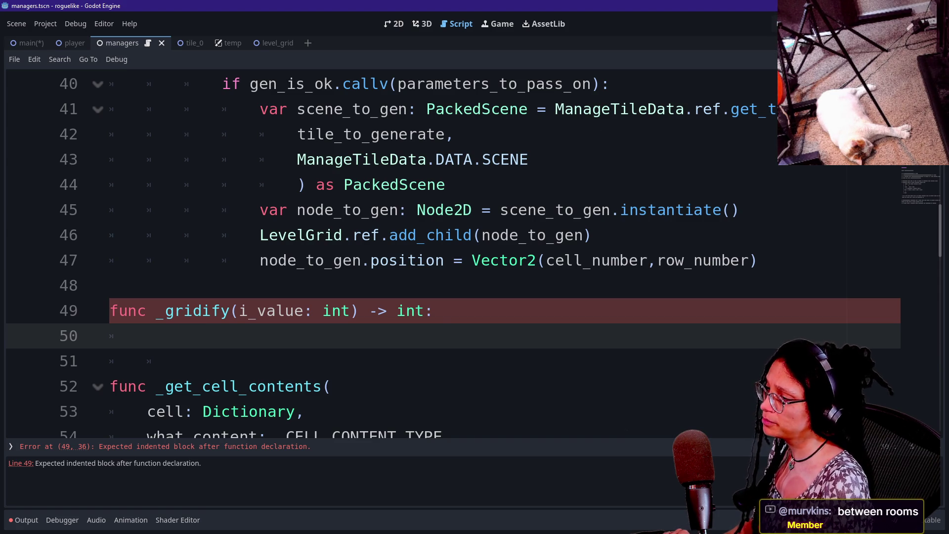
Step: Change _gridify's return type from int to float and write 'return i_value' in its body
{"action": "double_click", "coordinate": [411, 310]}
{"action": "type", "text": "float"}
{"action": "left_click", "coordinate": [295, 311]}
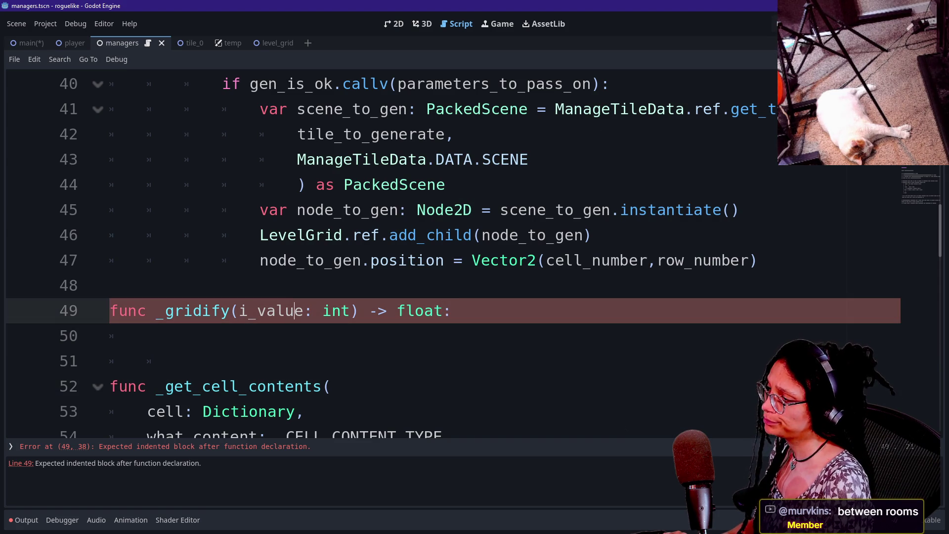
{"action": "key", "text": "shift+Down"}
{"action": "key", "text": "Right"}
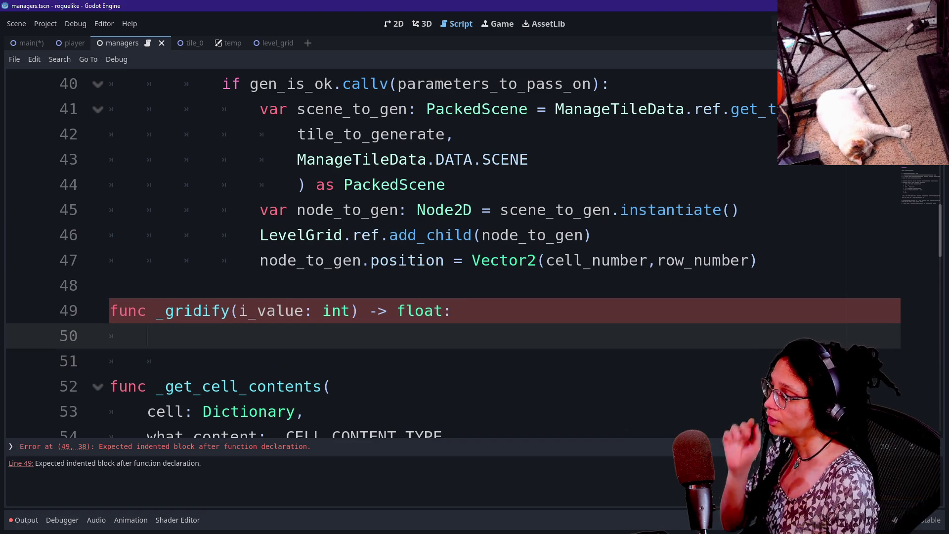
{"action": "key", "text": "shift+Up"}
{"action": "key", "text": "Left"}
{"action": "key", "text": "shift+Down"}
{"action": "key", "text": "Right"}
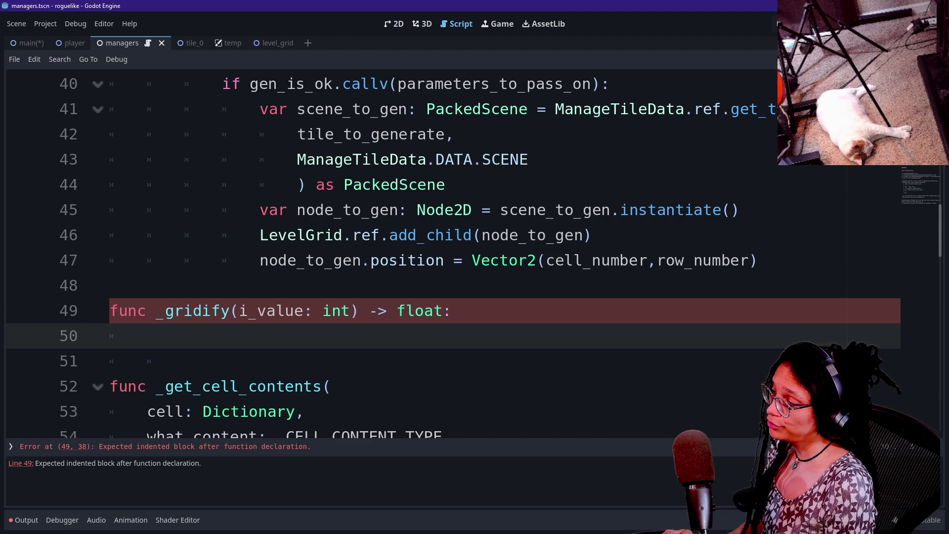
{"action": "type", "text": "return"}
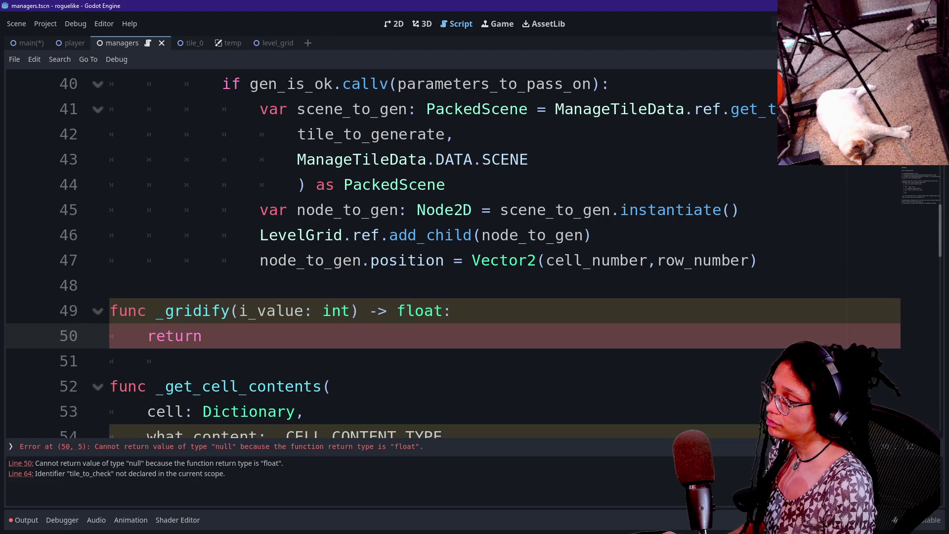
{"action": "type", "text": " i_value"}
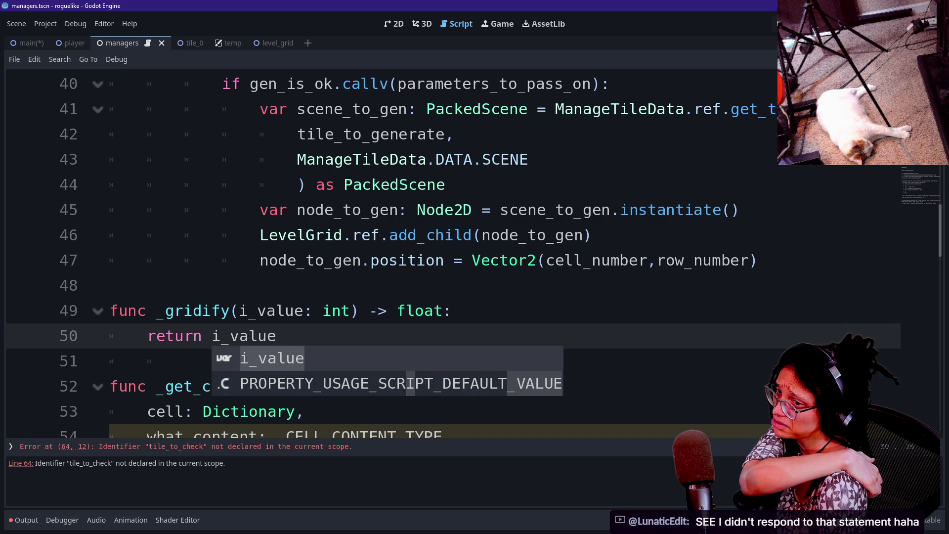
Step: Make _gridify return i_value + _CELL_SIZE / 2
{"action": "type", "text": "/ 2"}
{"action": "scroll", "coordinate": [165, 235], "scroll_direction": "down", "scroll_amount": 1}
{"action": "left_click", "coordinate": [165, 234]}
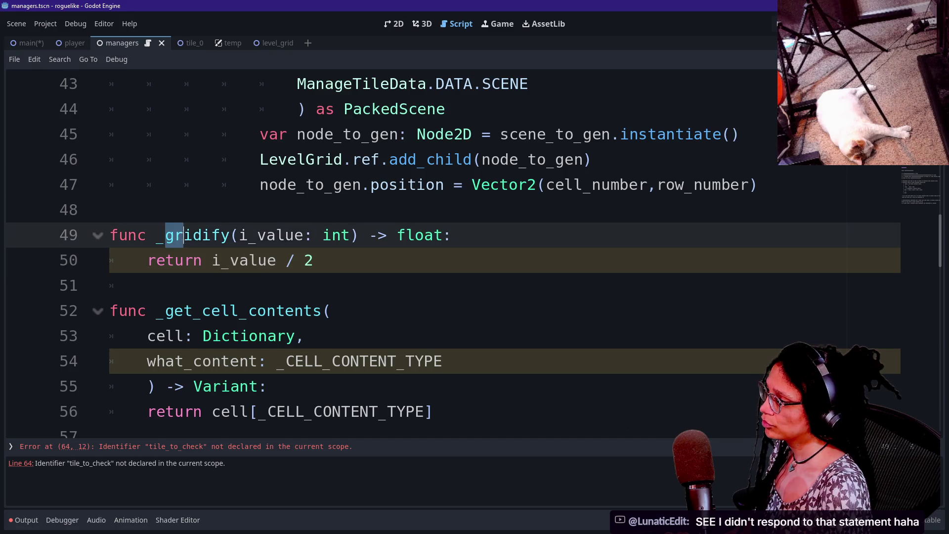
{"action": "left_click", "coordinate": [758, 184]}
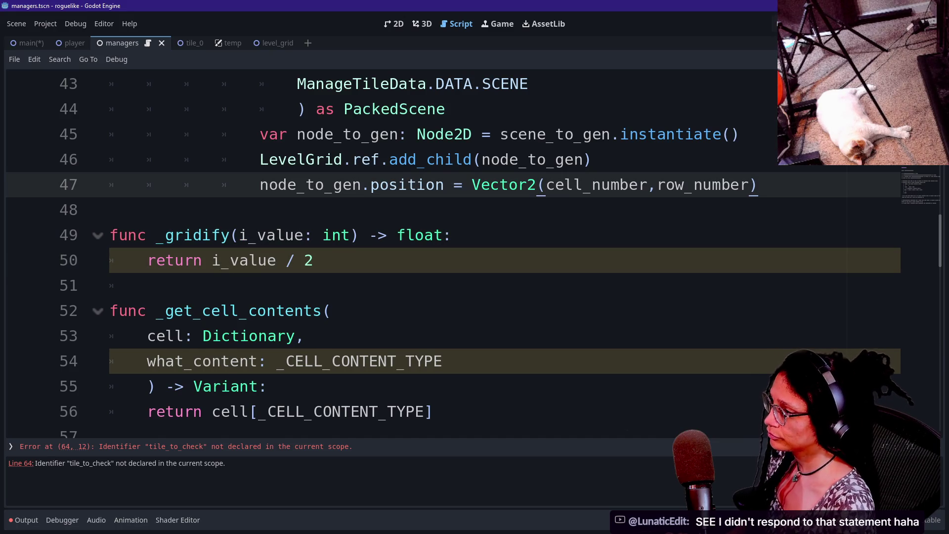
{"action": "scroll", "coordinate": [758, 184], "scroll_direction": "up", "scroll_amount": 1}
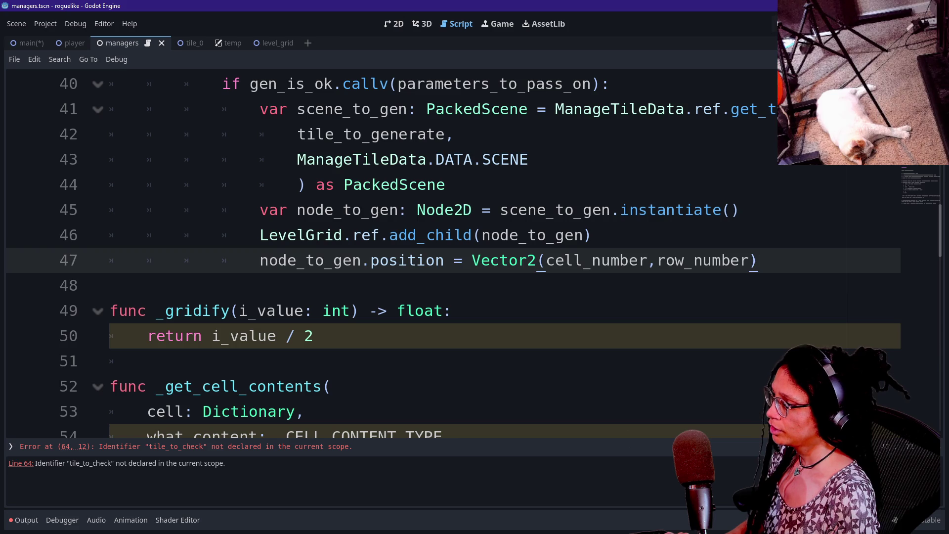
{"action": "left_click", "coordinate": [286, 336]}
{"action": "type", "text": "+"}
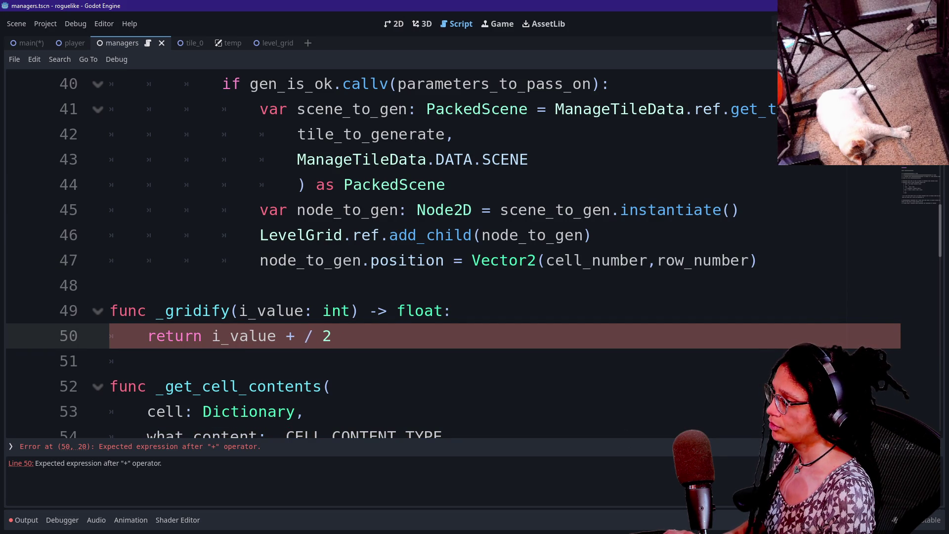
{"action": "type", "text": "G"}
{"action": "key", "text": "BackSpace"}
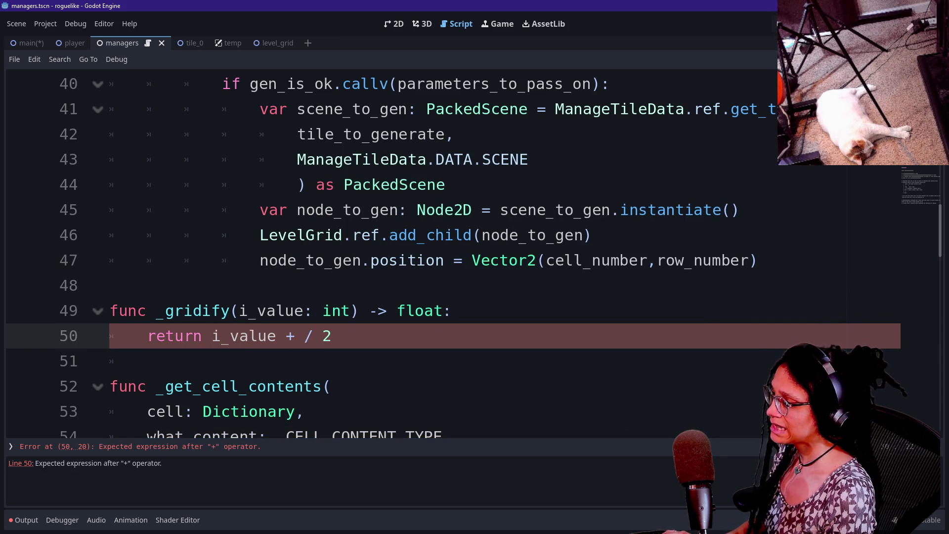
{"action": "type", "text": "D"}
{"action": "key", "text": "BackSpace"}
{"action": "type", "text": "_CELL"}
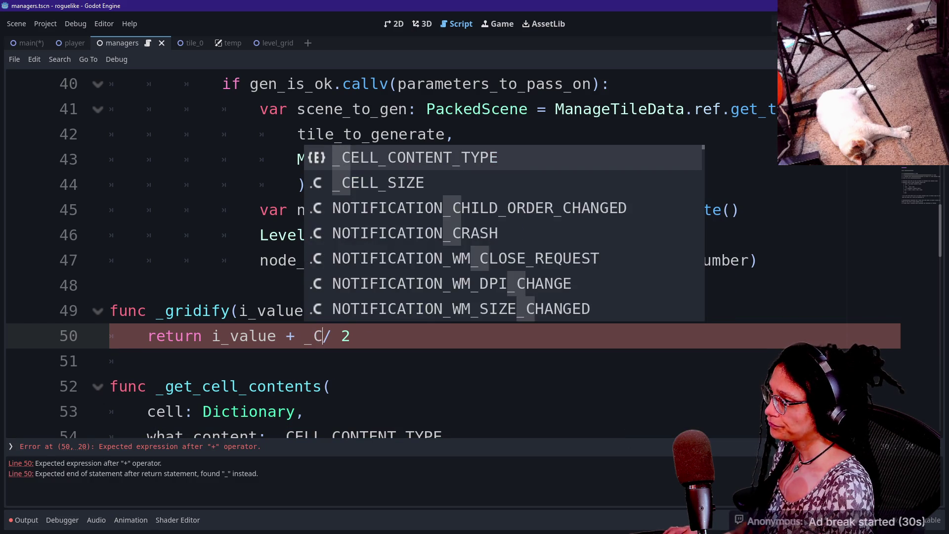
{"action": "type", "text": "_SIZE"}
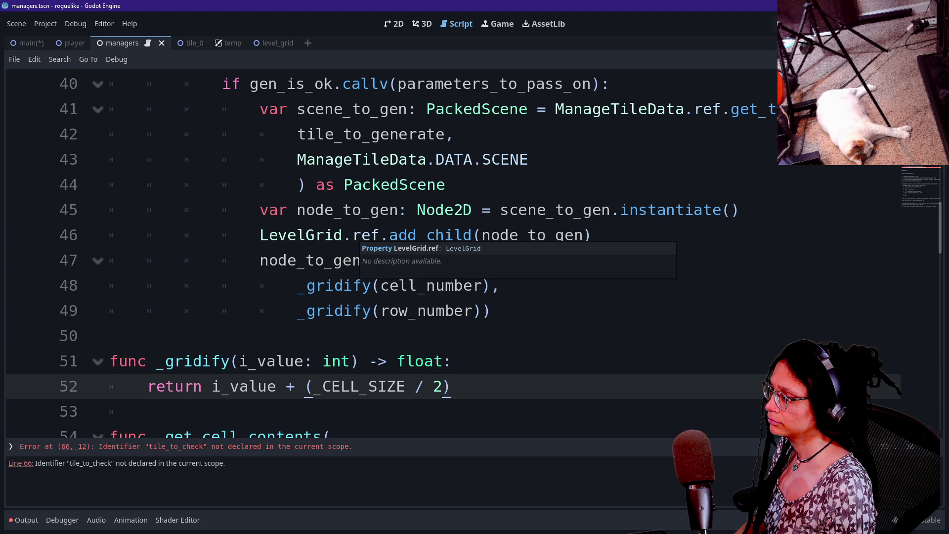
Step: Dismiss the LevelGrid.ref popup and review the parameter setup around line 37
{"action": "left_click", "coordinate": [352, 235]}
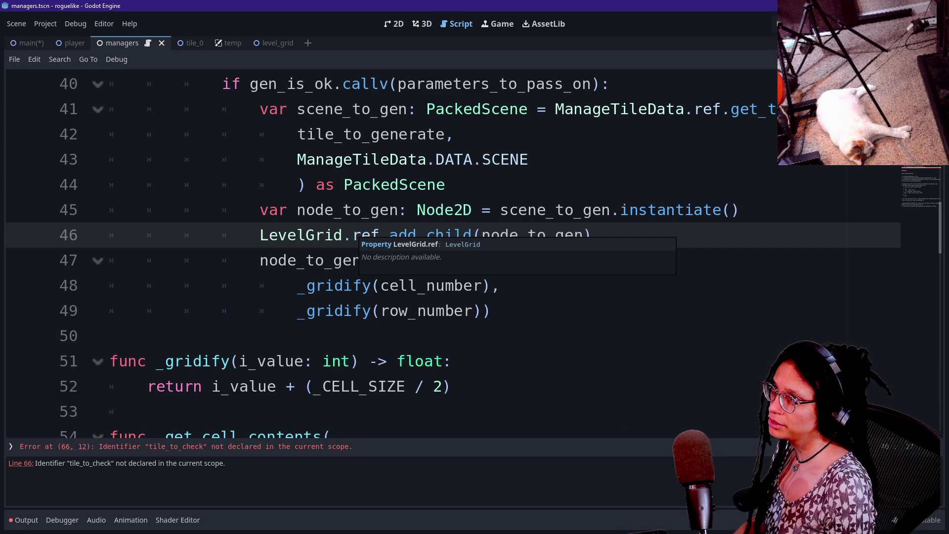
{"action": "key", "text": "Up"}
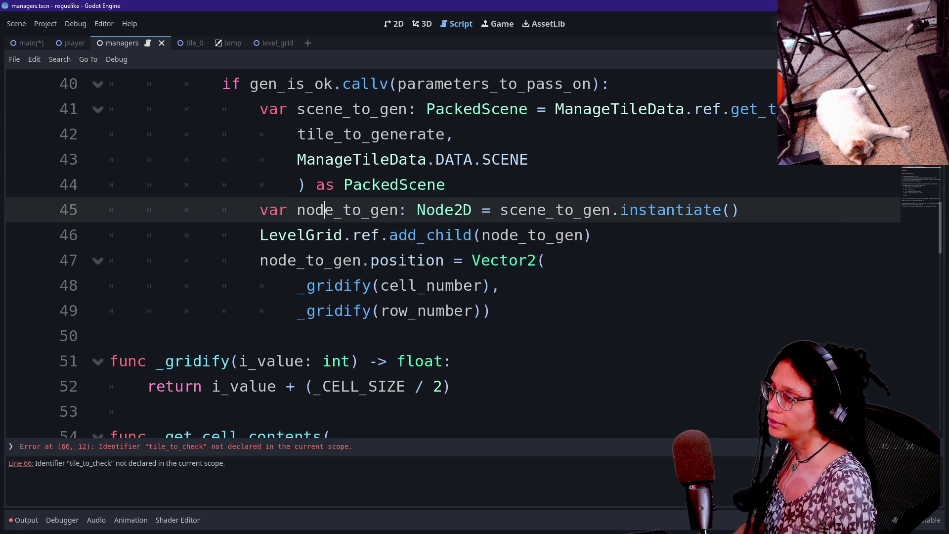
{"action": "scroll", "coordinate": [444, 247], "scroll_direction": "down", "scroll_amount": 2}
{"action": "scroll", "coordinate": [444, 247], "scroll_direction": "up", "scroll_amount": 1}
{"action": "scroll", "coordinate": [444, 247], "scroll_direction": "up", "scroll_amount": 2}
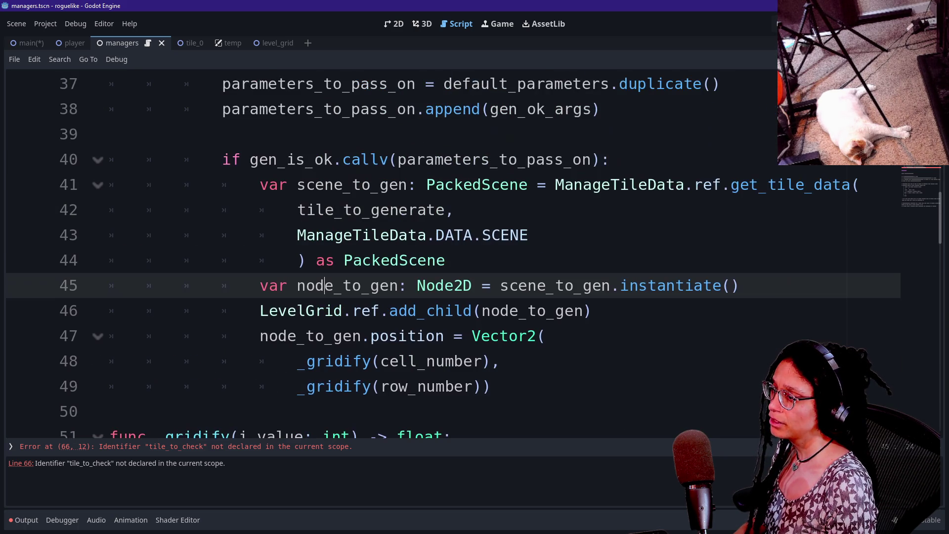
{"action": "scroll", "coordinate": [445, 247], "scroll_direction": "up", "scroll_amount": 2}
{"action": "left_click", "coordinate": [452, 234]}
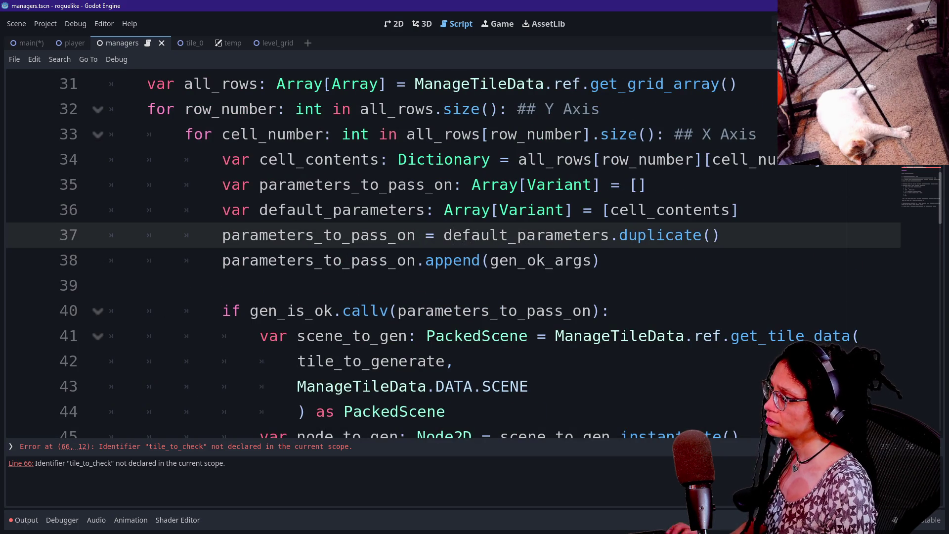
{"action": "scroll", "coordinate": [445, 247], "scroll_direction": "down", "scroll_amount": 1}
{"action": "scroll", "coordinate": [444, 247], "scroll_direction": "down", "scroll_amount": 5}
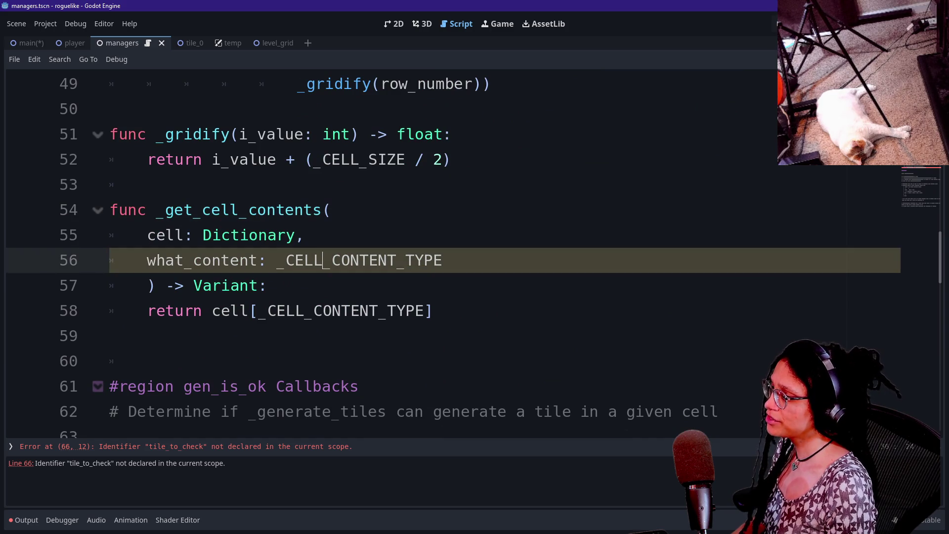
{"action": "left_click", "coordinate": [146, 185]}
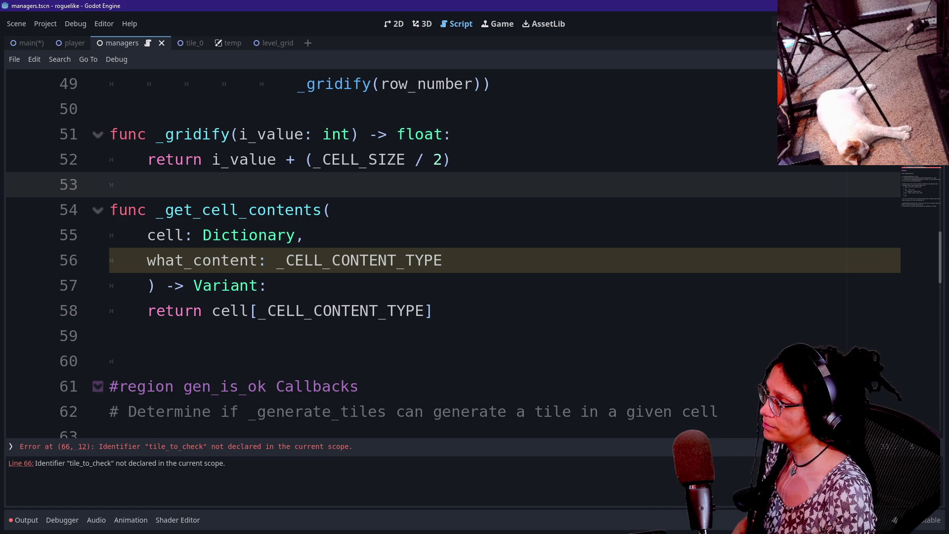
{"action": "left_click", "coordinate": [304, 235]}
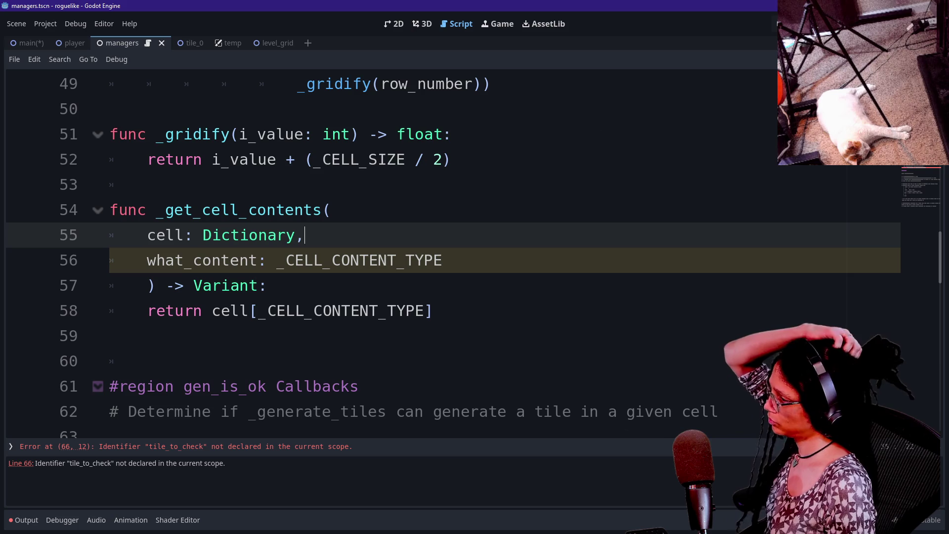
{"action": "scroll", "coordinate": [445, 247], "scroll_direction": "up", "scroll_amount": 1}
{"action": "scroll", "coordinate": [444, 247], "scroll_direction": "down", "scroll_amount": 3}
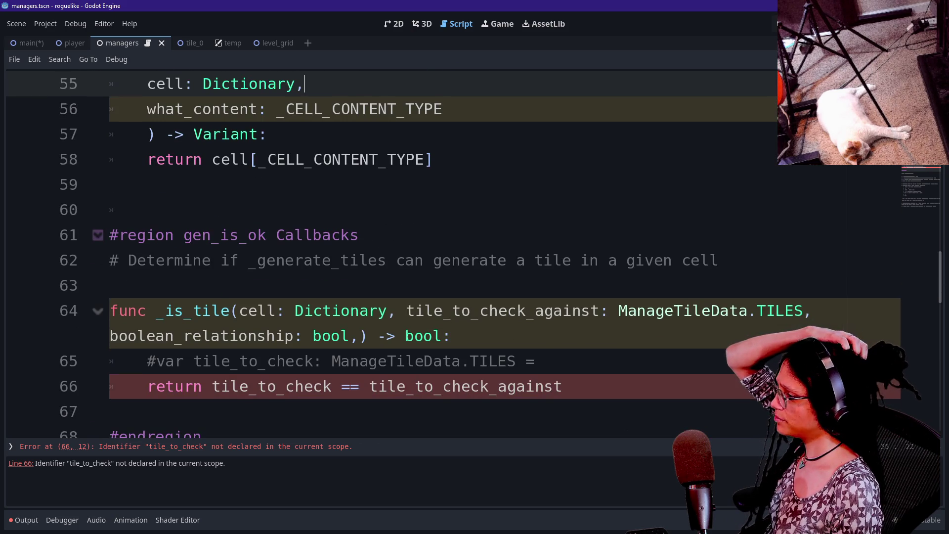
{"action": "scroll", "coordinate": [445, 247], "scroll_direction": "down", "scroll_amount": 1}
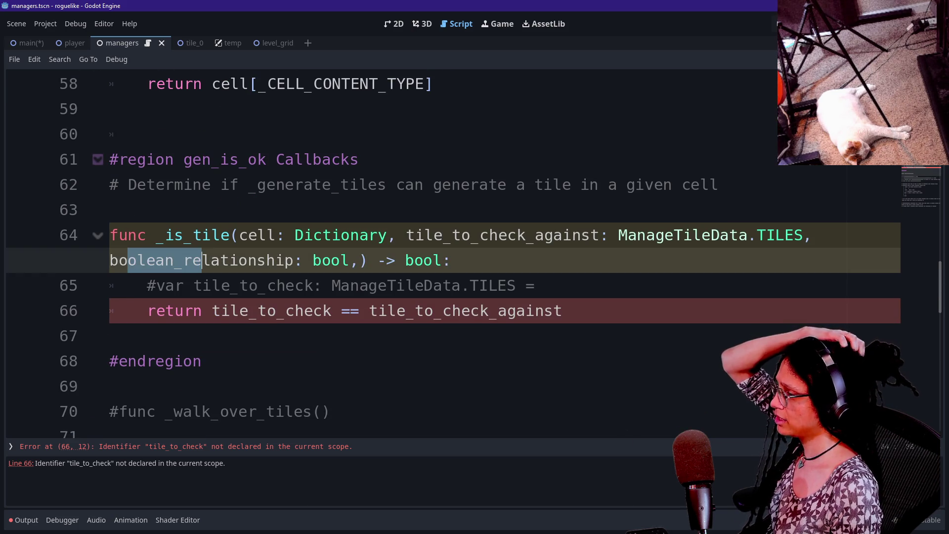
{"action": "scroll", "coordinate": [444, 247], "scroll_direction": "up", "scroll_amount": 4}
{"action": "scroll", "coordinate": [445, 247], "scroll_direction": "up", "scroll_amount": 5}
{"action": "scroll", "coordinate": [444, 247], "scroll_direction": "down", "scroll_amount": 11}
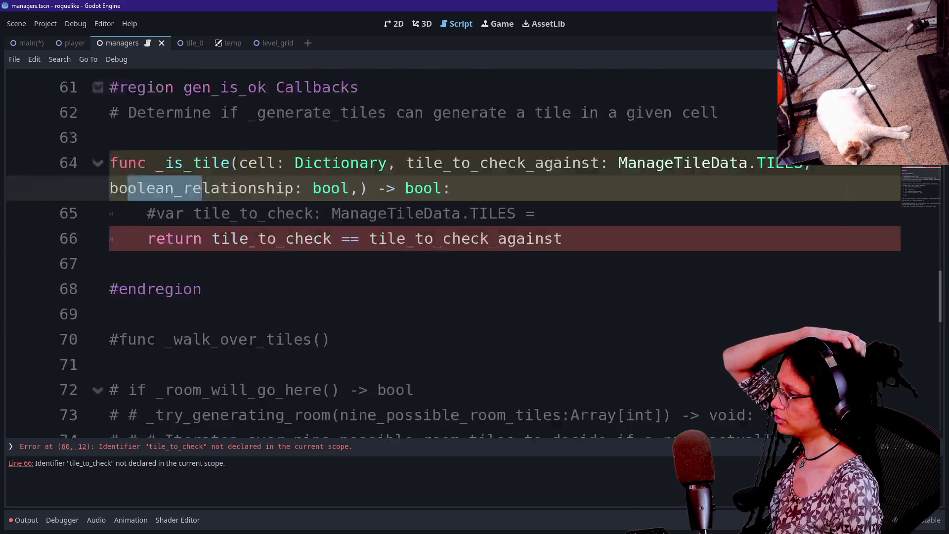
{"action": "scroll", "coordinate": [444, 247], "scroll_direction": "up", "scroll_amount": 10}
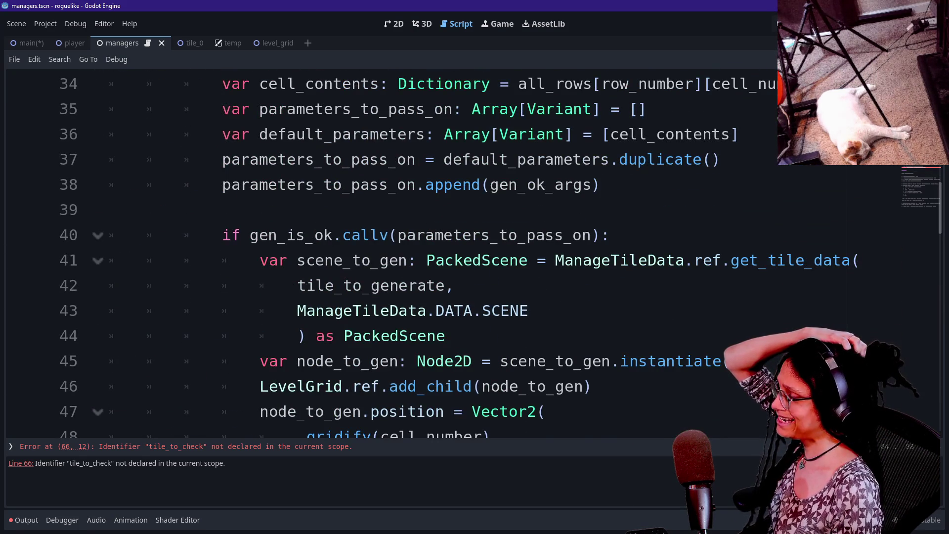
{"action": "scroll", "coordinate": [355, 277], "scroll_direction": "up", "scroll_amount": 1}
{"action": "scroll", "coordinate": [356, 276], "scroll_direction": "up", "scroll_amount": 2}
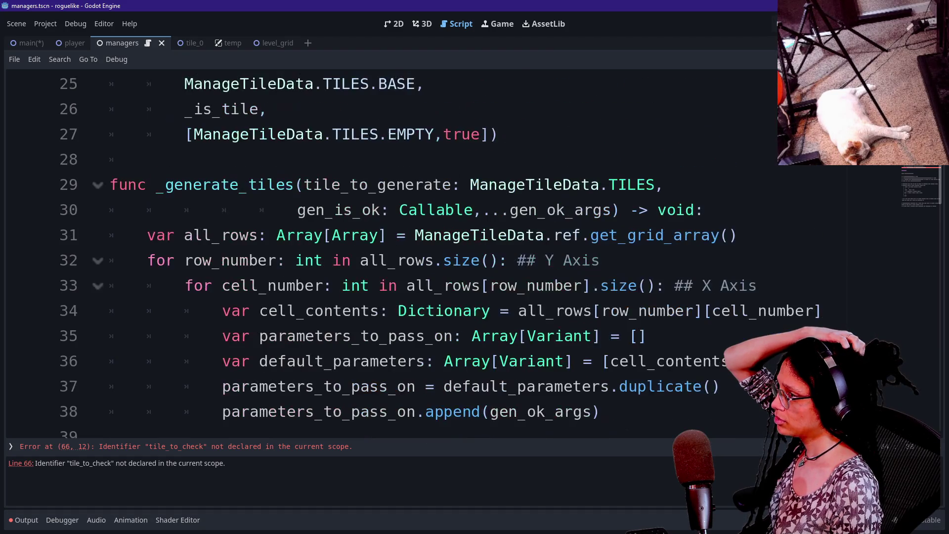
{"action": "scroll", "coordinate": [355, 277], "scroll_direction": "down", "scroll_amount": 2}
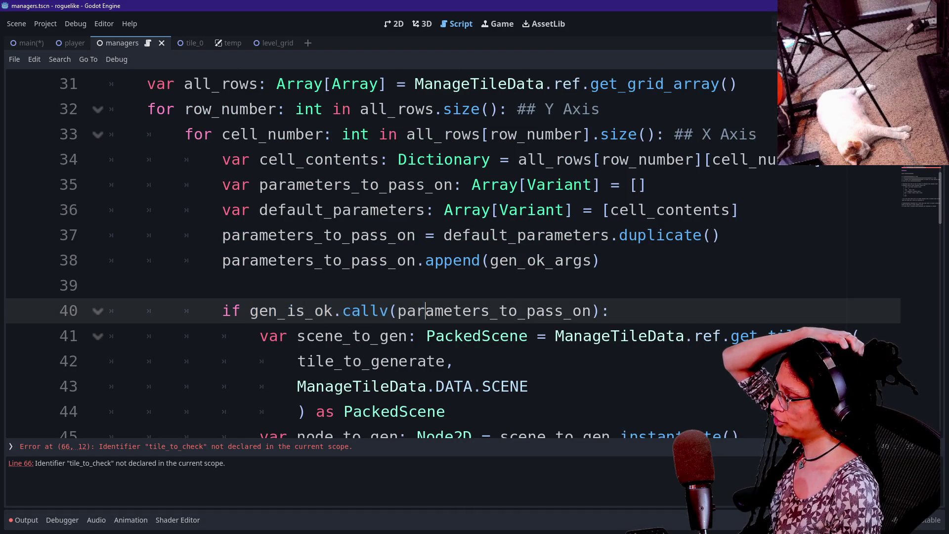
{"action": "scroll", "coordinate": [356, 310], "scroll_direction": "down", "scroll_amount": 6}
{"action": "scroll", "coordinate": [355, 310], "scroll_direction": "down", "scroll_amount": 2}
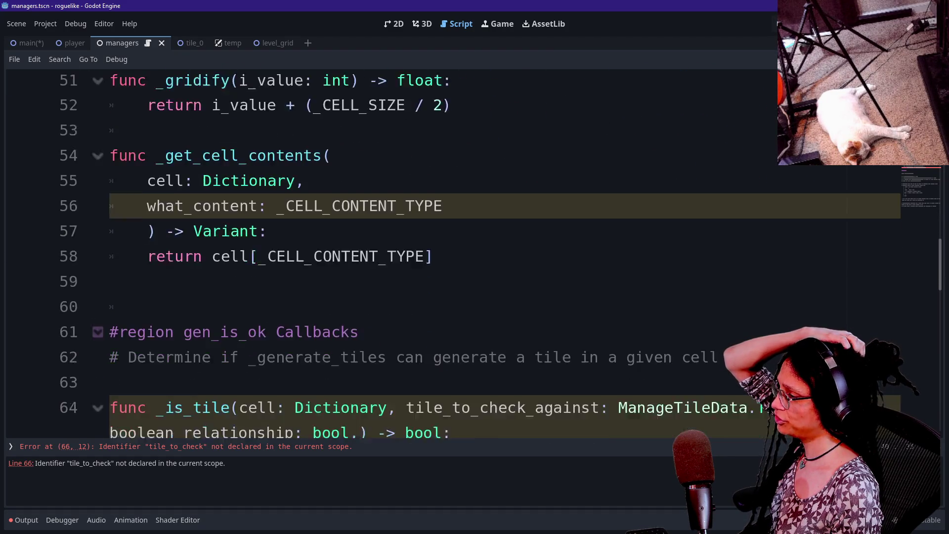
{"action": "scroll", "coordinate": [355, 310], "scroll_direction": "down", "scroll_amount": 1}
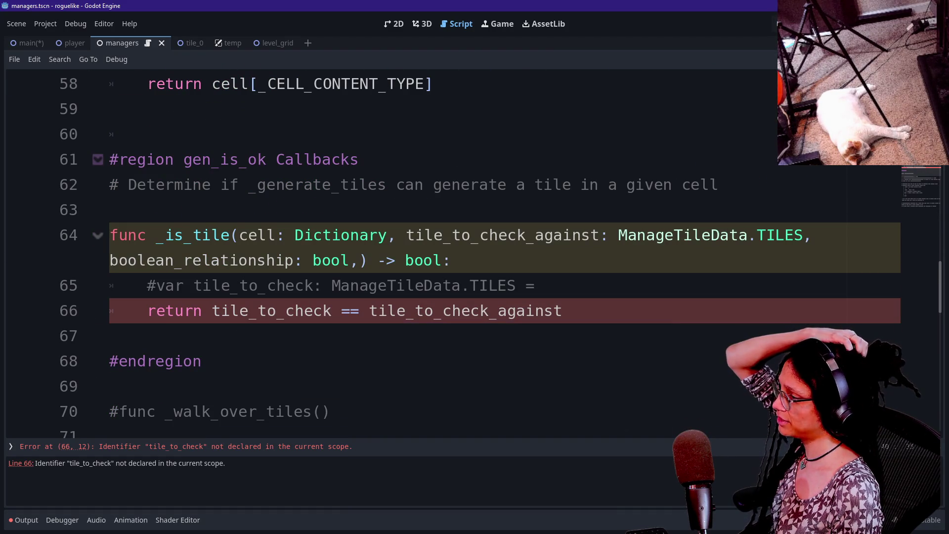
Step: Rename _is_tile's first parameter to cell_contents, put each parameter on its own indented line, and delete the trailing comma
{"action": "left_click", "coordinate": [360, 235]}
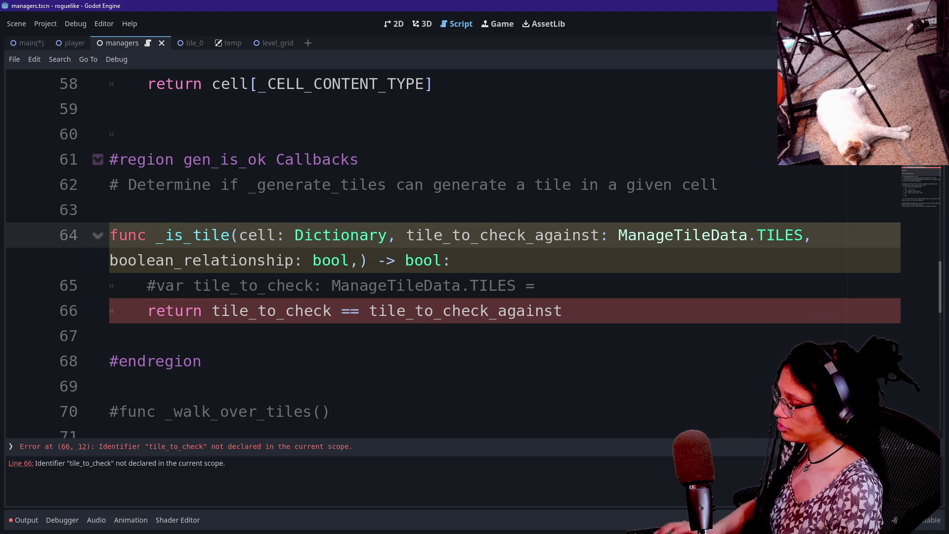
{"action": "type", "text": "_contents"}
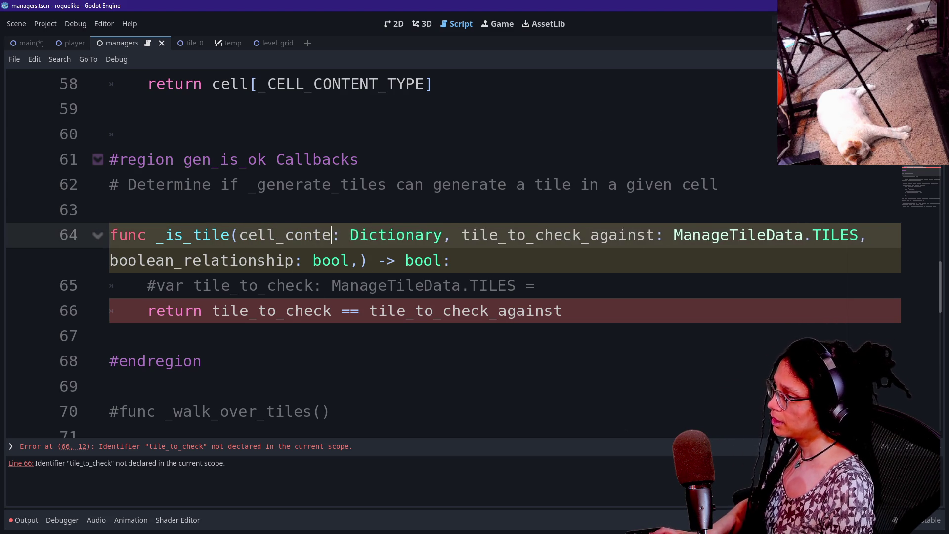
{"action": "left_click", "coordinate": [388, 234]}
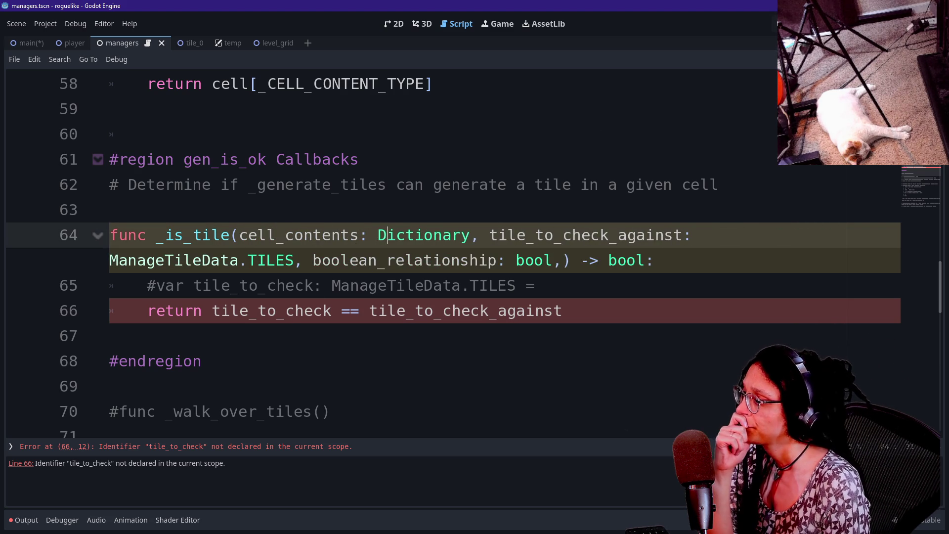
{"action": "key", "text": "BackSpace"}
{"action": "key", "text": "Return"}
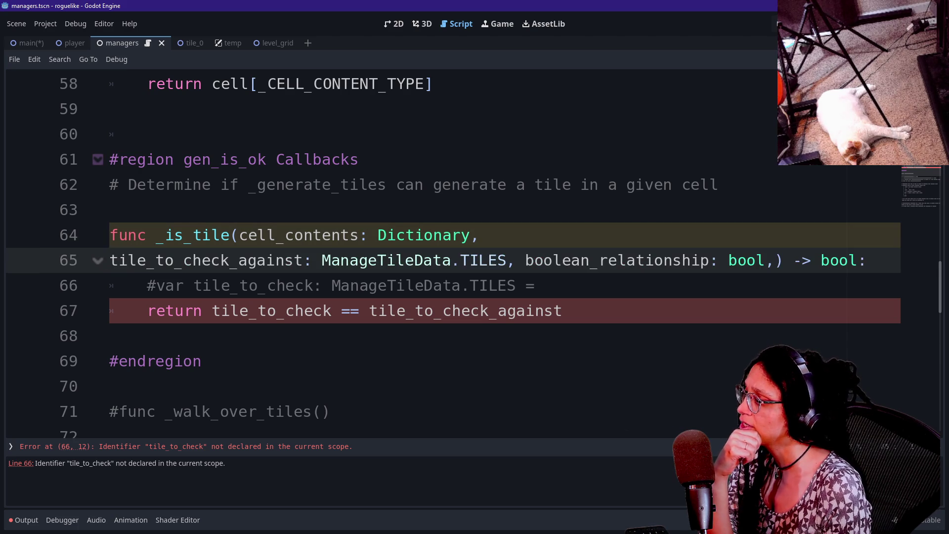
{"action": "key", "text": "BackSpace"}
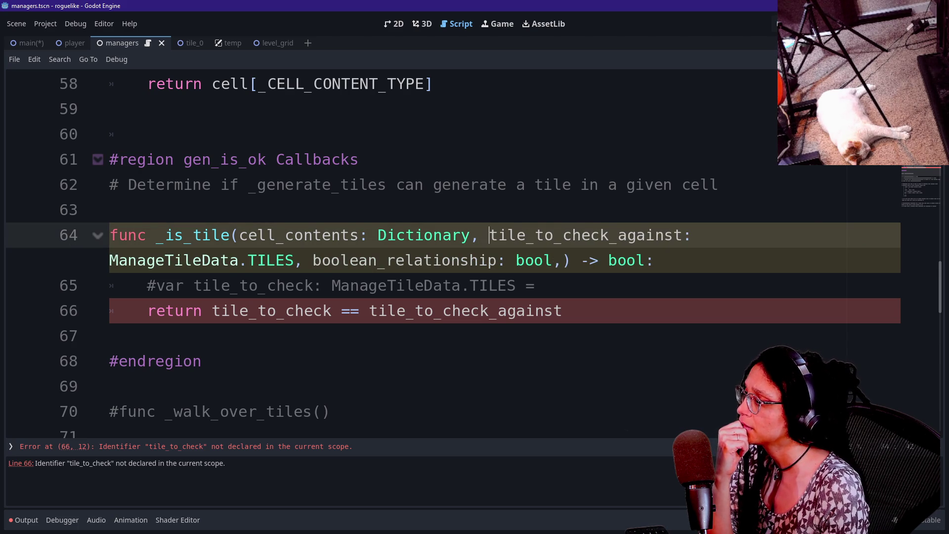
{"action": "key", "text": "Return"}
{"action": "key", "text": "Tab"}
{"action": "key", "text": "Tab"}
{"action": "key", "text": "Tab"}
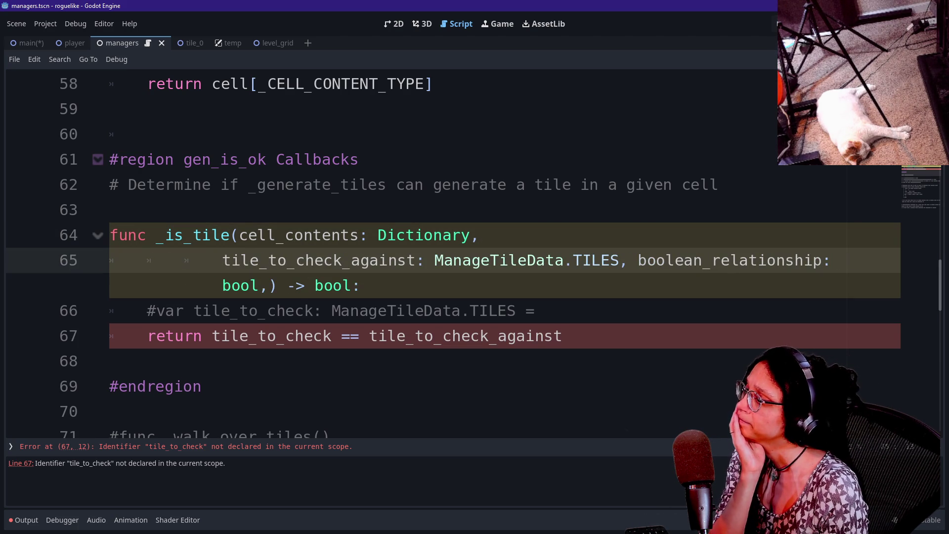
{"action": "key", "text": "BackSpace"}
{"action": "key", "text": "Return"}
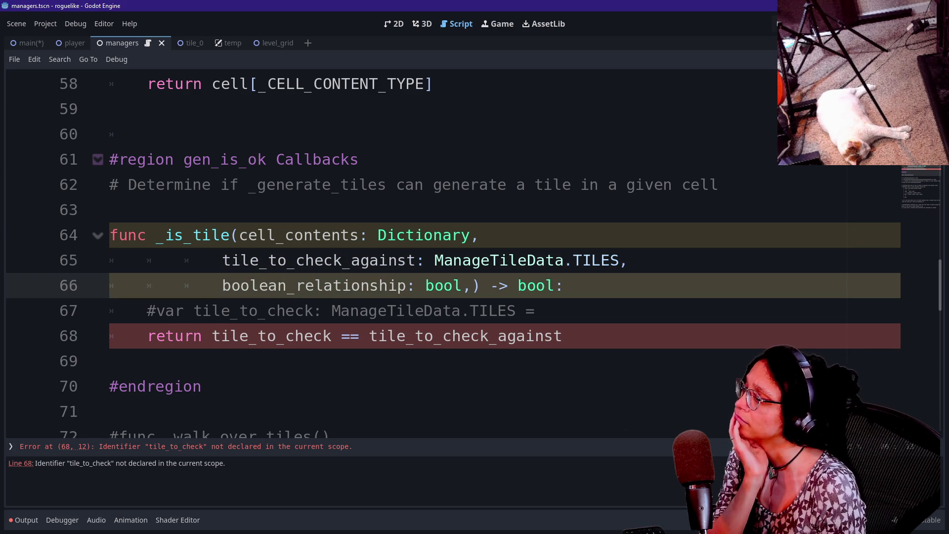
{"action": "left_click", "coordinate": [472, 285]}
{"action": "key", "text": "BackSpace"}
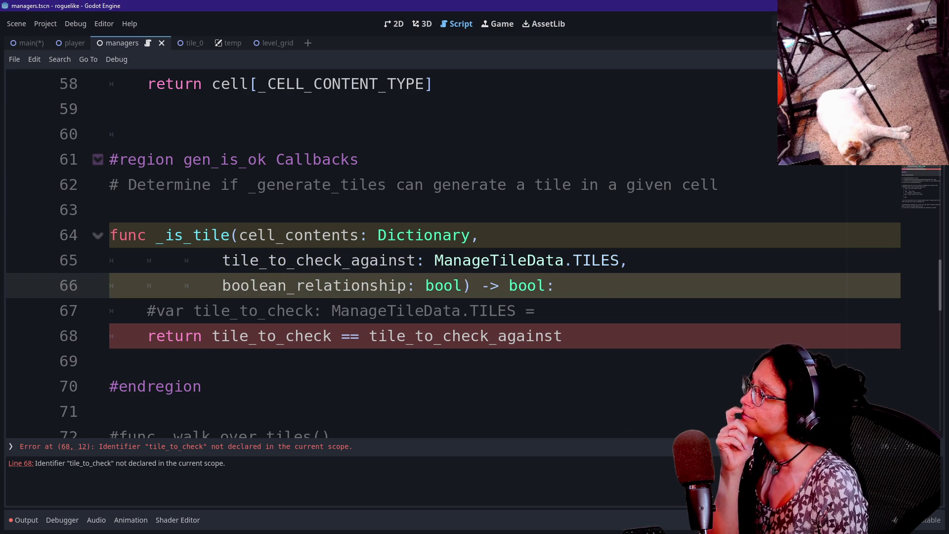
Step: Review the ManageTileData.TILES.BASE and _is_tile callback arguments in the _generate_tiles call
{"action": "scroll", "coordinate": [434, 247], "scroll_direction": "up", "scroll_amount": 12}
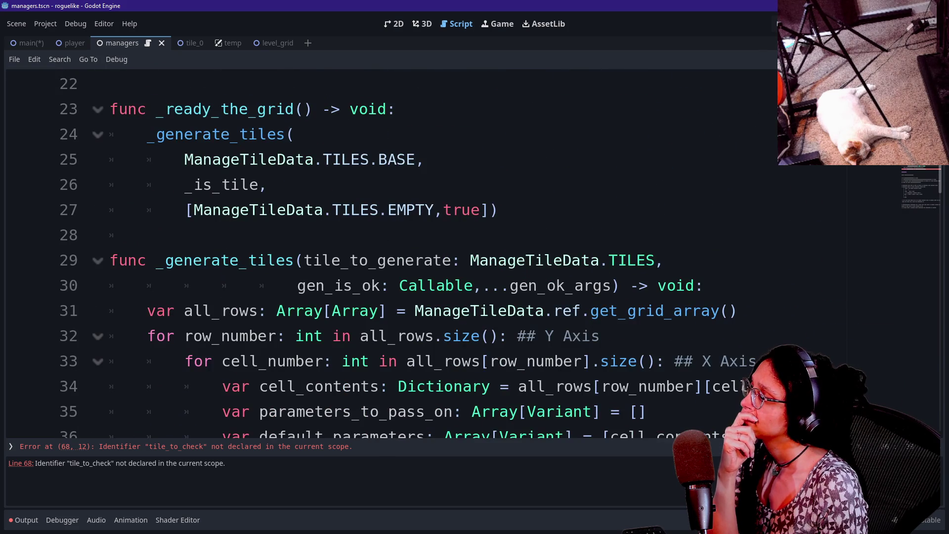
{"action": "left_click_drag", "start_coordinate": [185, 159], "coordinate": [425, 159]}
{"action": "left_click", "coordinate": [184, 185]}
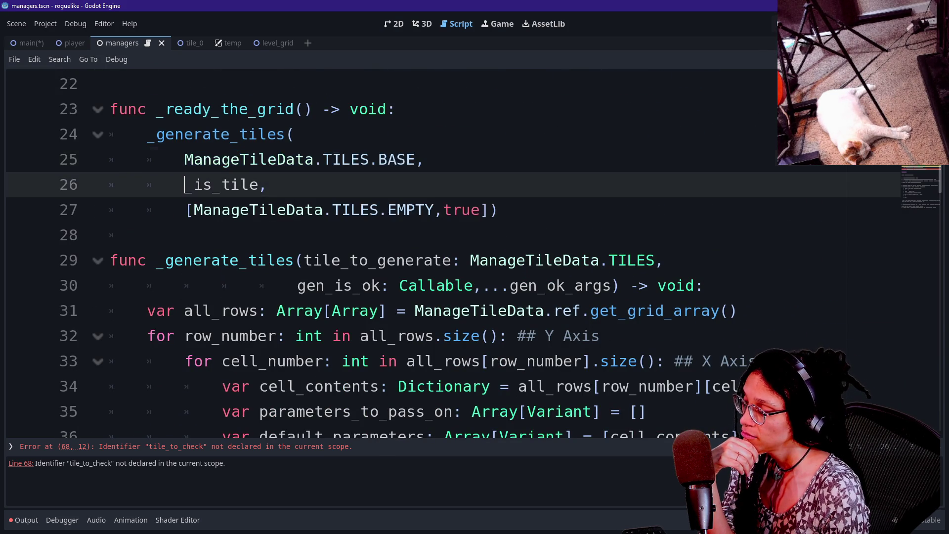
{"action": "left_click_drag", "start_coordinate": [184, 185], "coordinate": [259, 184]}
Step: Inspect the line-27 argument array with ManageTileData.TILES.EMPTY and true, then return to the return line
{"action": "left_click_drag", "start_coordinate": [186, 209], "coordinate": [462, 210]}
{"action": "left_click", "coordinate": [462, 209]}
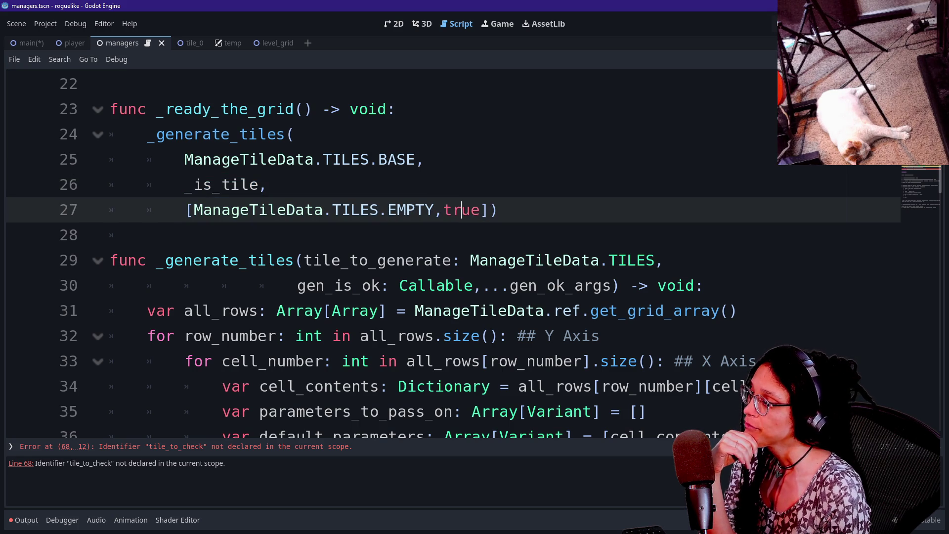
{"action": "left_click_drag", "start_coordinate": [193, 210], "coordinate": [371, 210]}
{"action": "left_click", "coordinate": [371, 210]}
{"action": "left_click_drag", "start_coordinate": [193, 210], "coordinate": [323, 209]}
{"action": "left_click", "coordinate": [342, 210]}
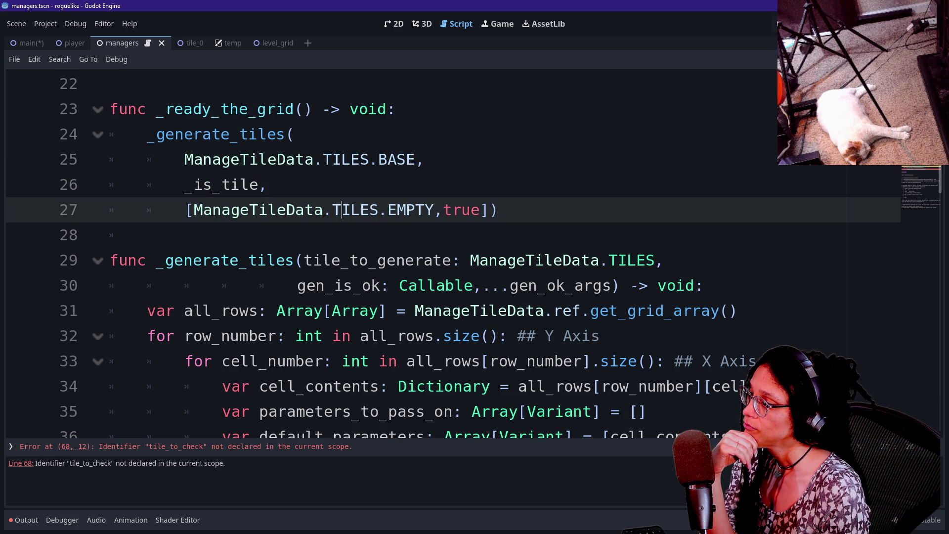
{"action": "left_click_drag", "start_coordinate": [435, 209], "coordinate": [192, 209]}
{"action": "left_click", "coordinate": [462, 209]}
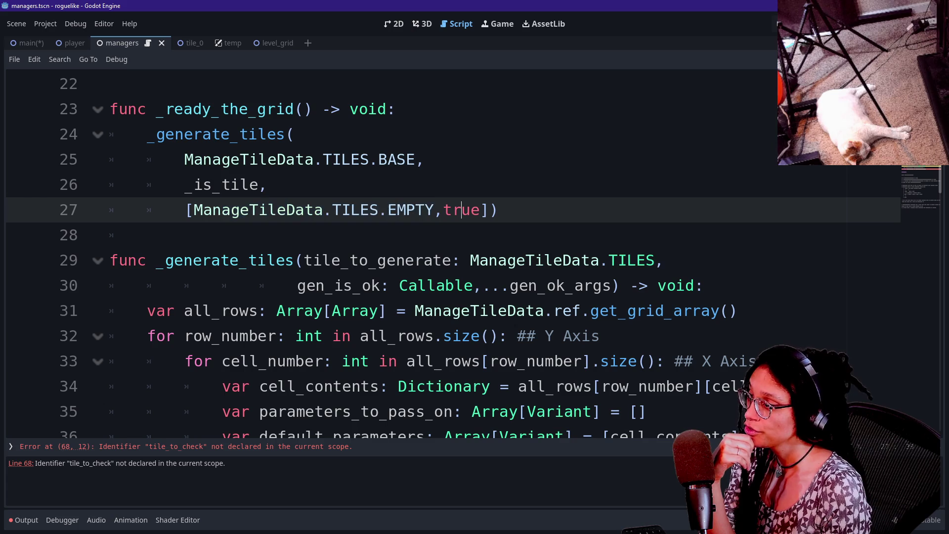
{"action": "left_click_drag", "start_coordinate": [434, 209], "coordinate": [471, 209]}
{"action": "left_click_drag", "start_coordinate": [186, 210], "coordinate": [489, 210]}
{"action": "left_click_drag", "start_coordinate": [185, 209], "coordinate": [379, 209]}
{"action": "scroll", "coordinate": [379, 210], "scroll_direction": "down", "scroll_amount": 7}
{"action": "scroll", "coordinate": [379, 210], "scroll_direction": "down", "scroll_amount": 6}
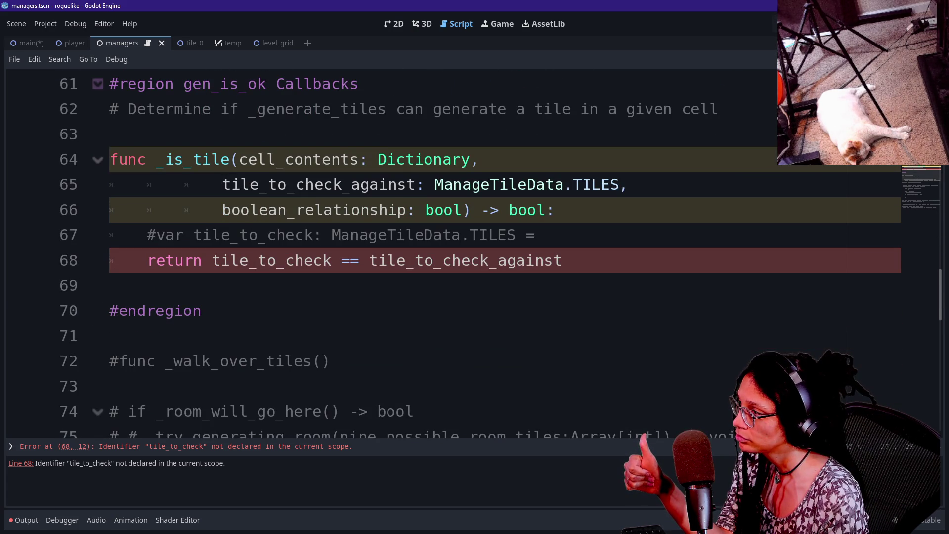
{"action": "left_click", "coordinate": [563, 260]}
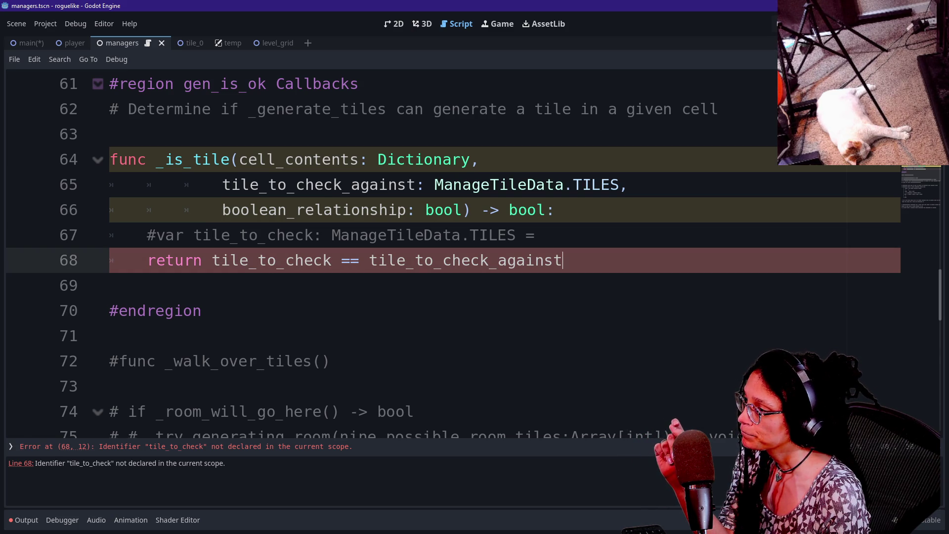
Step: Replace the old return comparison with a placeholder 'true' and uncomment the tile_to_check declaration
{"action": "key", "text": "ctrl+shift+Left"}
{"action": "key", "text": "ctrl+shift+Left"}
{"action": "key", "text": "ctrl+shift+Left"}
{"action": "key", "text": "BackSpace"}
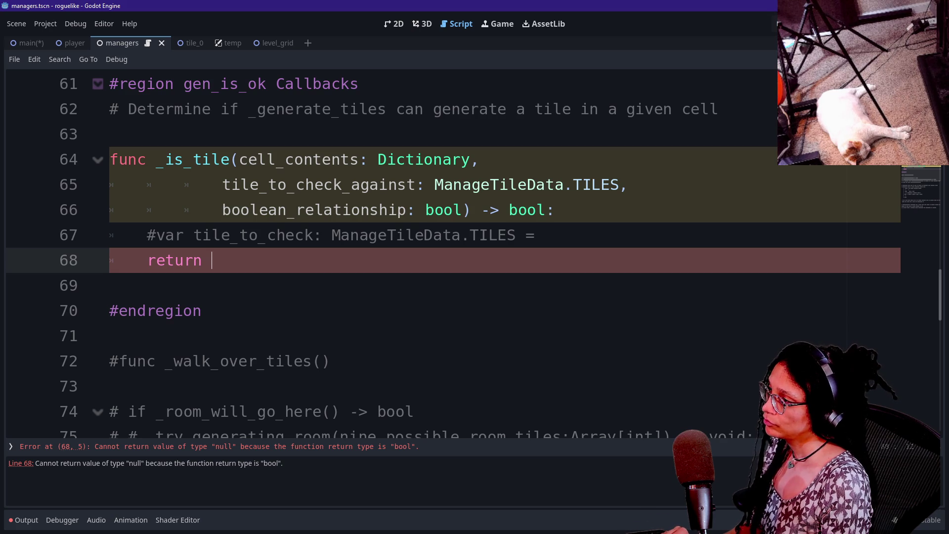
{"action": "left_click", "coordinate": [543, 235]}
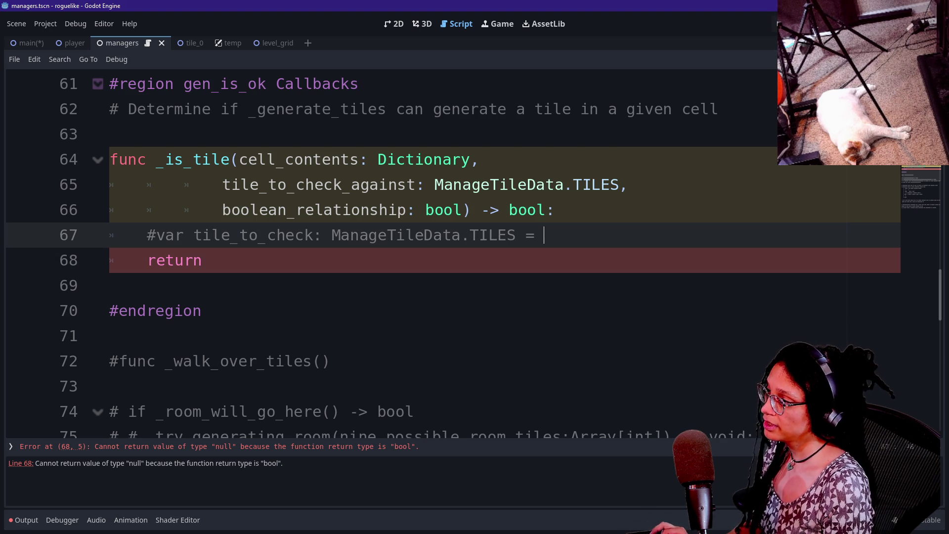
{"action": "key", "text": "Down"}
{"action": "type", "text": "true"}
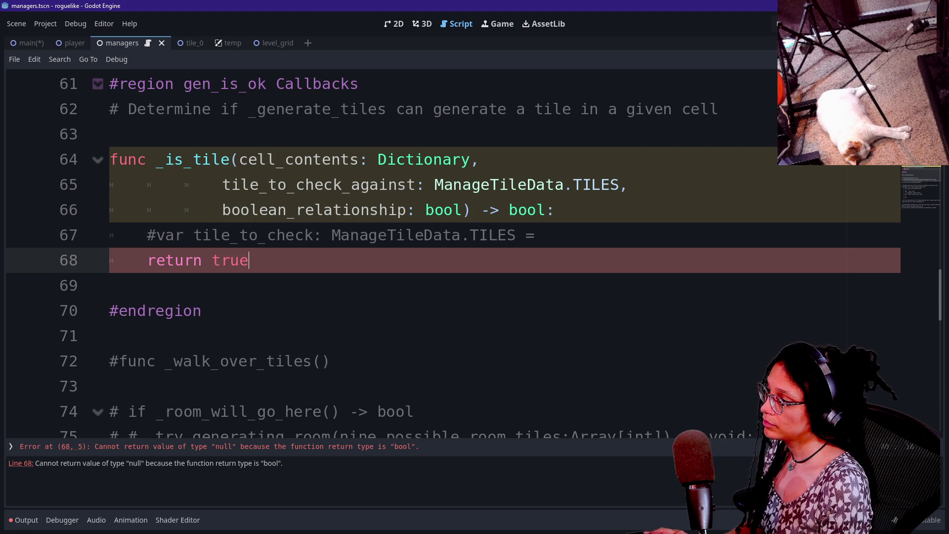
{"action": "key", "text": "Up"}
{"action": "key", "text": "ctrl+k"}
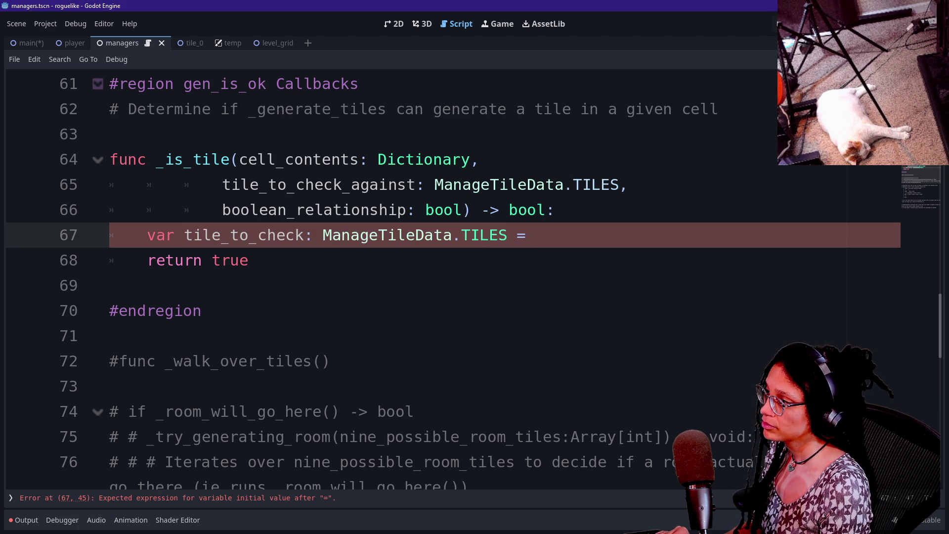
Step: Assign tile_to_check from _get_cell_contents, passing cell_contents as the first argument
{"action": "scroll", "coordinate": [444, 277], "scroll_direction": "up", "scroll_amount": 2}
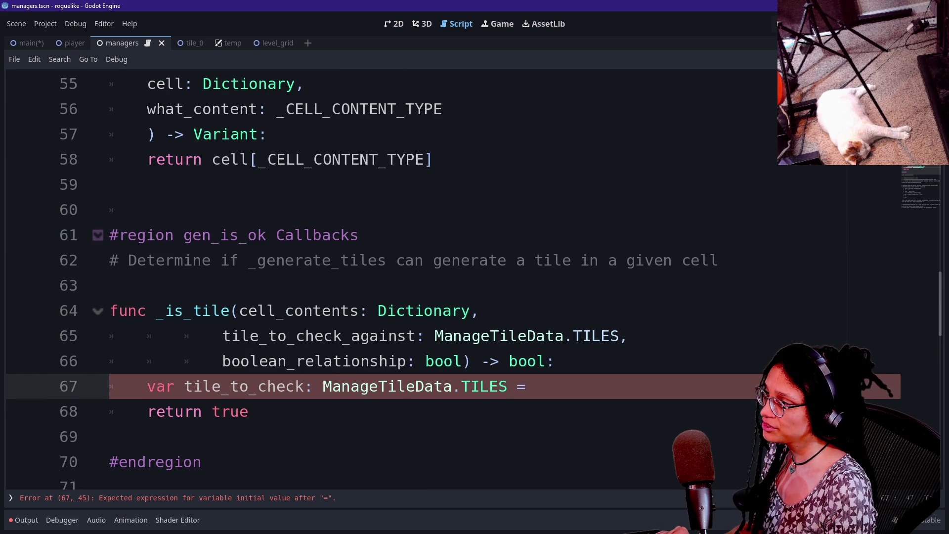
{"action": "type", "text": "c"}
{"action": "key", "text": "BackSpace"}
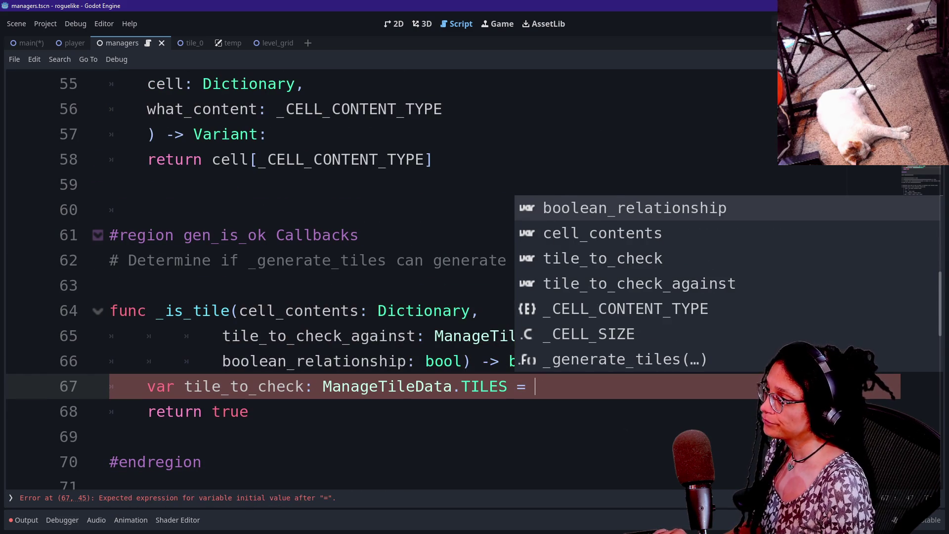
{"action": "type", "text": "_get"}
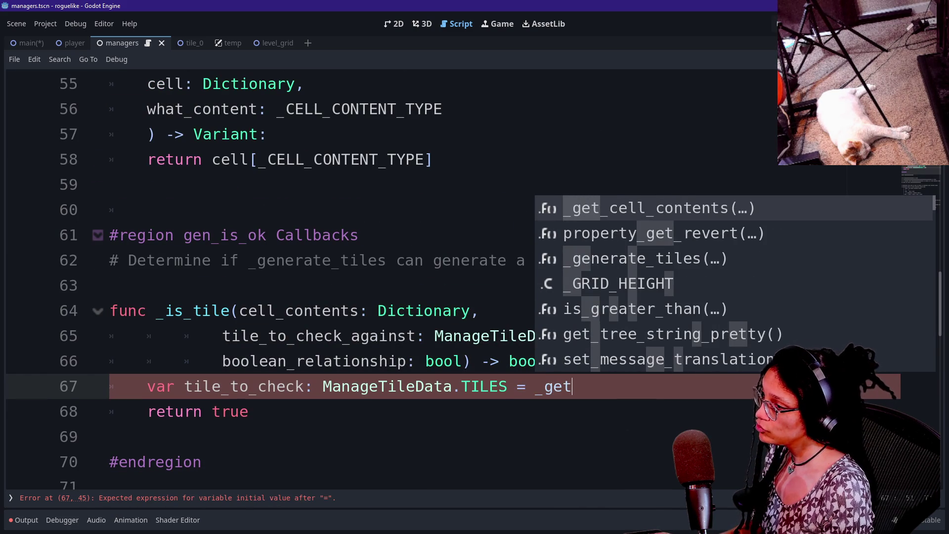
{"action": "key", "text": "Return"}
{"action": "scroll", "coordinate": [444, 276], "scroll_direction": "down", "scroll_amount": 1}
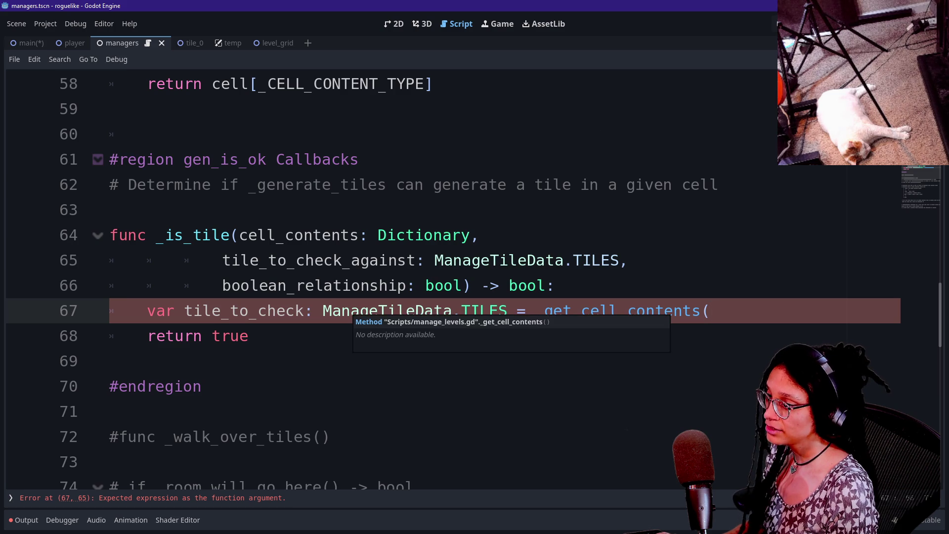
{"action": "key", "text": "BackSpace"}
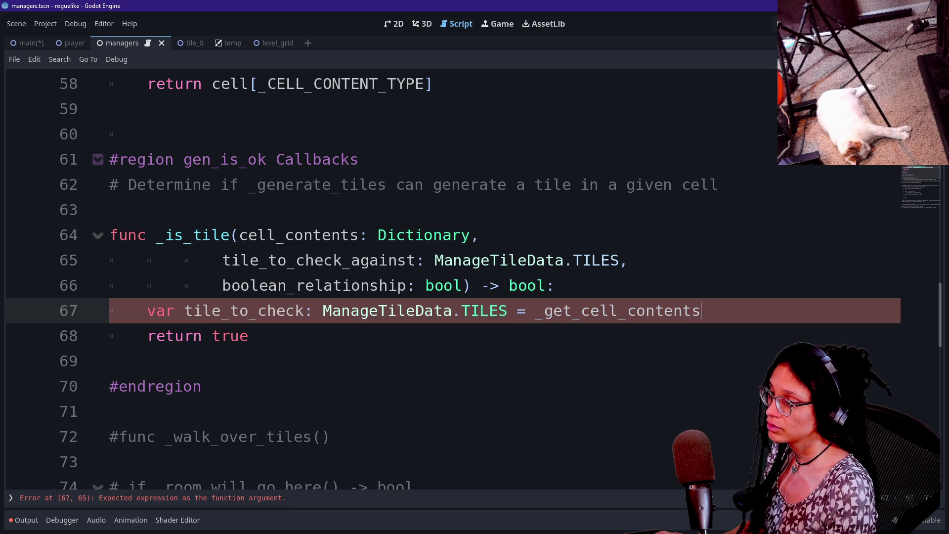
{"action": "type", "text": "(cell_contents"}
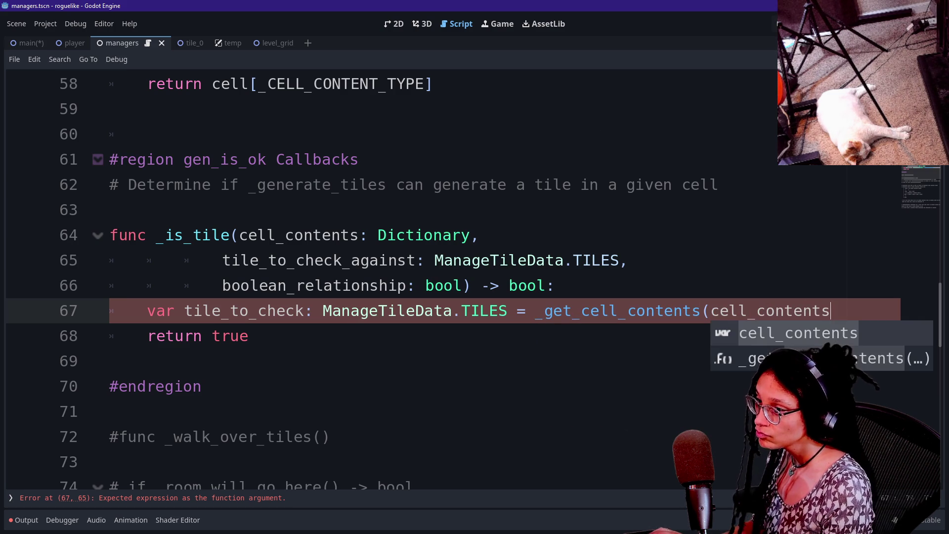
Step: Put cell_contents on its own line and add _CELL_CONTENT_TYPE.TILE as the second argument
{"action": "key", "text": "ctrl+Left"}
{"action": "key", "text": "Return"}
{"action": "key", "text": "End"}
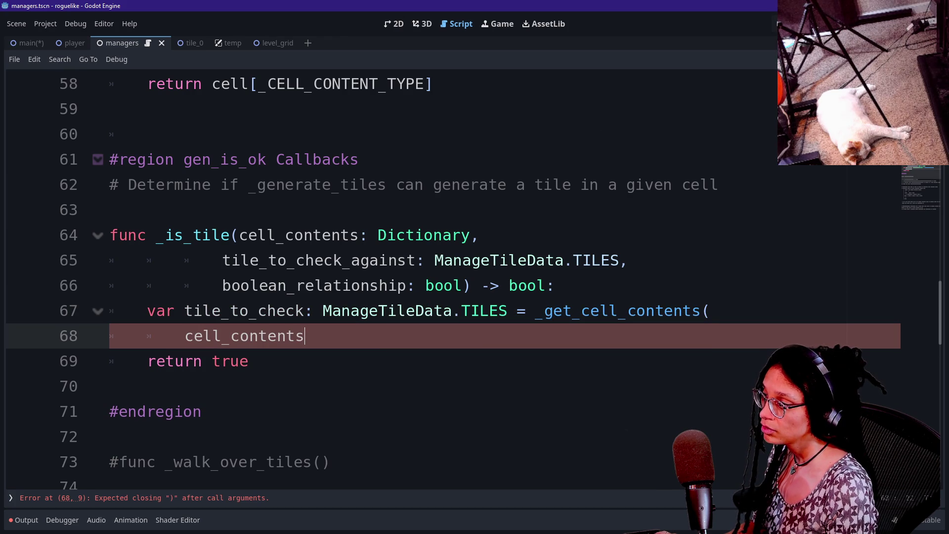
{"action": "type", "text": ","}
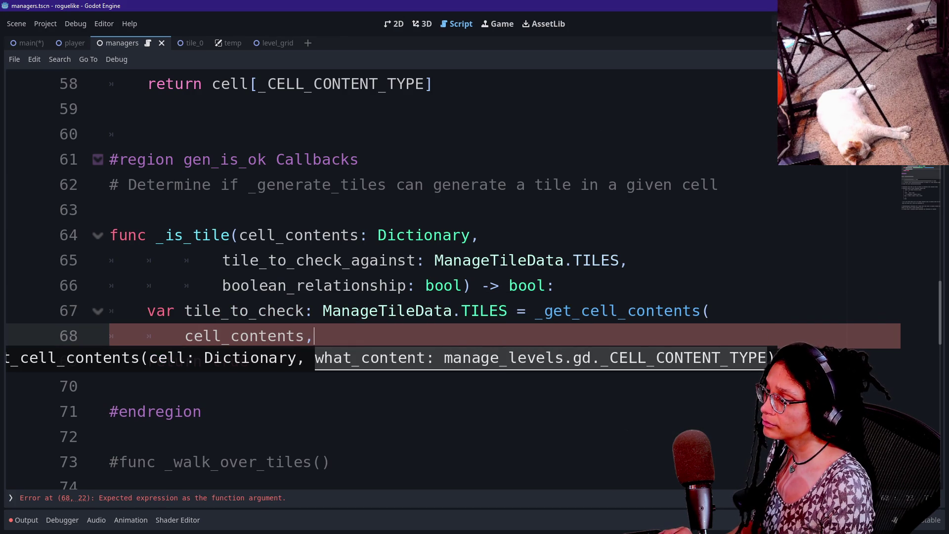
{"action": "type", "text": "_CELL_CONTENT_TYPE."}
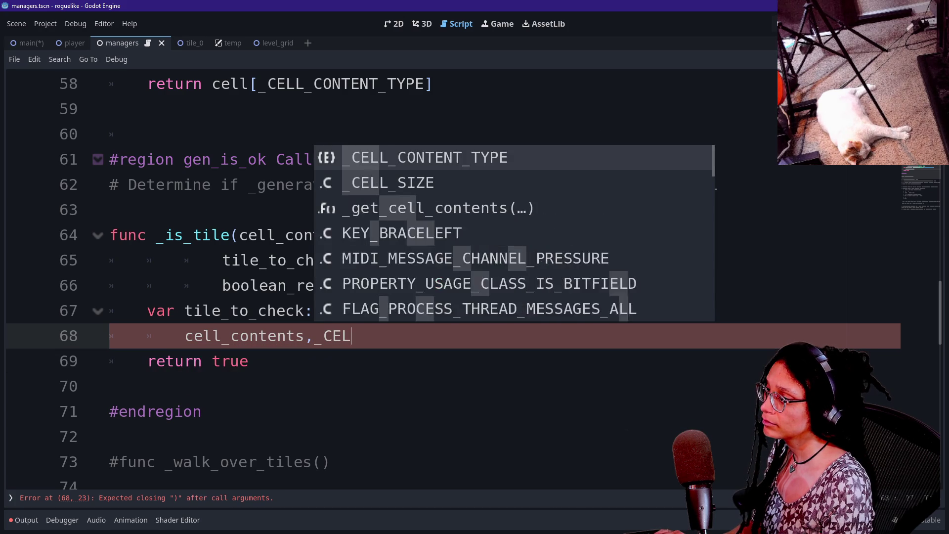
{"action": "key", "text": "Return"}
{"action": "type", "text": "."}
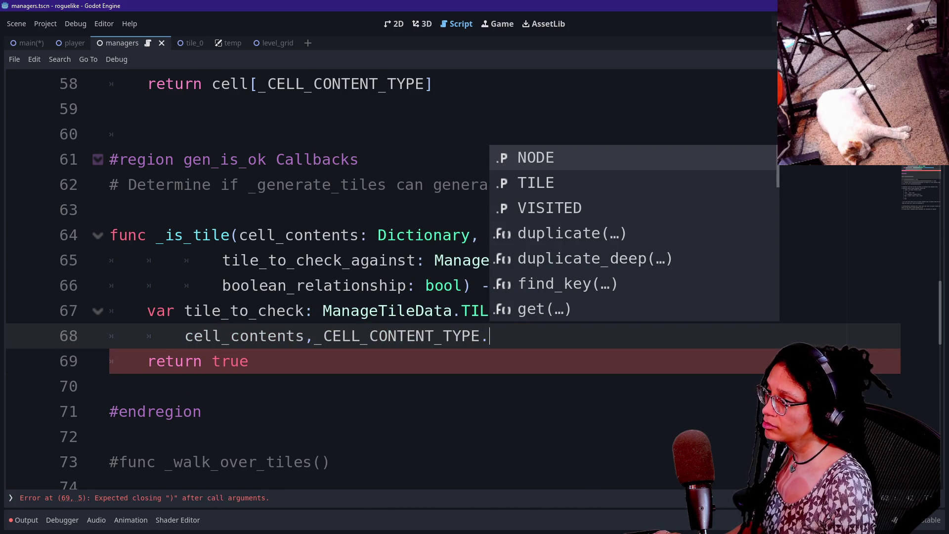
{"action": "key", "text": "Down"}
{"action": "key", "text": "Return"}
{"action": "type", "text": ")"}
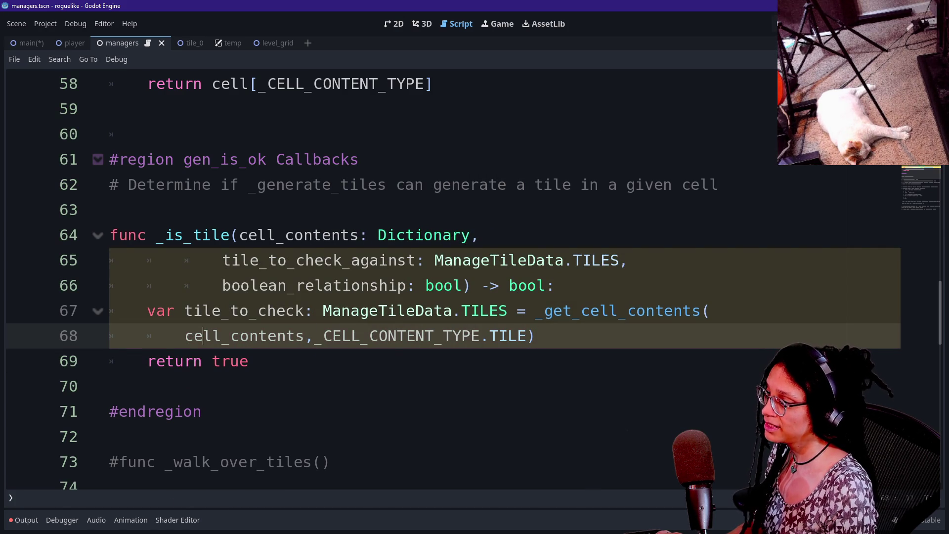
Step: Delete the placeholder 'true' from the return line
{"action": "left_click", "coordinate": [516, 336]}
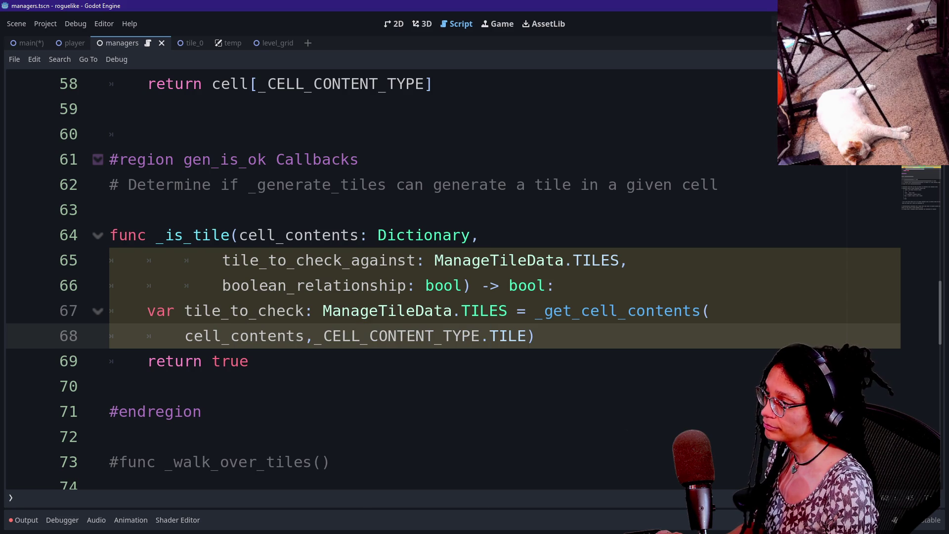
{"action": "left_click", "coordinate": [535, 336]}
{"action": "left_click", "coordinate": [249, 360]}
{"action": "key", "text": "BackSpace"}
{"action": "key", "text": "BackSpace"}
{"action": "key", "text": "BackSpace"}
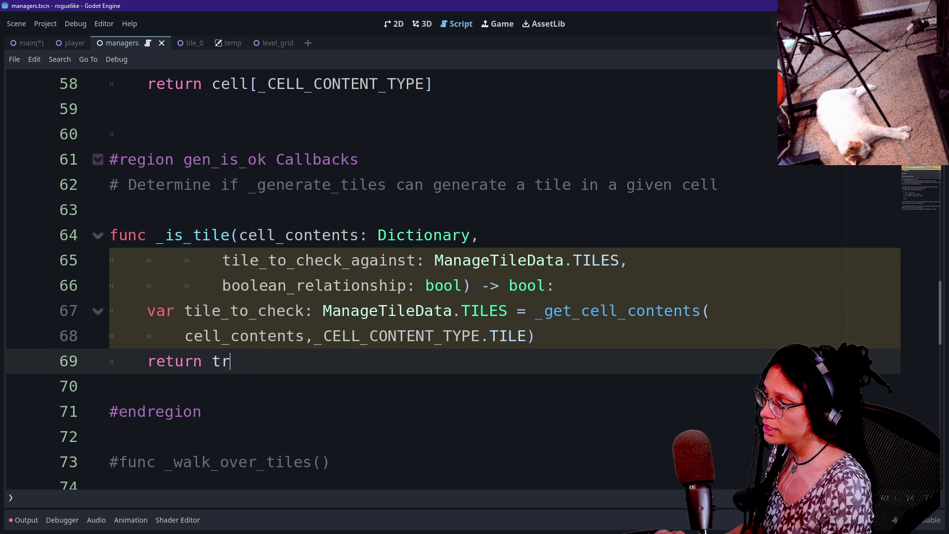
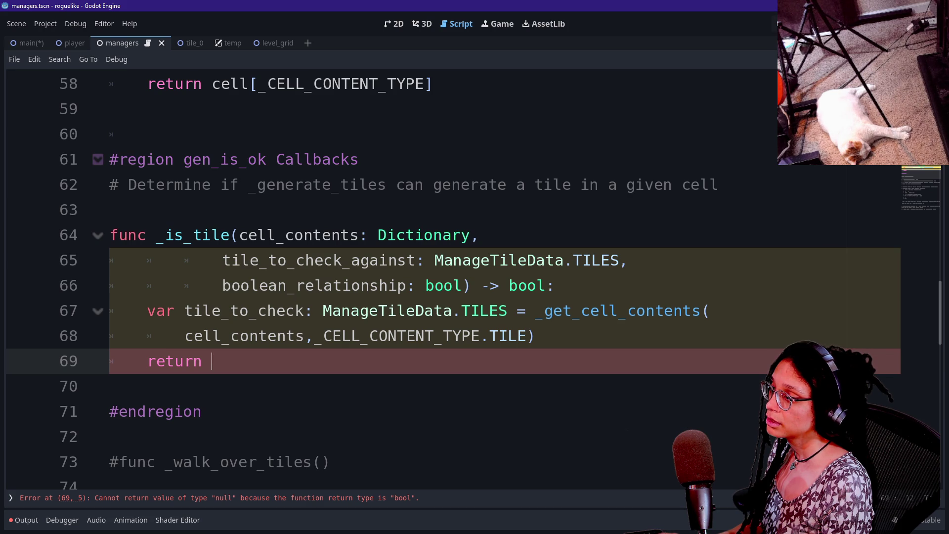
Step: Make line 69 return tile_to_check, discarding the trial comparison text typed after it
{"action": "type", "text": "t"}
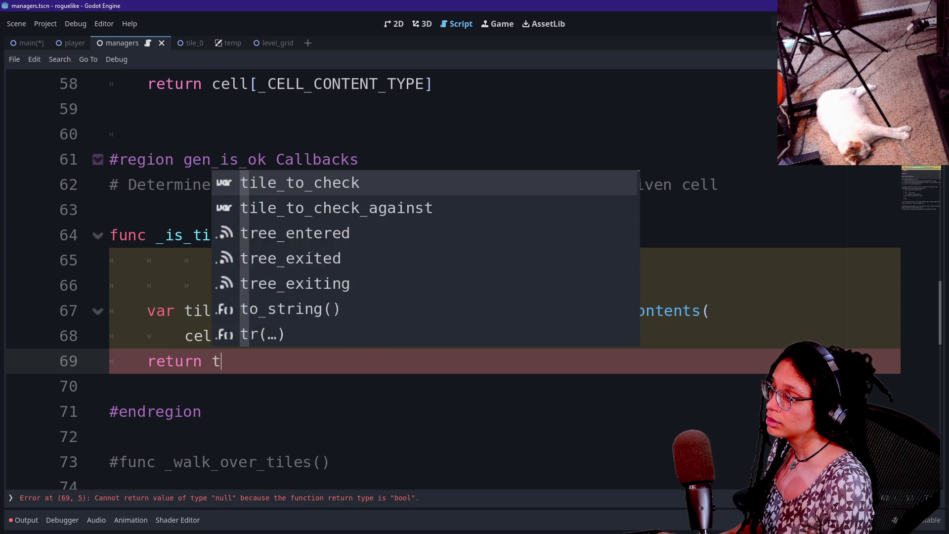
{"action": "type", "text": "ile_to_check "}
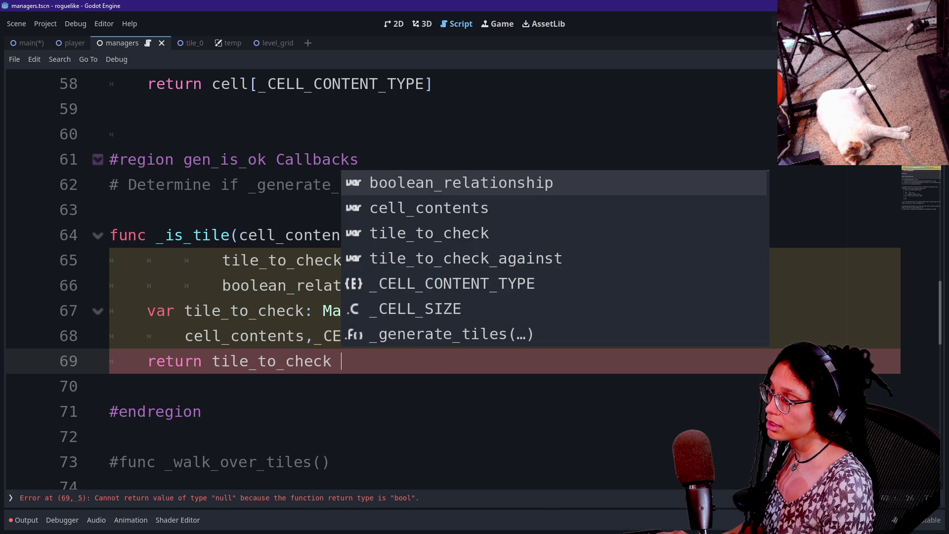
{"action": "type", "text": "=="}
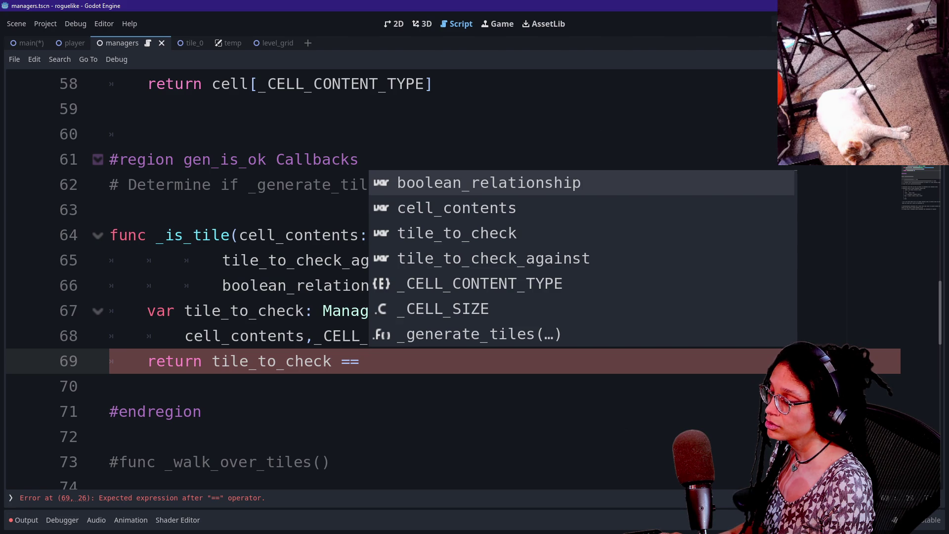
{"action": "key", "text": "BackSpace"}
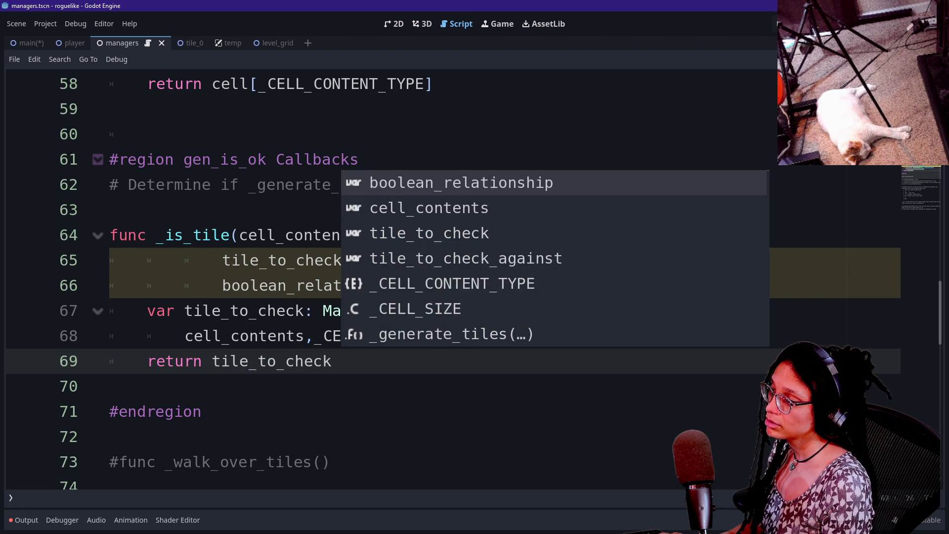
{"action": "left_click", "coordinate": [148, 386]}
{"action": "left_click", "coordinate": [324, 336]}
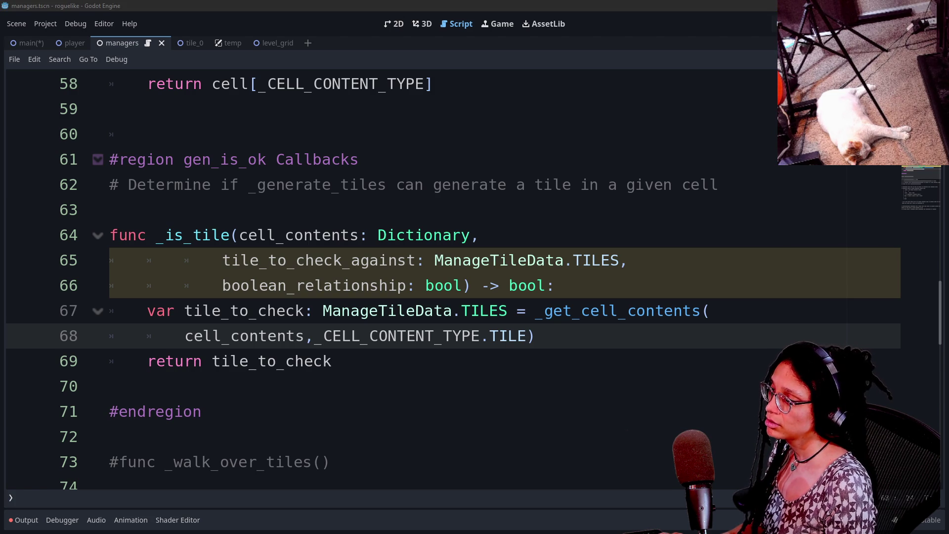
{"action": "left_click_drag", "start_coordinate": [324, 336], "coordinate": [341, 360]}
{"action": "left_click", "coordinate": [341, 361]}
{"action": "type", "text": "booela"}
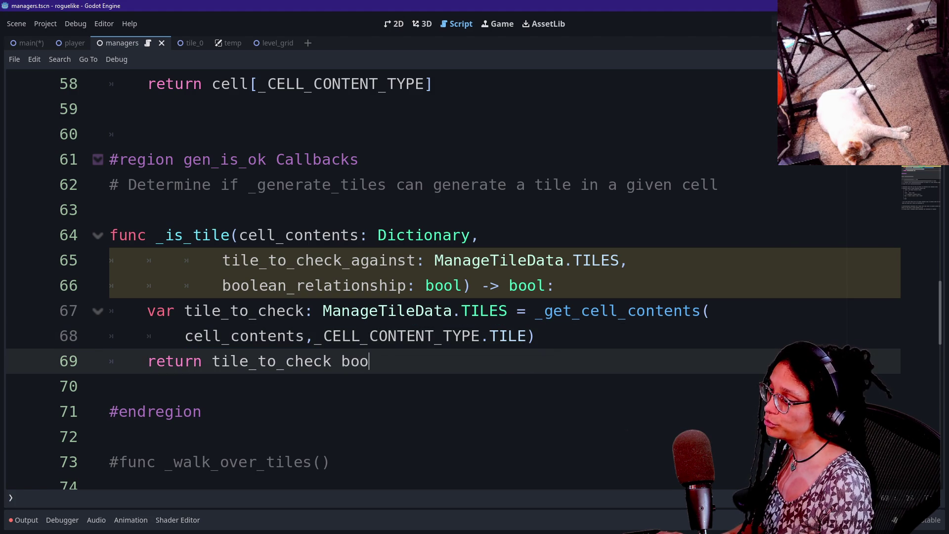
{"action": "key", "text": "BackSpace"}
{"action": "key", "text": "BackSpace"}
{"action": "key", "text": "BackSpace"}
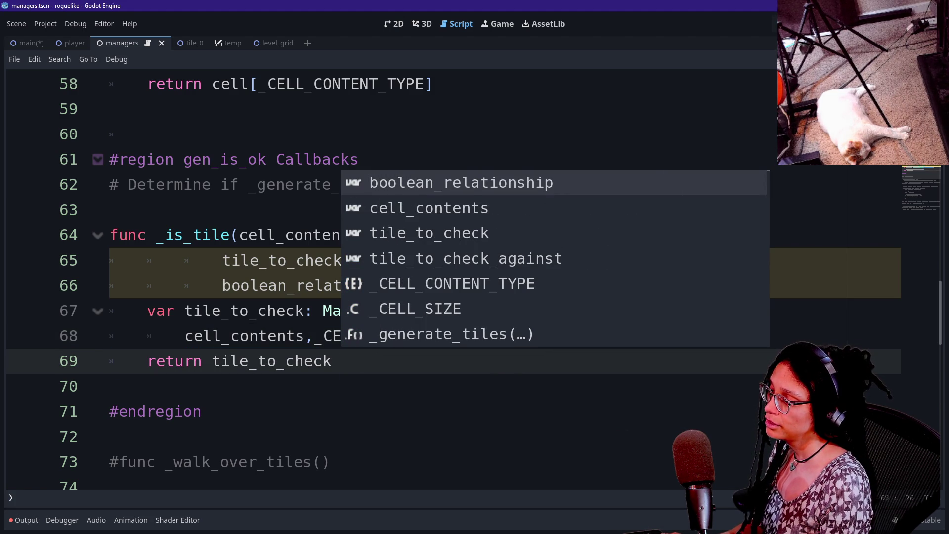
{"action": "type", "text": "=="}
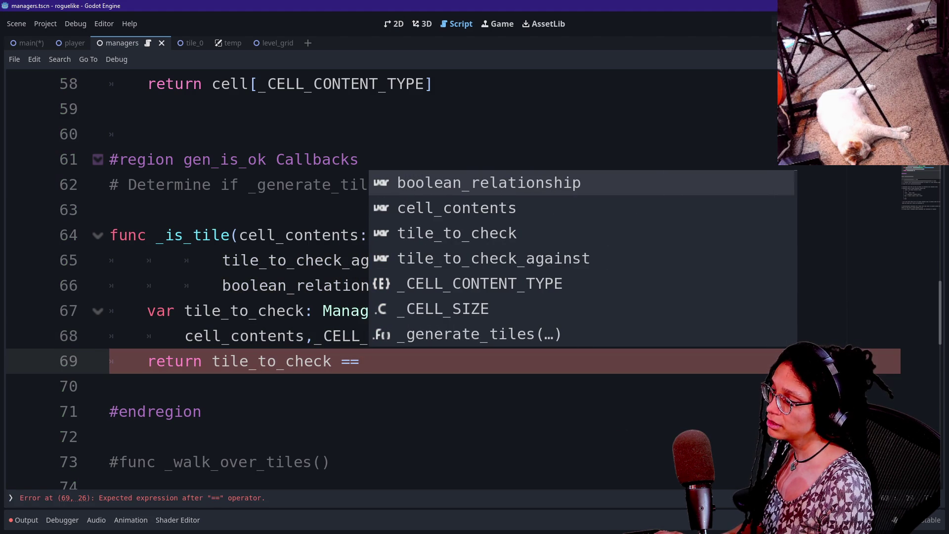
{"action": "key", "text": "BackSpace"}
{"action": "key", "text": "BackSpace"}
{"action": "key", "text": "BackSpace"}
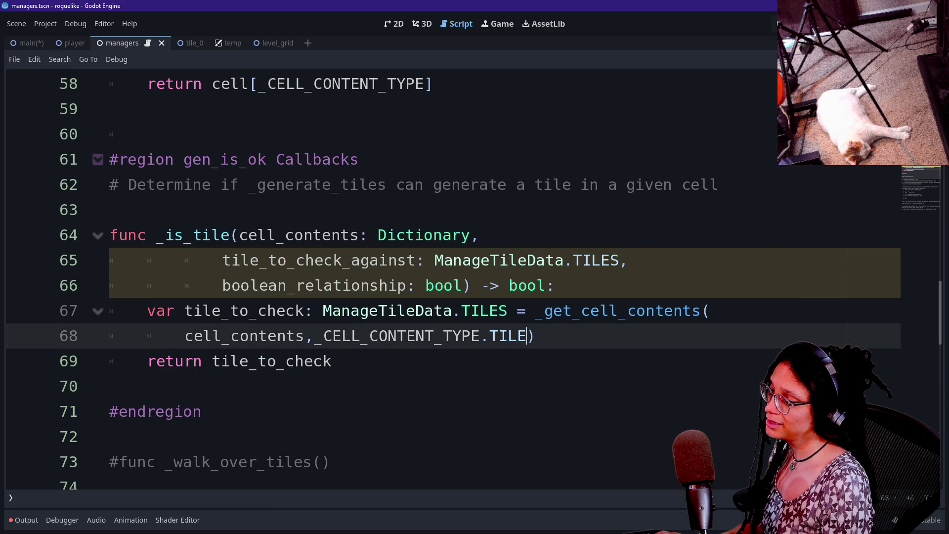
Step: Open a new empty line after line 68, just above the return
{"action": "left_click", "coordinate": [527, 336]}
{"action": "key", "text": "Return"}
{"action": "key", "text": "ctrl+z"}
{"action": "key", "text": "End"}
{"action": "key", "text": "Return"}
Step: Start an if line above the return with boolean_relationship as its condition
{"action": "type", "text": "if"}
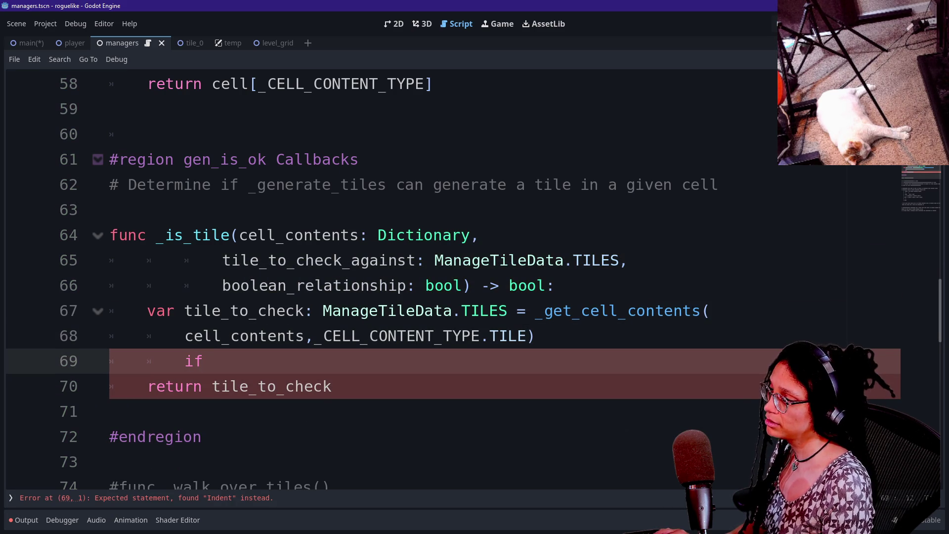
{"action": "key", "text": "BackSpace"}
{"action": "key", "text": "BackSpace"}
{"action": "key", "text": "BackSpace"}
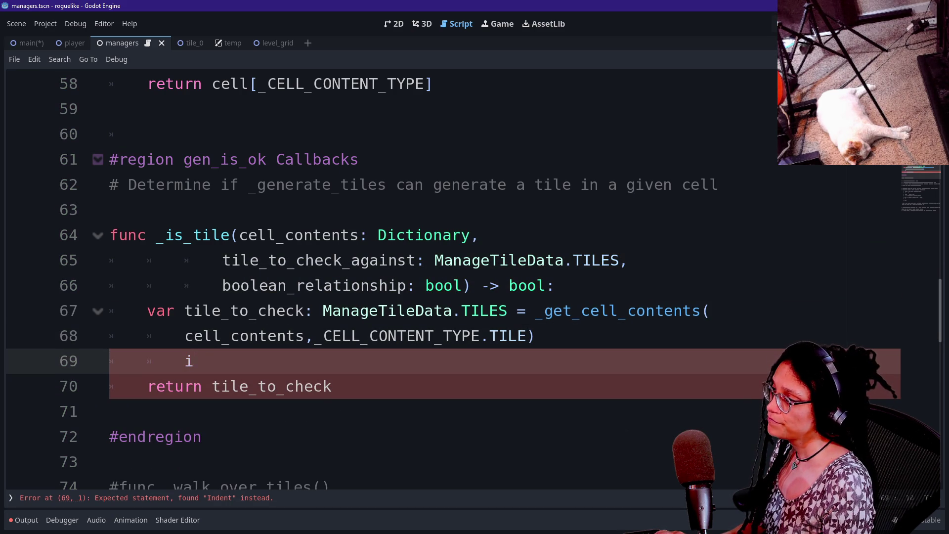
{"action": "type", "text": "ig"}
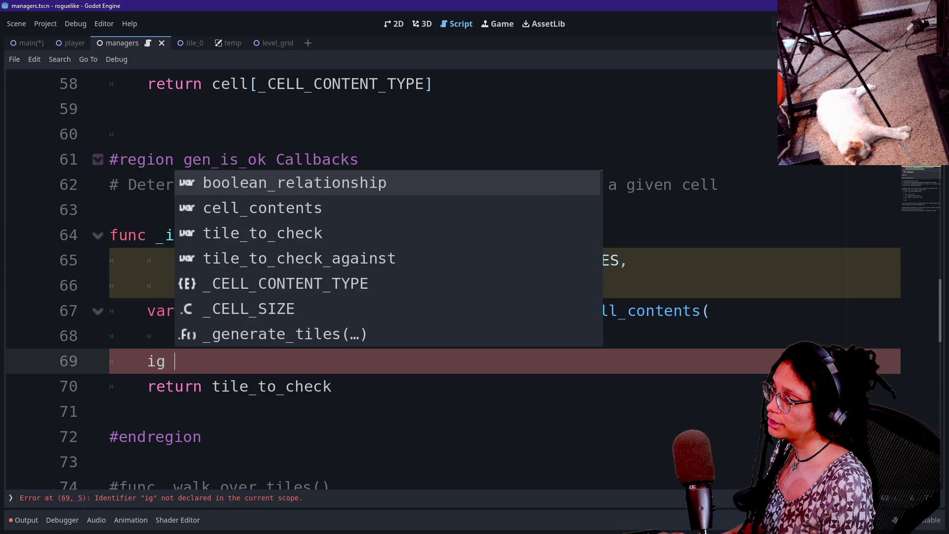
{"action": "key", "text": "BackSpace"}
{"action": "key", "text": "BackSpace"}
{"action": "type", "text": "f ti"}
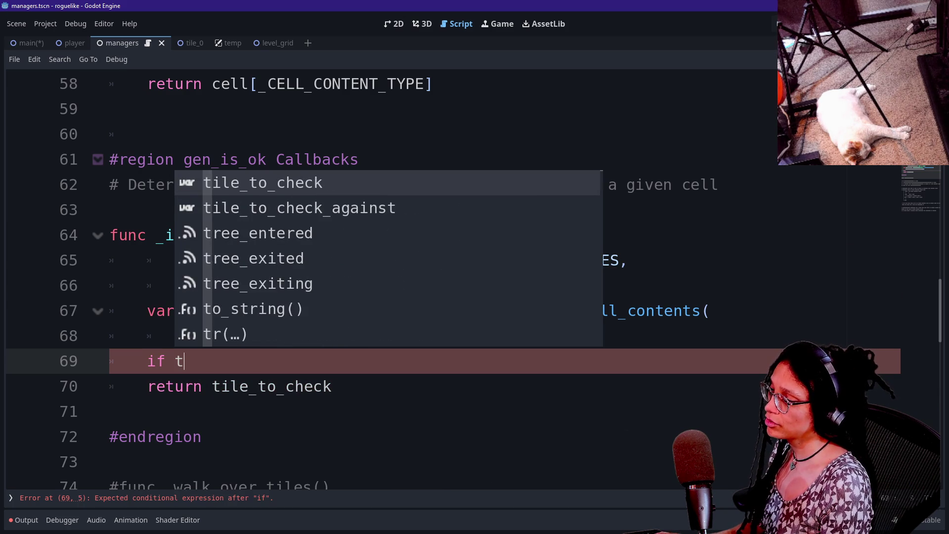
{"action": "key", "text": "BackSpace"}
{"action": "key", "text": "BackSpace"}
{"action": "key", "text": "BackSpace"}
{"action": "scroll", "coordinate": [275, 445], "scroll_direction": "down", "scroll_amount": 2}
{"action": "left_click_drag", "start_coordinate": [275, 386], "coordinate": [275, 462]}
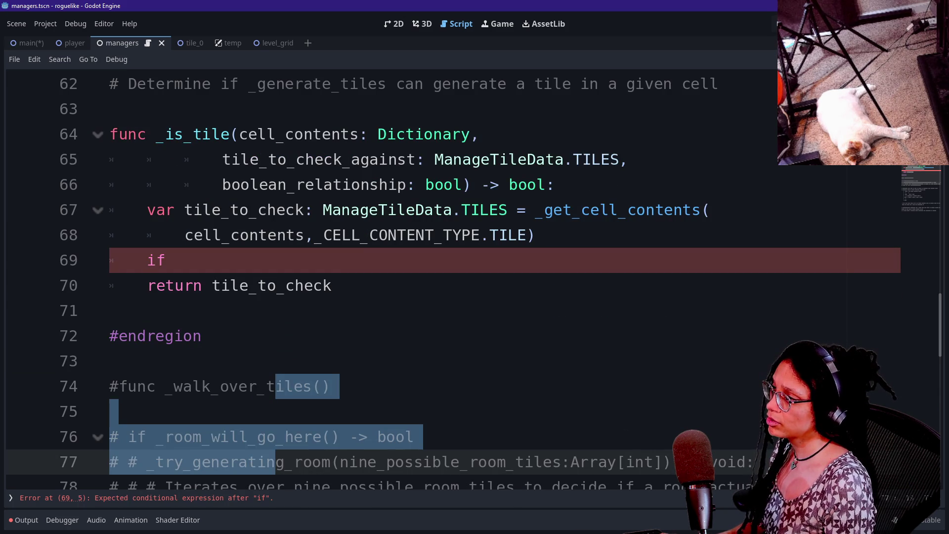
{"action": "left_click", "coordinate": [168, 260]}
{"action": "type", "text": "tile_to"}
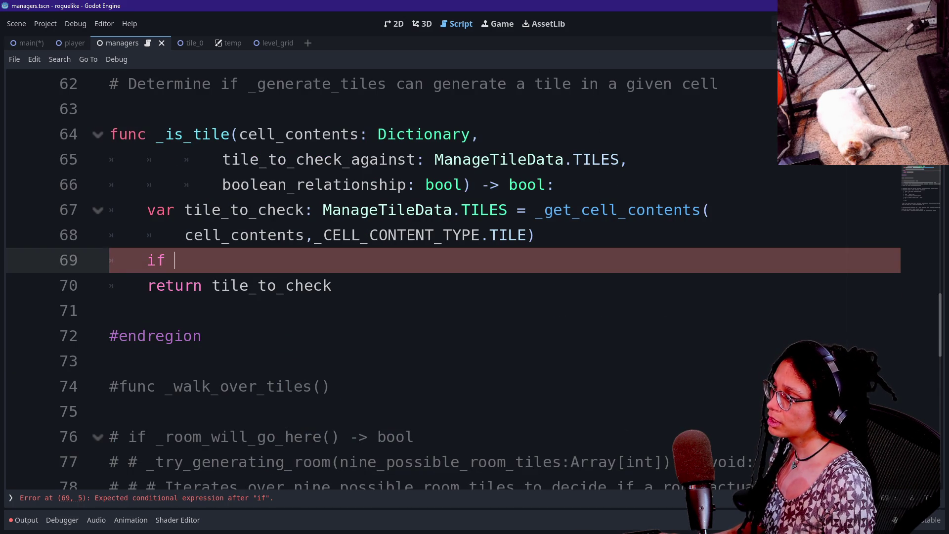
{"action": "type", "text": "_chec"}
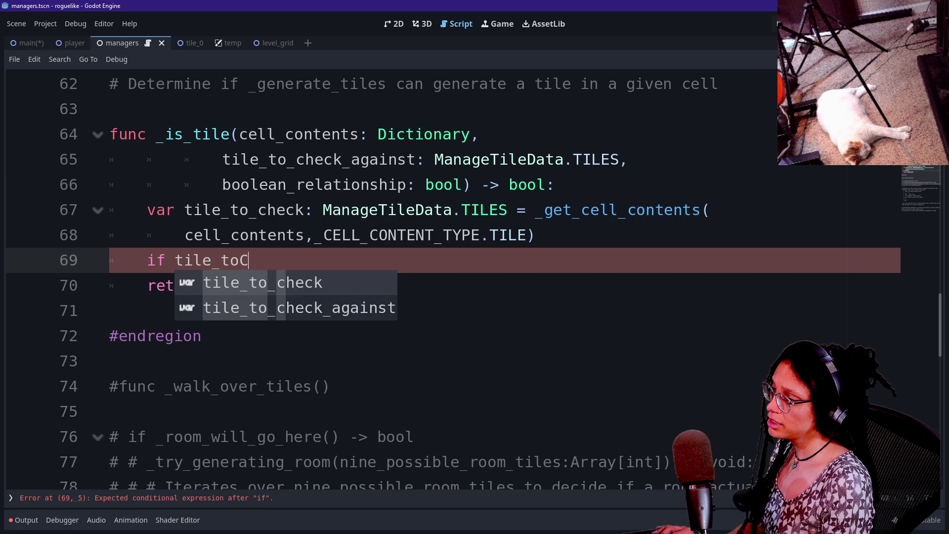
{"action": "type", "text": "k"}
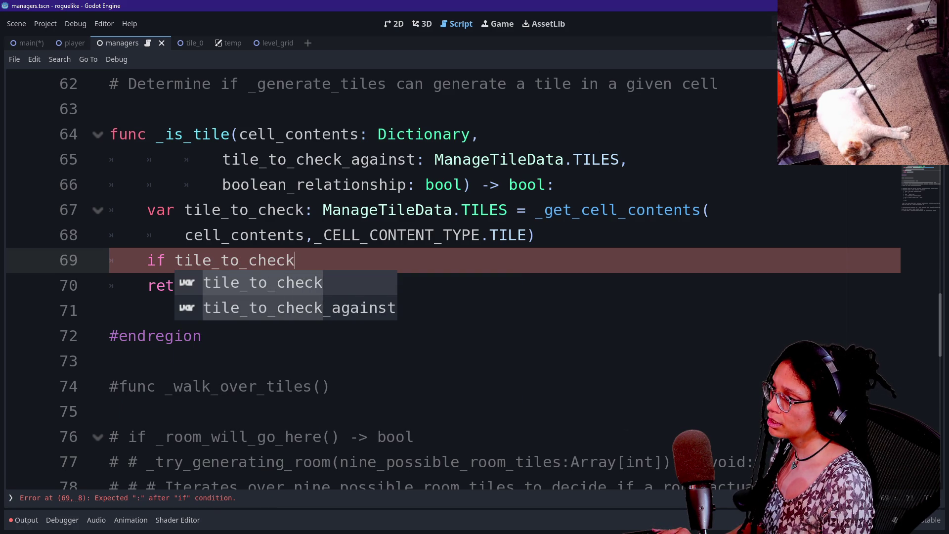
{"action": "key", "text": "BackSpace"}
{"action": "key", "text": "BackSpace"}
{"action": "key", "text": "BackSpace"}
{"action": "type", "text": "b"}
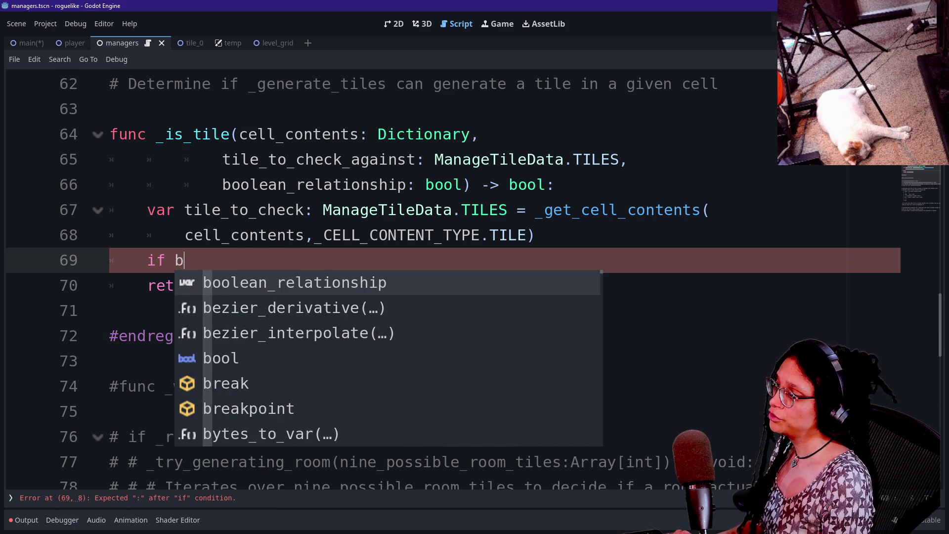
{"action": "type", "text": "oolean_rela"}
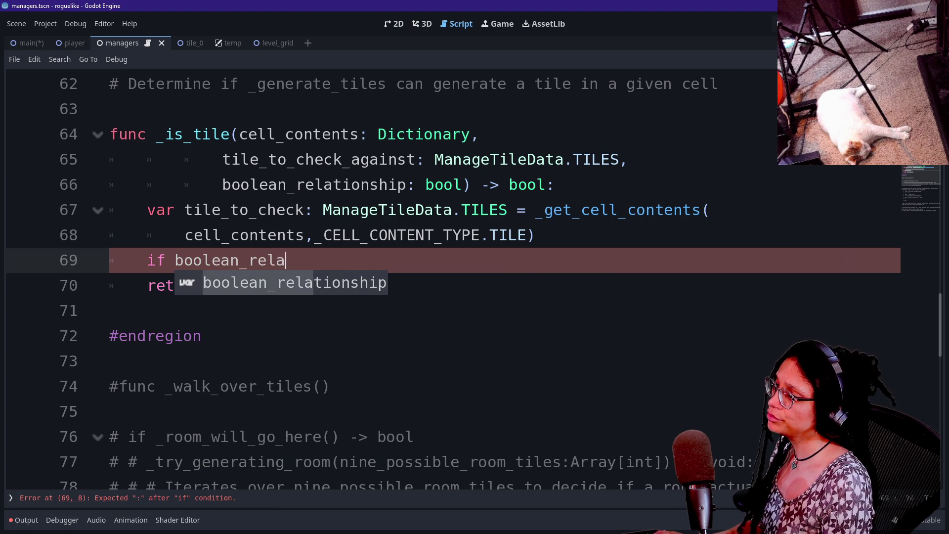
{"action": "type", "text": "tionsh"}
{"action": "key", "text": "Return"}
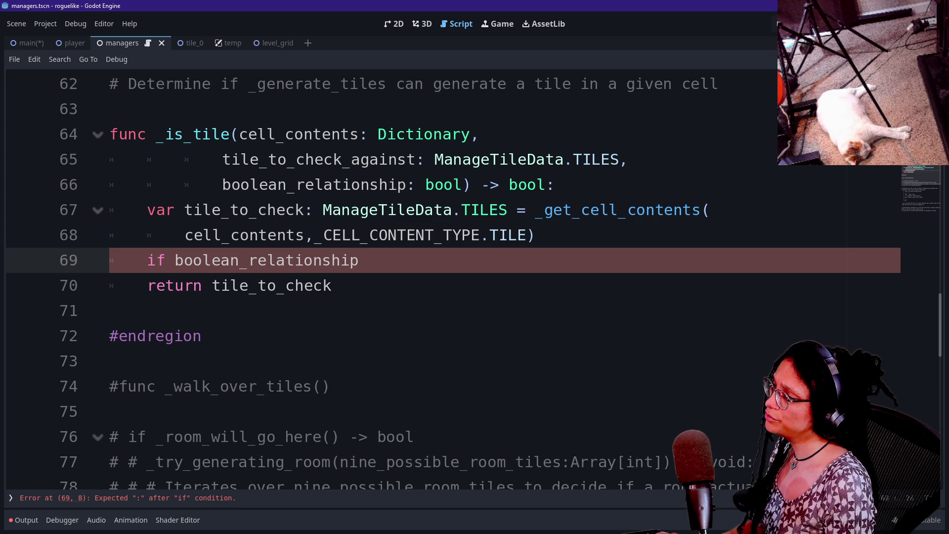
Step: Rename the boolean parameter on line 66 to should_be_a_match
{"action": "left_click_drag", "start_coordinate": [222, 184], "coordinate": [407, 185]}
{"action": "type", "text": "is"}
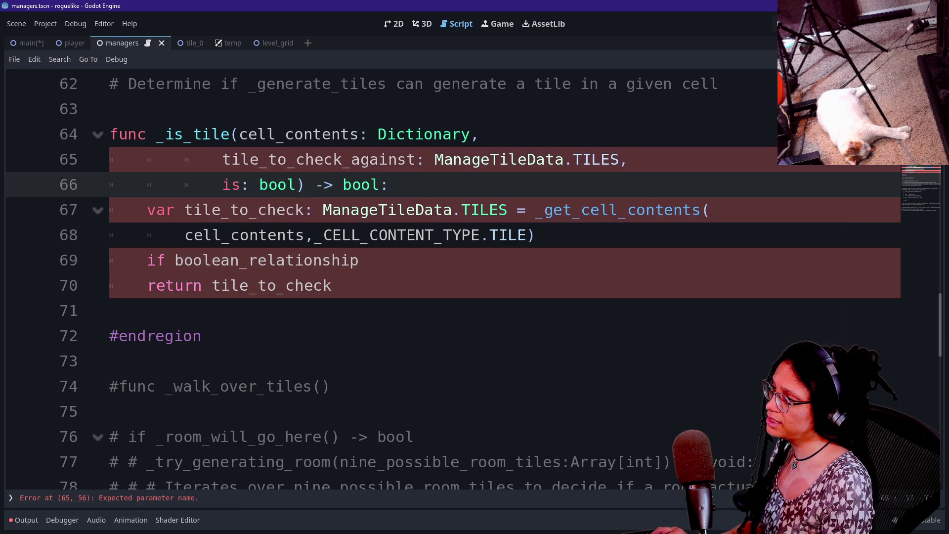
{"action": "type", "text": "_true"}
{"action": "key", "text": "BackSpace"}
{"action": "key", "text": "BackSpace"}
{"action": "key", "text": "BackSpace"}
{"action": "type", "text": "match"}
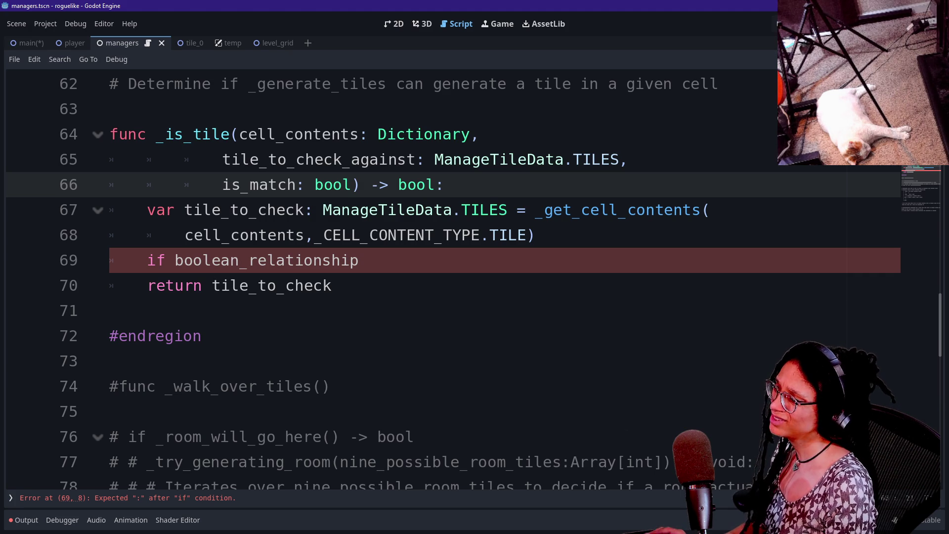
{"action": "double_click", "coordinate": [266, 260]}
{"action": "type", "text": "is"}
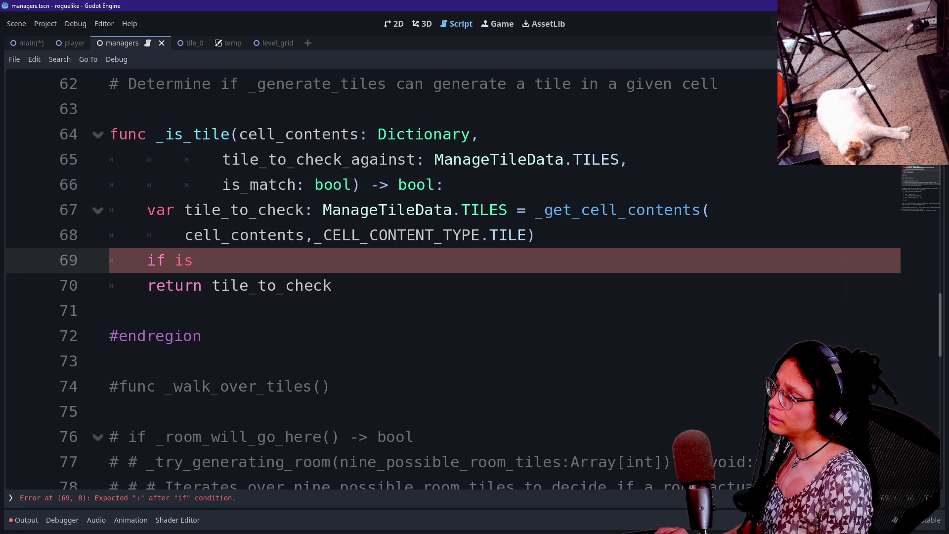
{"action": "left_click", "coordinate": [250, 184]}
{"action": "key", "text": "BackSpace"}
{"action": "key", "text": "BackSpace"}
{"action": "type", "text": "shoud"}
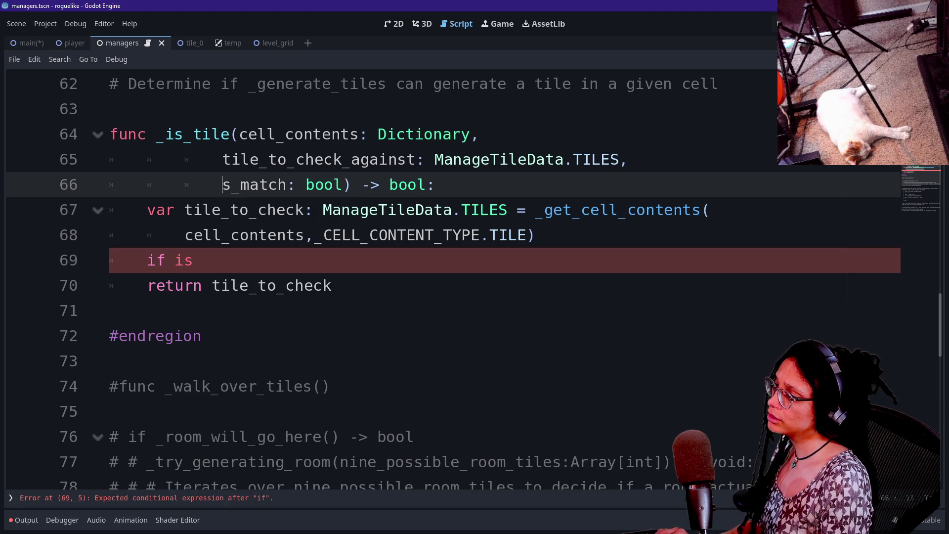
{"action": "type", "text": "_be+"}
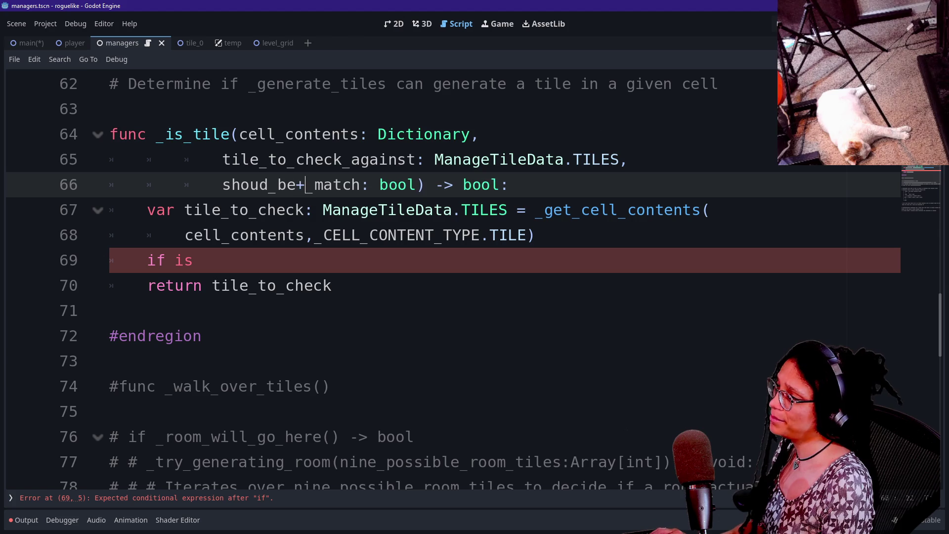
{"action": "key", "text": "BackSpace"}
{"action": "key", "text": "BackSpace"}
{"action": "key", "text": "BackSpace"}
{"action": "type", "text": "d_be_a"}
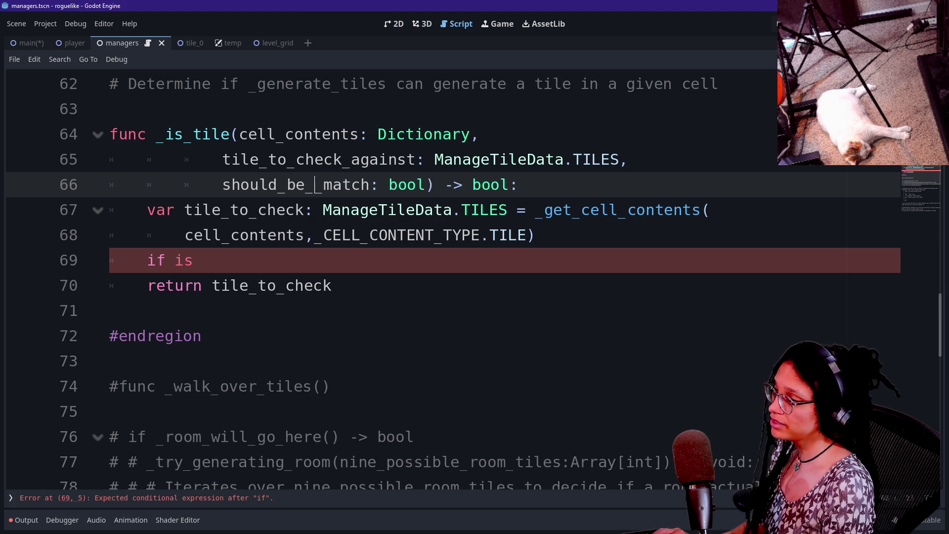
Step: Put the renamed parameter into the if condition on line 69, ending with a colon
{"action": "left_click", "coordinate": [193, 260]}
{"action": "key", "text": "BackSpace"}
{"action": "key", "text": "BackSpace"}
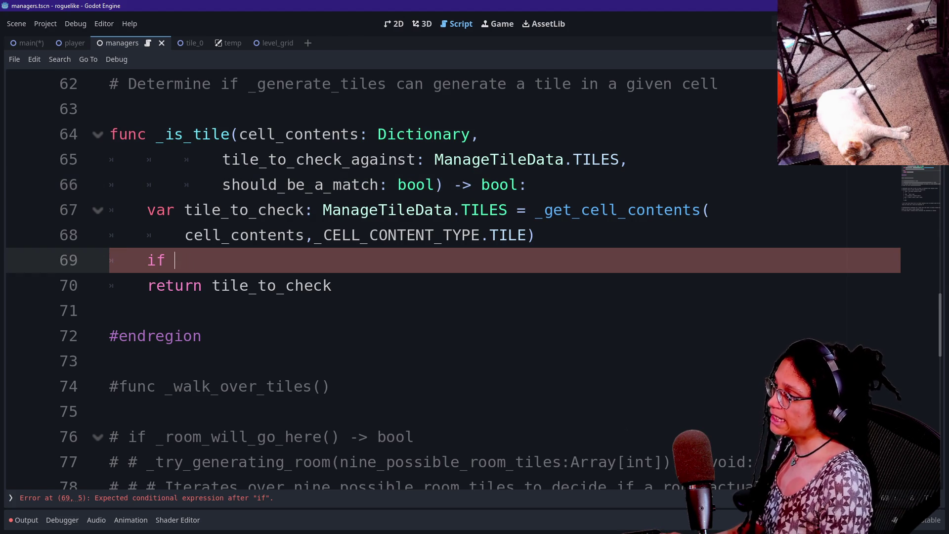
{"action": "type", "text": "should_be_ma"}
{"action": "key", "text": "BackSpace"}
{"action": "type", "text": "e_ma"}
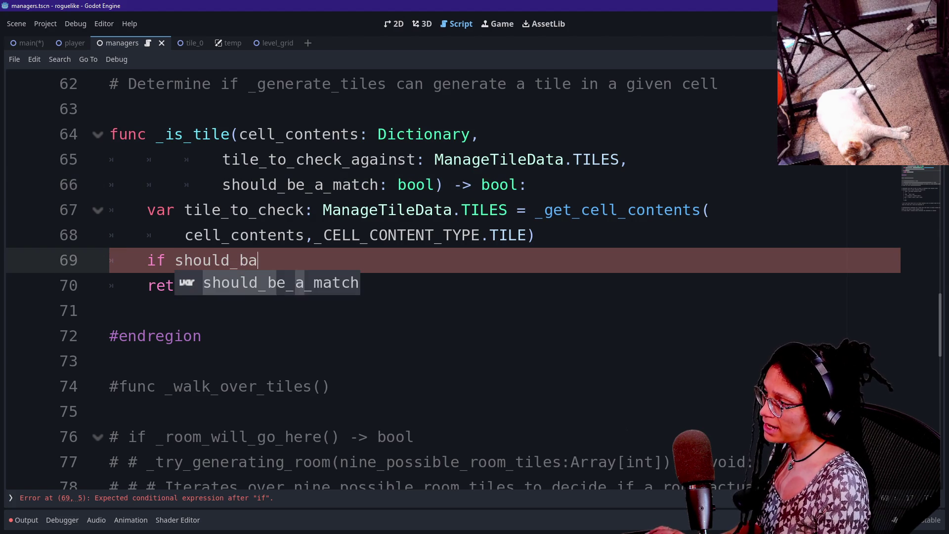
{"action": "type", "text": "tch:"}
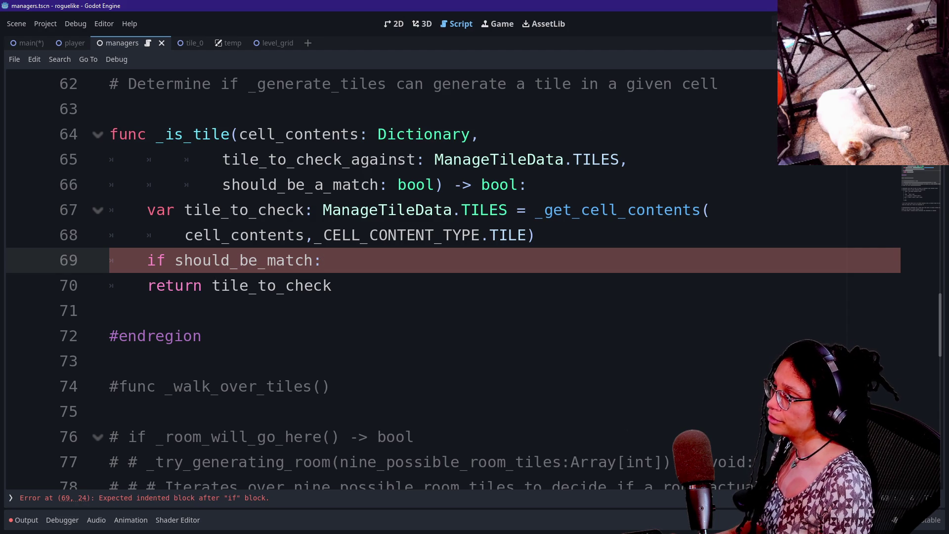
Step: Under the if, return tile_to_check == tile_to_check_against
{"action": "key", "text": "Return"}
{"action": "key", "text": "ctrl+z"}
{"action": "key", "text": "Return"}
{"action": "type", "text": "return"}
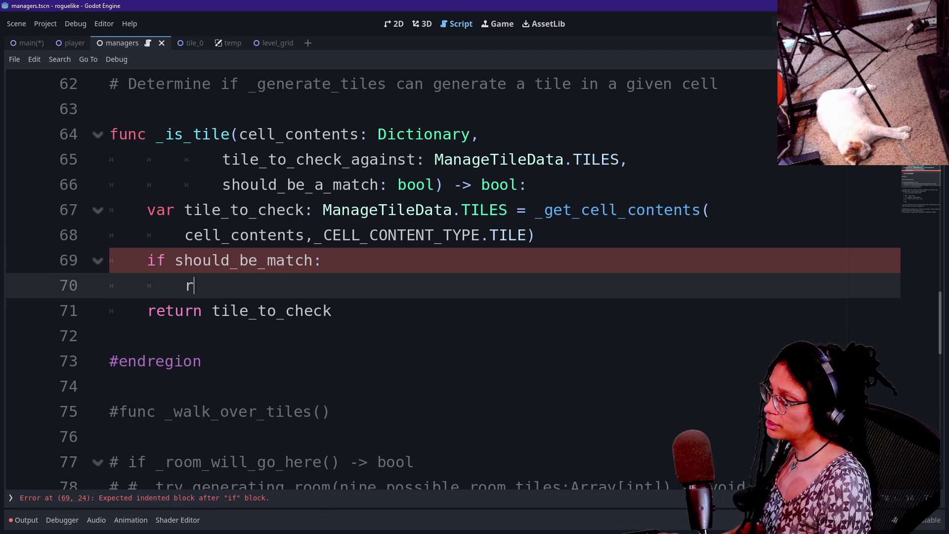
{"action": "key", "text": "shift+Right"}
{"action": "key", "text": "shift+Right"}
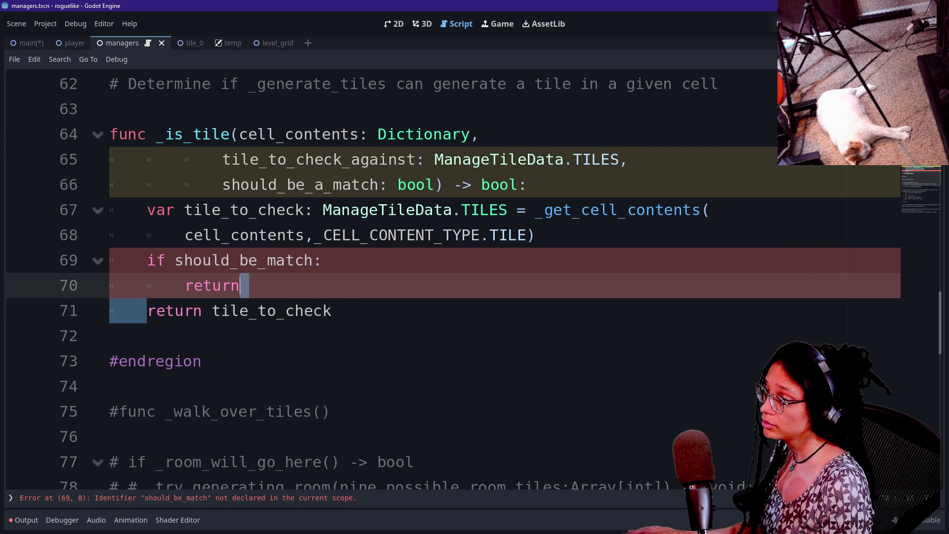
{"action": "key", "text": "BackSpace"}
{"action": "key", "text": "BackSpace"}
{"action": "key", "text": "BackSpace"}
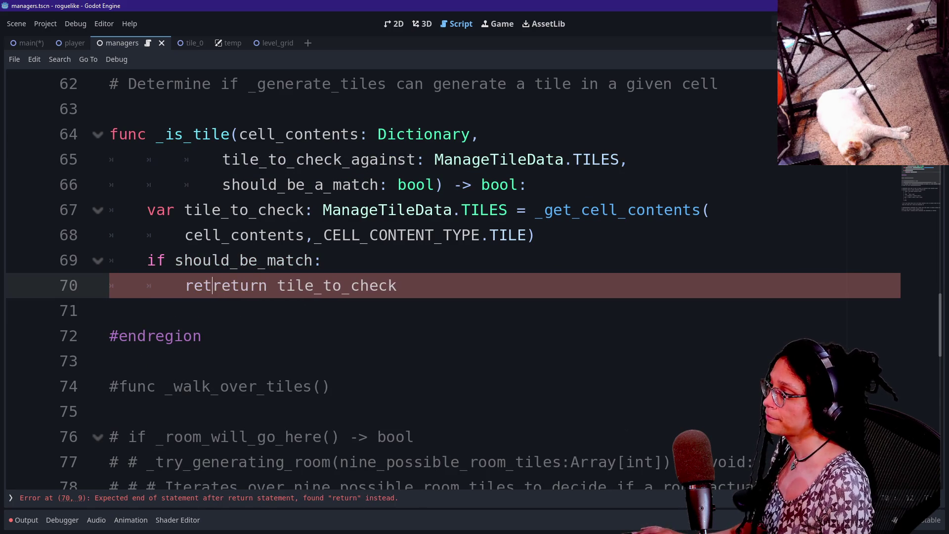
{"action": "left_click", "coordinate": [379, 286]}
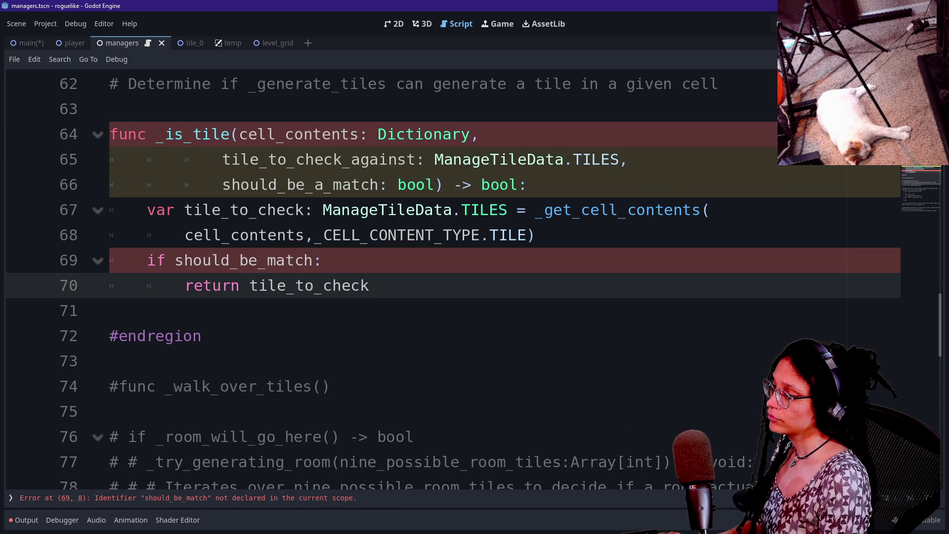
{"action": "type", "text": " =="}
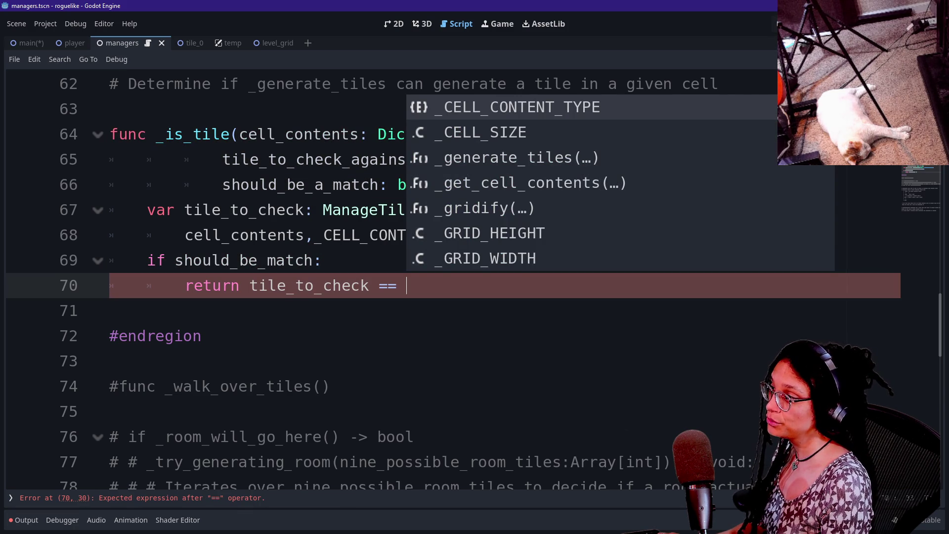
{"action": "key", "text": "Escape"}
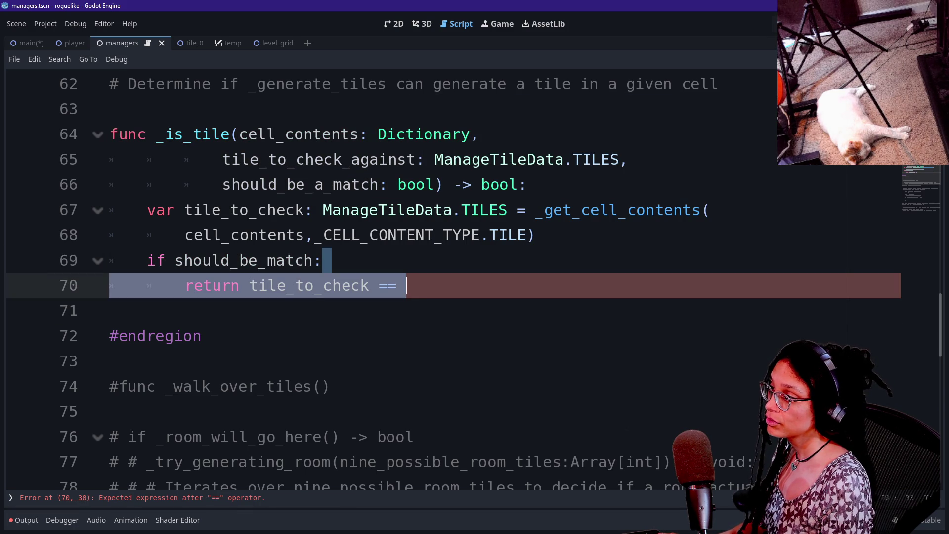
{"action": "type", "text": "tue"}
{"action": "key", "text": "BackSpace"}
{"action": "key", "text": "BackSpace"}
{"action": "type", "text": "ile"}
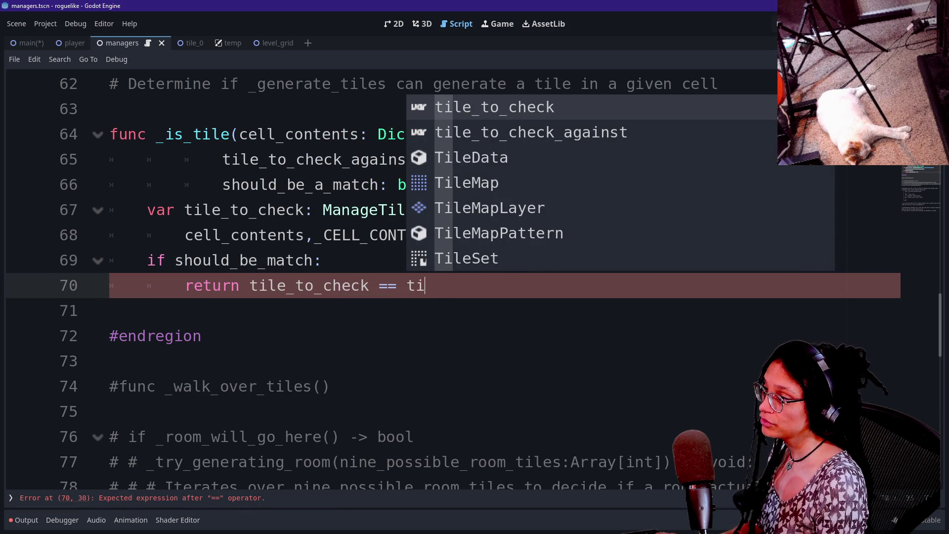
{"action": "key", "text": "Down"}
{"action": "key", "text": "Return"}
Step: Add an else branch returning not tile_to_check == tile_to_check_against
{"action": "key", "text": "Return"}
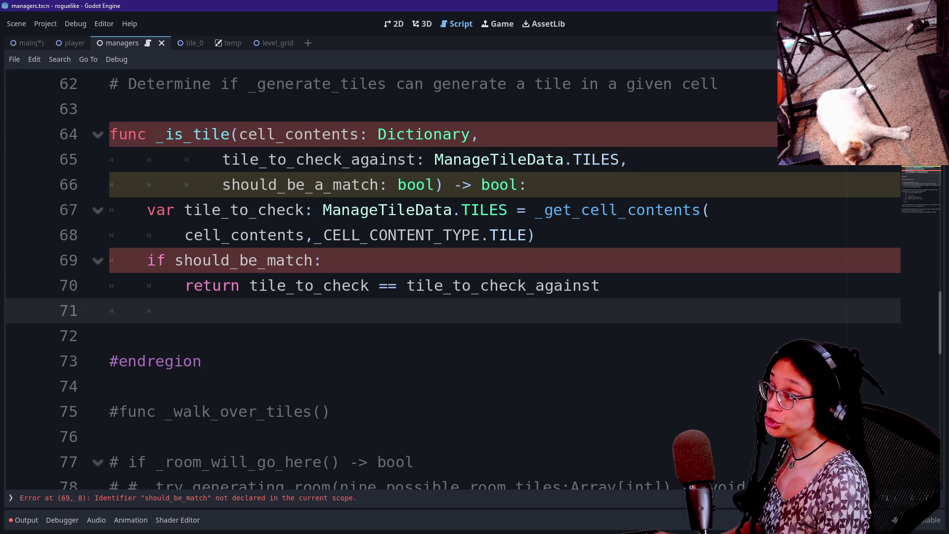
{"action": "type", "text": "else:"}
{"action": "key", "text": "Return"}
{"action": "type", "text": "r"}
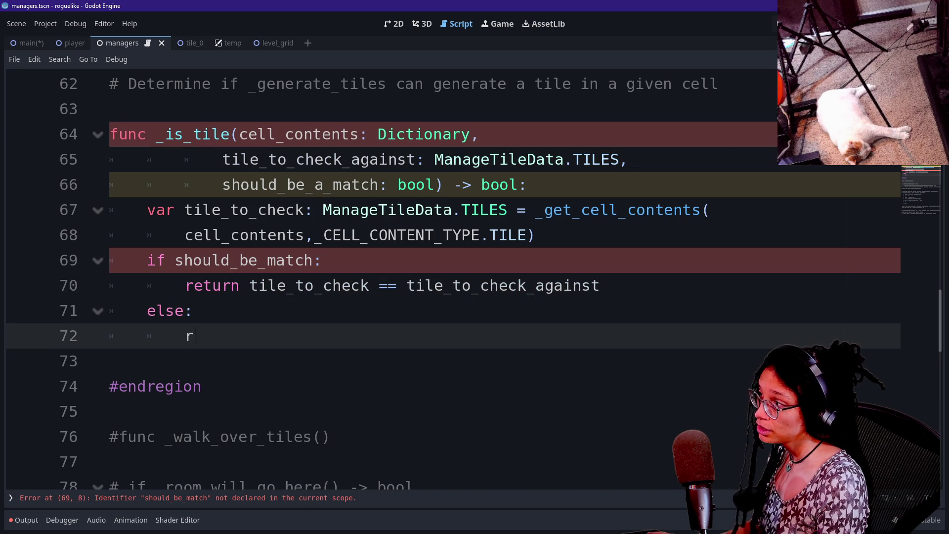
{"action": "type", "text": "eturn tile"}
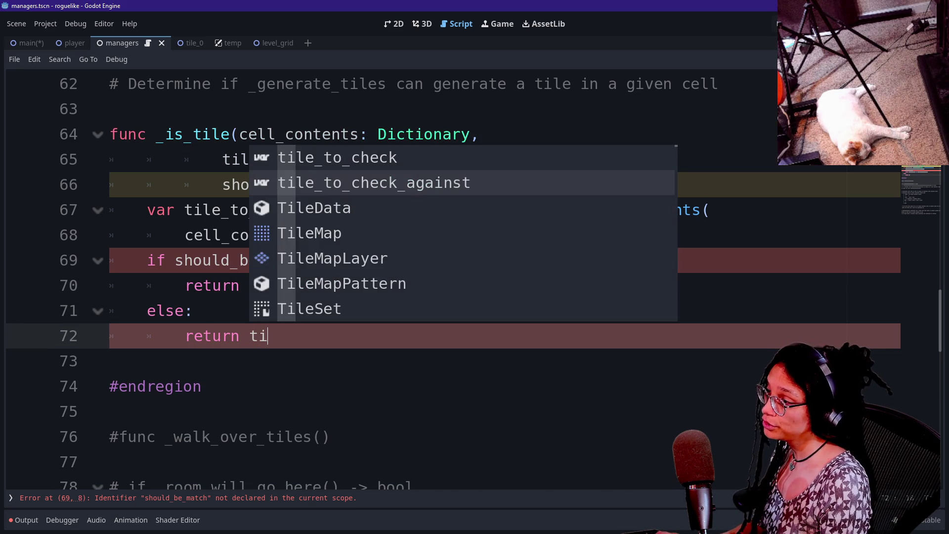
{"action": "key", "text": "Return"}
{"action": "key", "text": "shift+Left"}
{"action": "key", "text": "shift+Left"}
{"action": "key", "text": "shift+Left"}
{"action": "key", "text": "BackSpace"}
{"action": "type", "text": "!="}
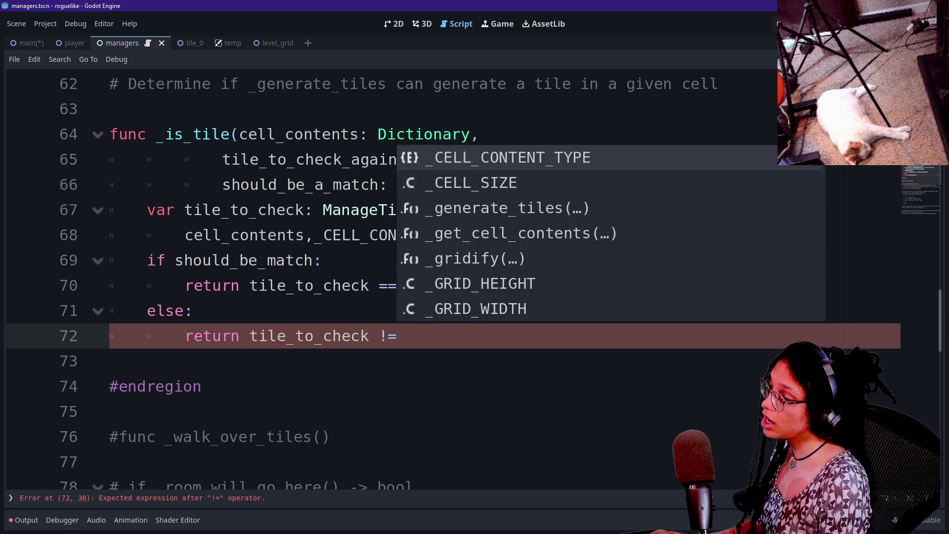
{"action": "key", "text": "BackSpace"}
{"action": "key", "text": "BackSpace"}
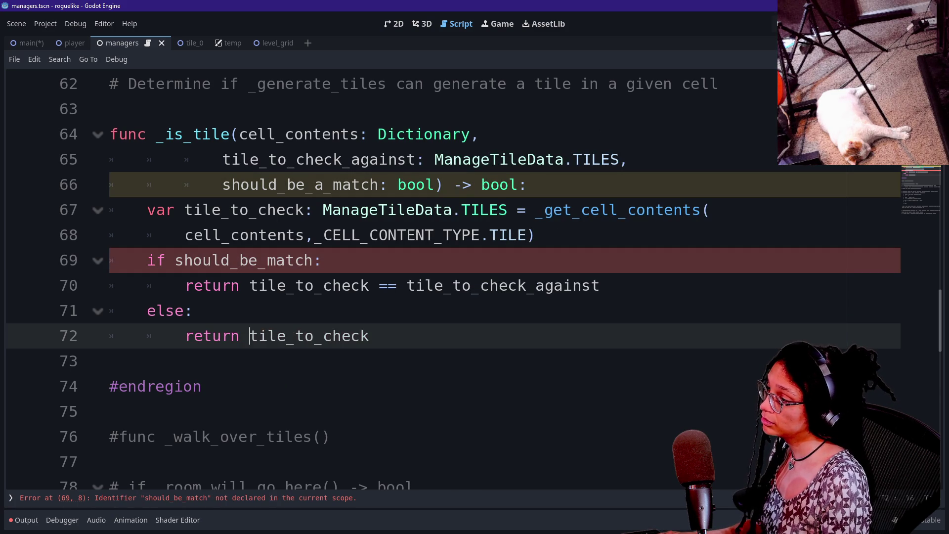
{"action": "type", "text": "not"}
{"action": "key", "text": "End"}
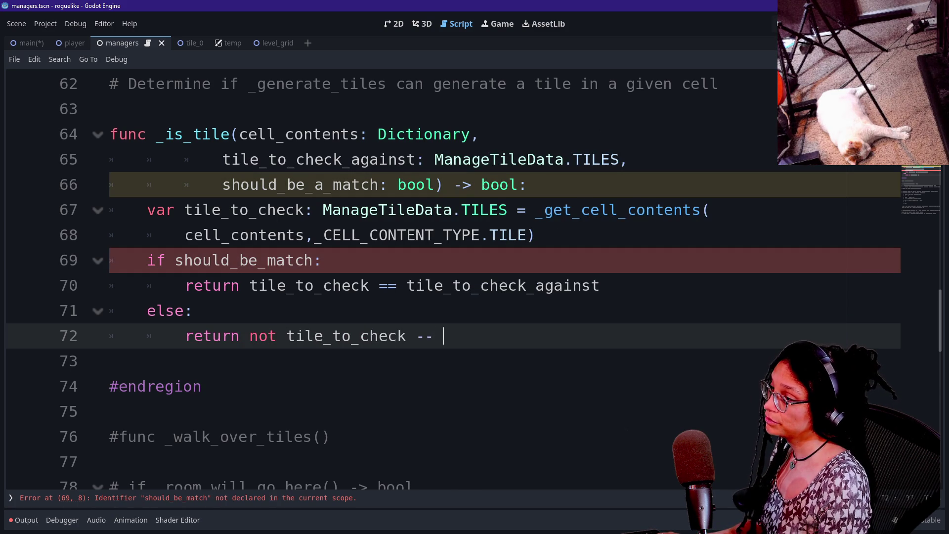
{"action": "type", "text": "== tile"}
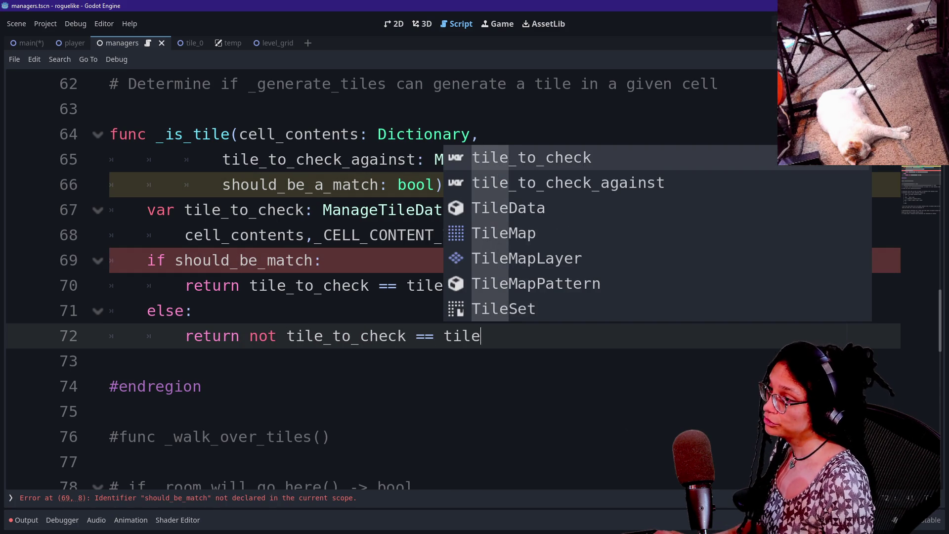
{"action": "key", "text": "Down"}
{"action": "key", "text": "Return"}
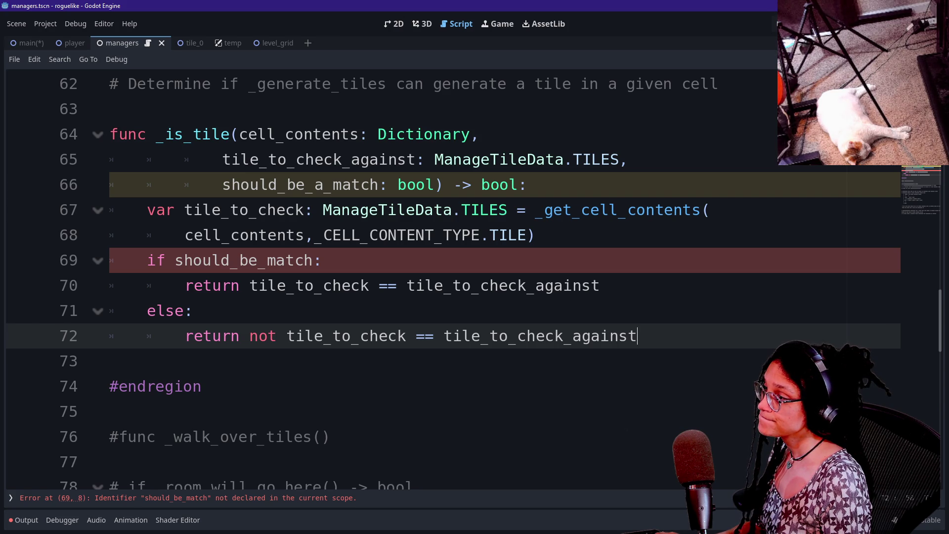
Step: Correct the if condition to should_be_a_match and save the script
{"action": "left_click", "coordinate": [268, 260]}
{"action": "type", "text": "a_"}
{"action": "key", "text": "Escape"}
{"action": "key", "text": "Up"}
{"action": "key", "text": "Up"}
{"action": "key", "text": "Up"}
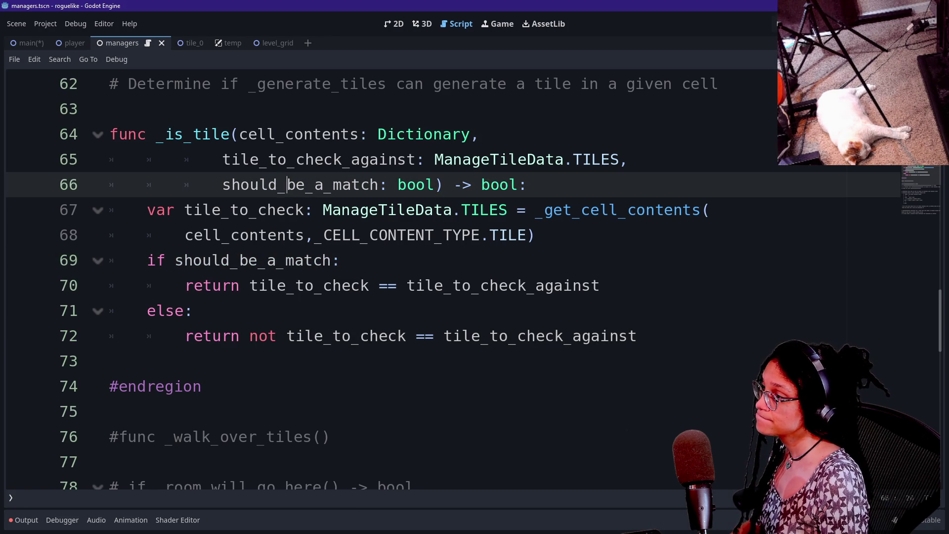
{"action": "key", "text": "ctrl+s"}
{"action": "scroll", "coordinate": [593, 345], "scroll_direction": "up", "scroll_amount": 2}
Step: Change line 58 to return cell[what_content] instead of cell[_CELL_CONTENT_TYPE]
{"action": "scroll", "coordinate": [396, 276], "scroll_direction": "up", "scroll_amount": 12}
{"action": "scroll", "coordinate": [395, 276], "scroll_direction": "up", "scroll_amount": 7}
{"action": "scroll", "coordinate": [396, 277], "scroll_direction": "down", "scroll_amount": 12}
{"action": "scroll", "coordinate": [395, 276], "scroll_direction": "down", "scroll_amount": 7}
{"action": "scroll", "coordinate": [395, 277], "scroll_direction": "up", "scroll_amount": 3}
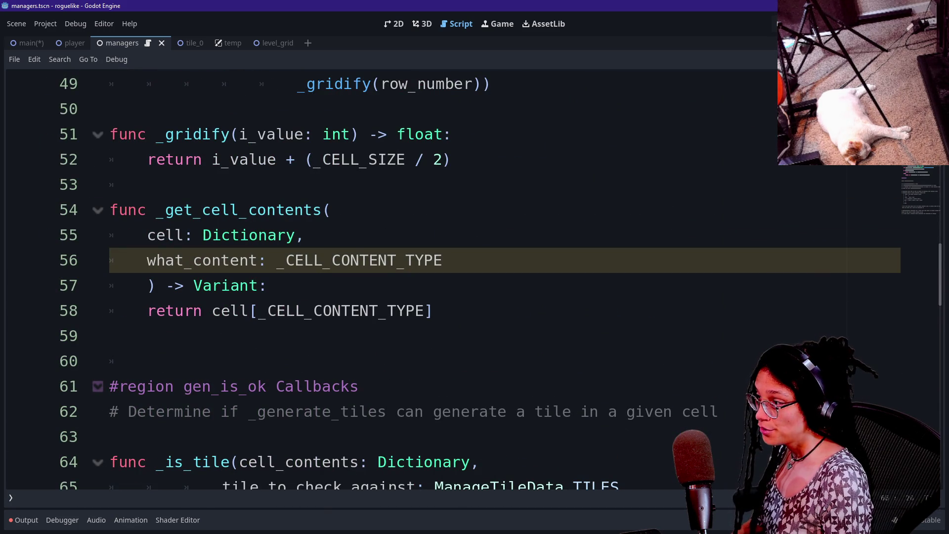
{"action": "left_click", "coordinate": [146, 260]}
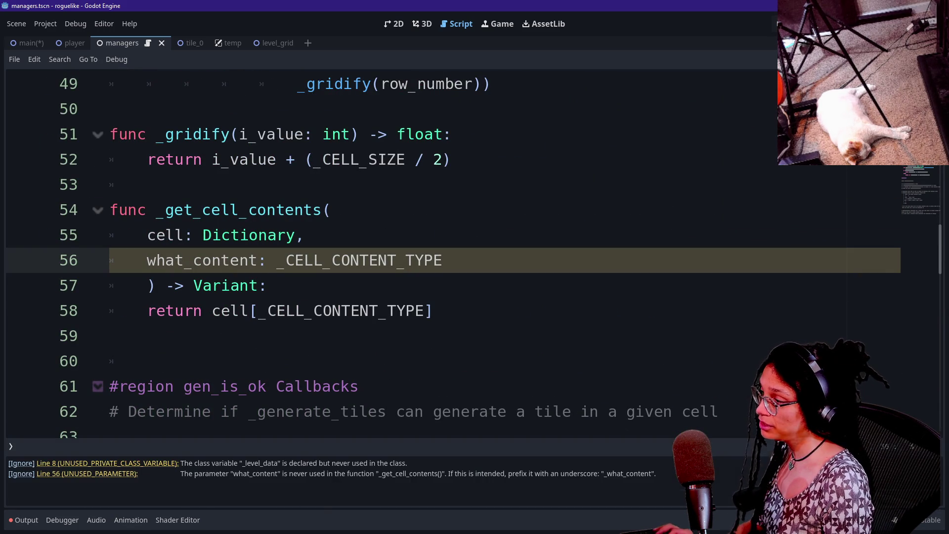
{"action": "left_click_drag", "start_coordinate": [202, 464], "coordinate": [458, 486]}
{"action": "left_click", "coordinate": [313, 310]}
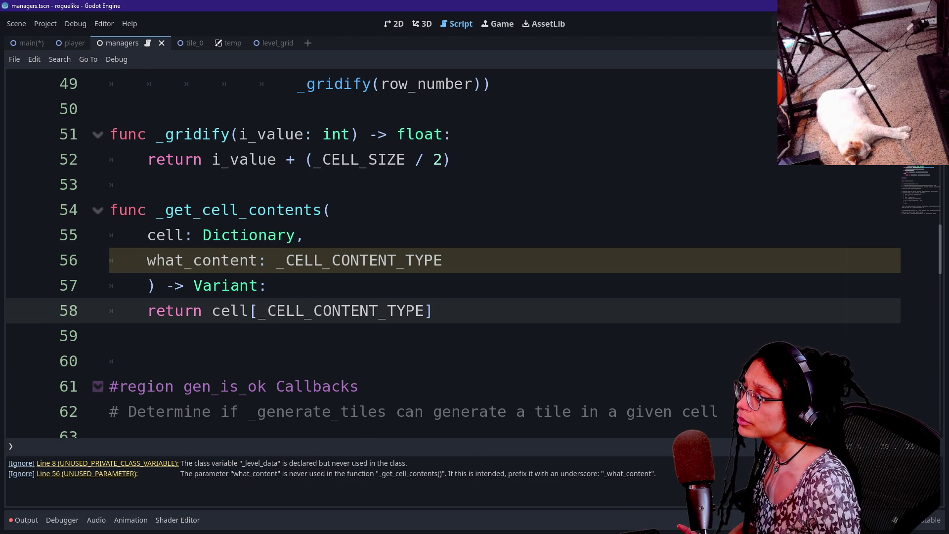
{"action": "scroll", "coordinate": [313, 310], "scroll_direction": "down", "scroll_amount": 2}
{"action": "scroll", "coordinate": [313, 310], "scroll_direction": "up", "scroll_amount": 2}
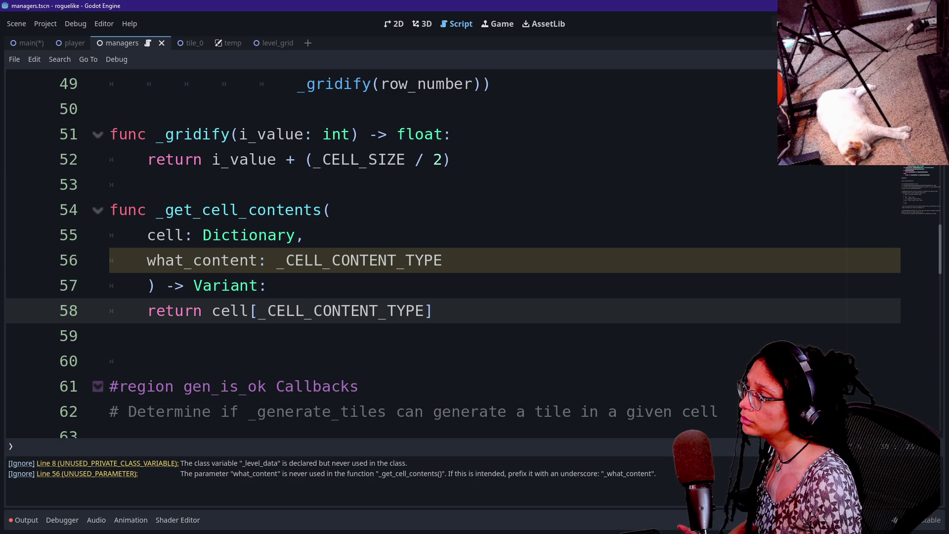
{"action": "double_click", "coordinate": [313, 310]}
{"action": "type", "text": "what_content"}
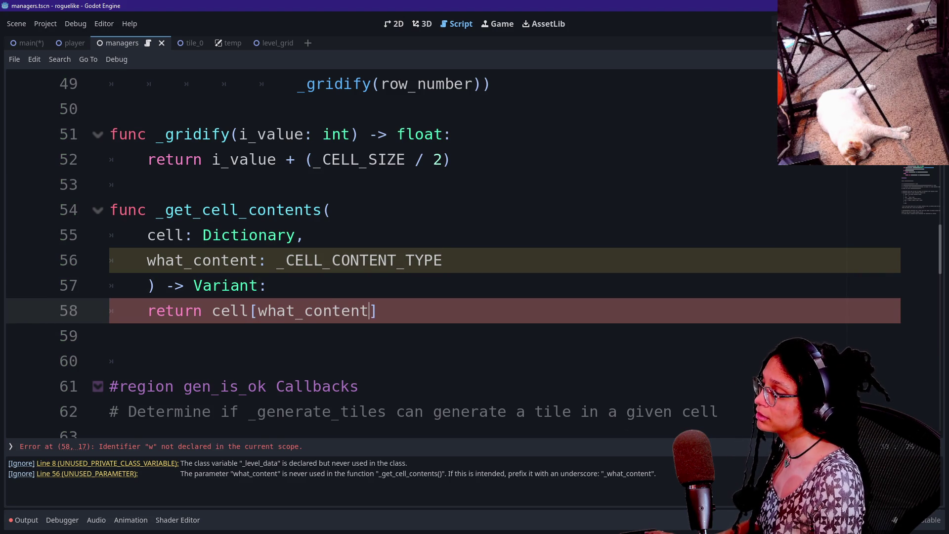
{"action": "left_click", "coordinate": [277, 260]}
{"action": "left_click", "coordinate": [364, 310]}
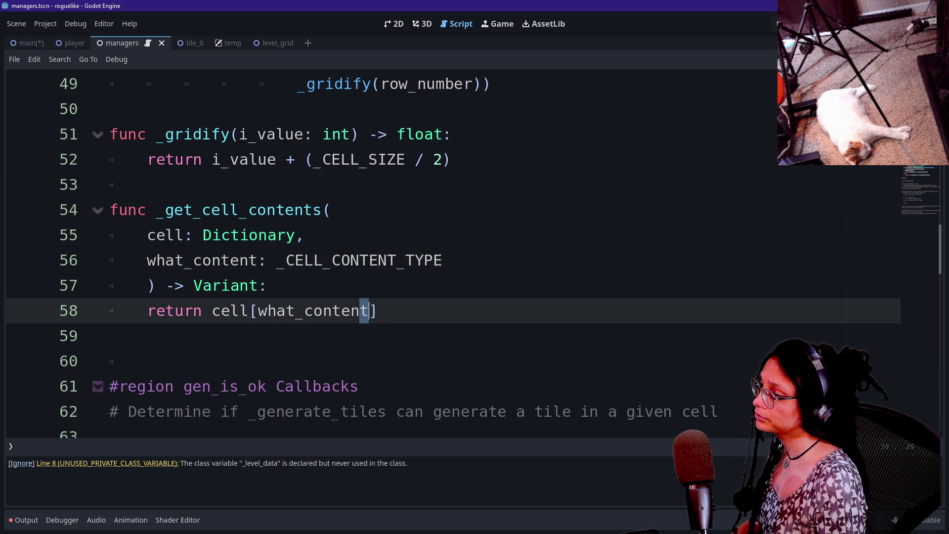
{"action": "left_click", "coordinate": [170, 465]}
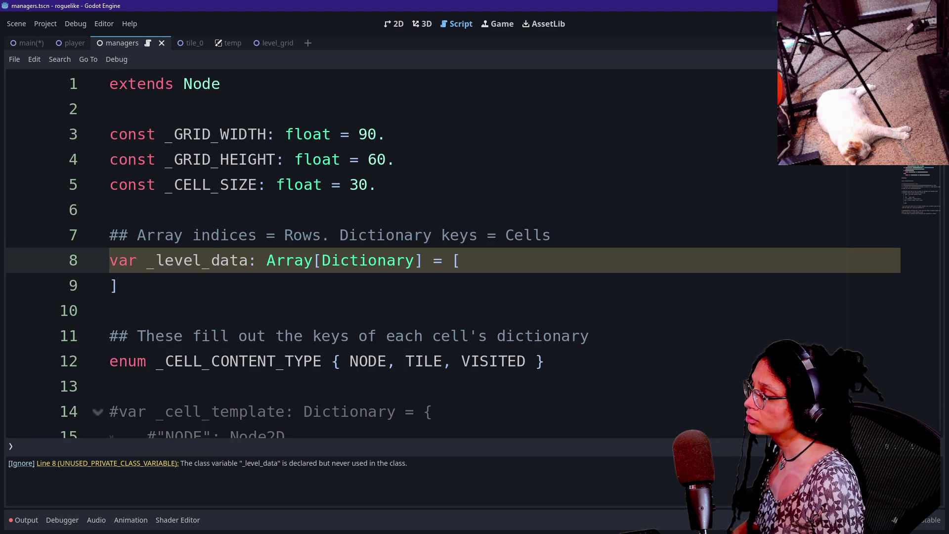
Step: Inspect the _level_data type declaration and the ManageTileData script definition
{"action": "left_click", "coordinate": [304, 261]}
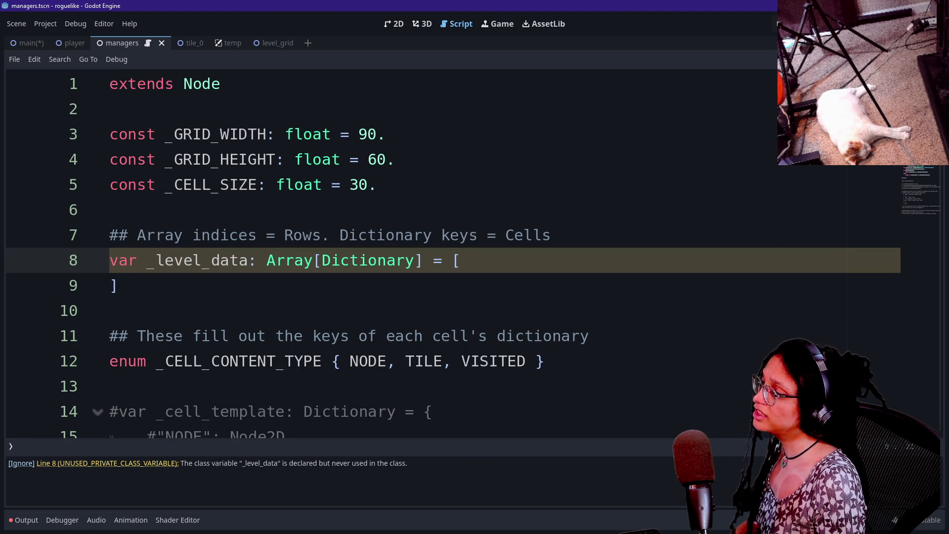
{"action": "left_click", "coordinate": [266, 261]}
{"action": "left_click", "coordinate": [118, 286]}
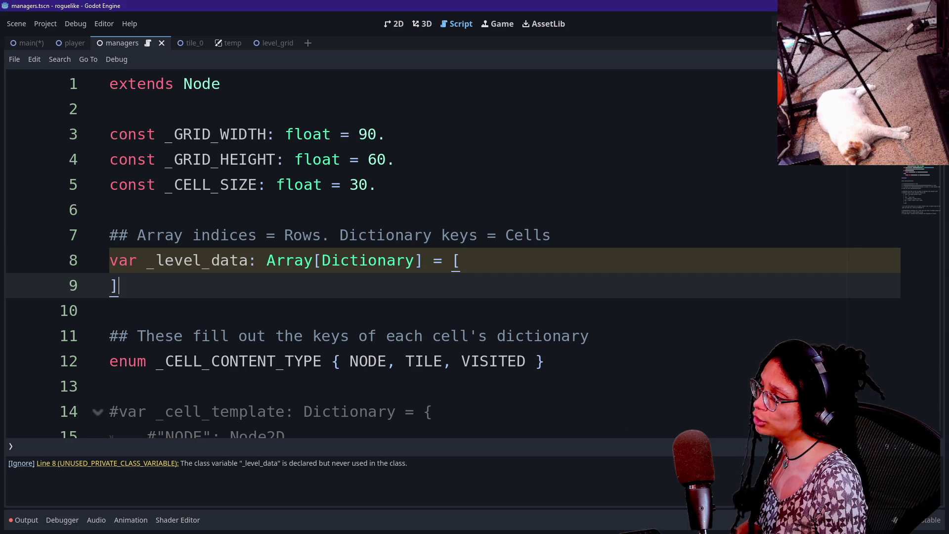
{"action": "scroll", "coordinate": [453, 254], "scroll_direction": "down", "scroll_amount": 1}
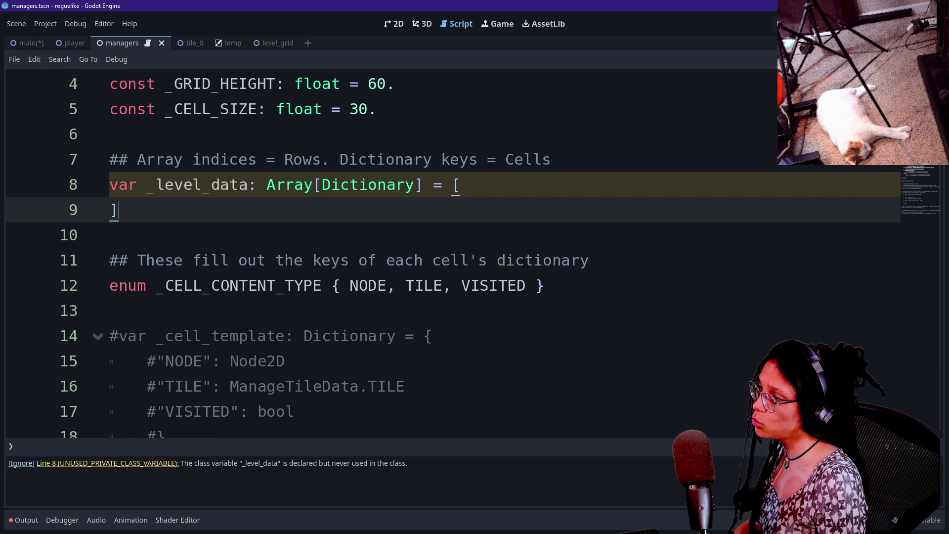
{"action": "left_click", "coordinate": [395, 184]}
{"action": "left_click", "coordinate": [424, 184]}
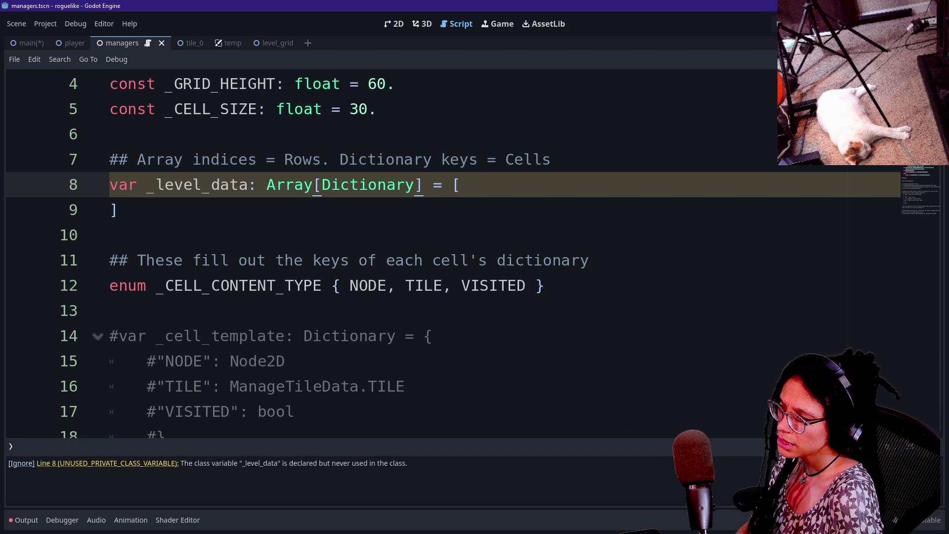
{"action": "scroll", "coordinate": [445, 252], "scroll_direction": "down", "scroll_amount": 6}
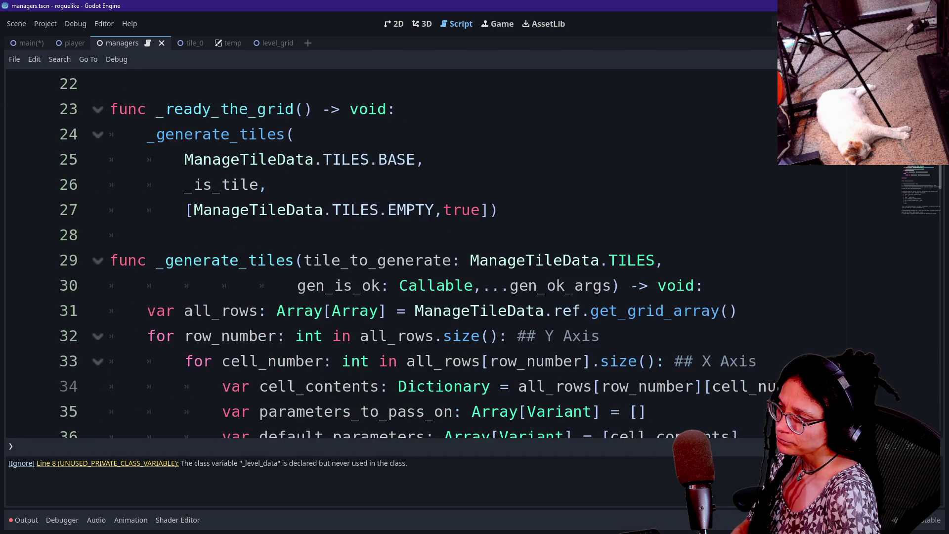
{"action": "left_click", "coordinate": [275, 161], "text": "ctrl"}
{"action": "scroll", "coordinate": [445, 277], "scroll_direction": "down", "scroll_amount": 2}
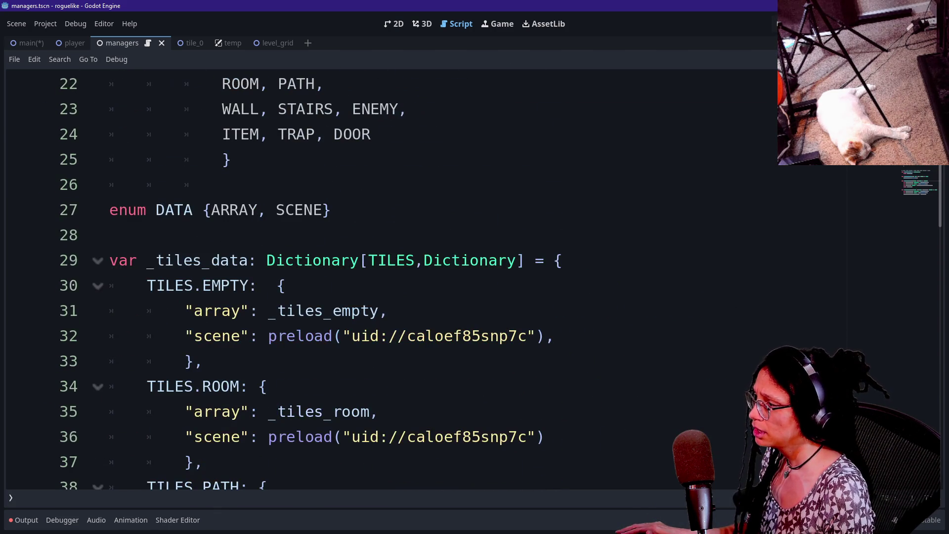
{"action": "scroll", "coordinate": [445, 277], "scroll_direction": "down", "scroll_amount": 3}
{"action": "scroll", "coordinate": [444, 277], "scroll_direction": "up", "scroll_amount": 3}
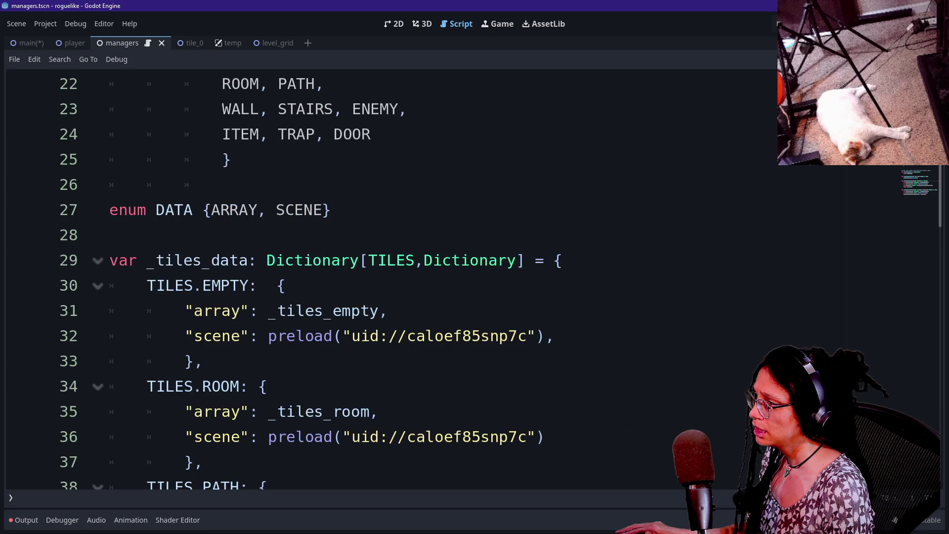
{"action": "scroll", "coordinate": [444, 277], "scroll_direction": "down", "scroll_amount": 1}
{"action": "left_click_drag", "start_coordinate": [267, 184], "coordinate": [381, 336]}
{"action": "scroll", "coordinate": [445, 277], "scroll_direction": "down", "scroll_amount": 13}
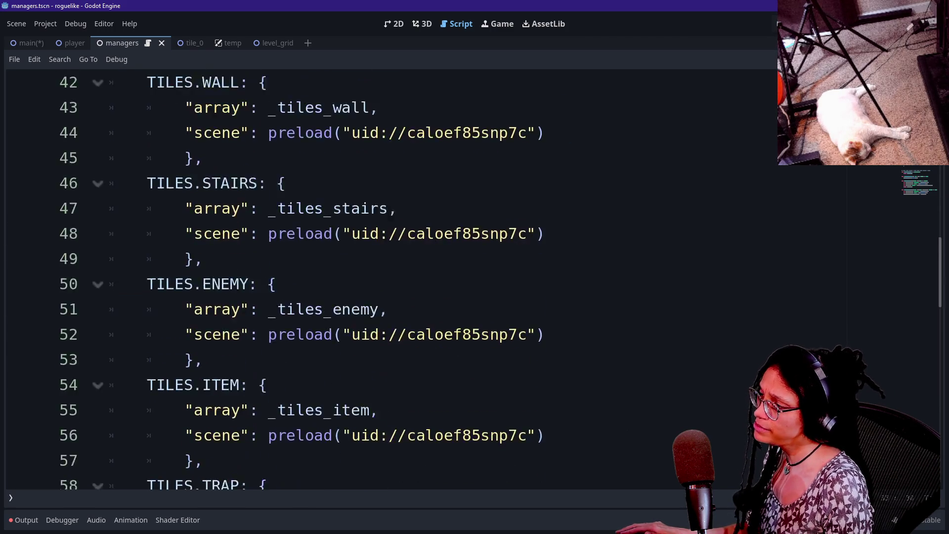
{"action": "scroll", "coordinate": [444, 277], "scroll_direction": "up", "scroll_amount": 16}
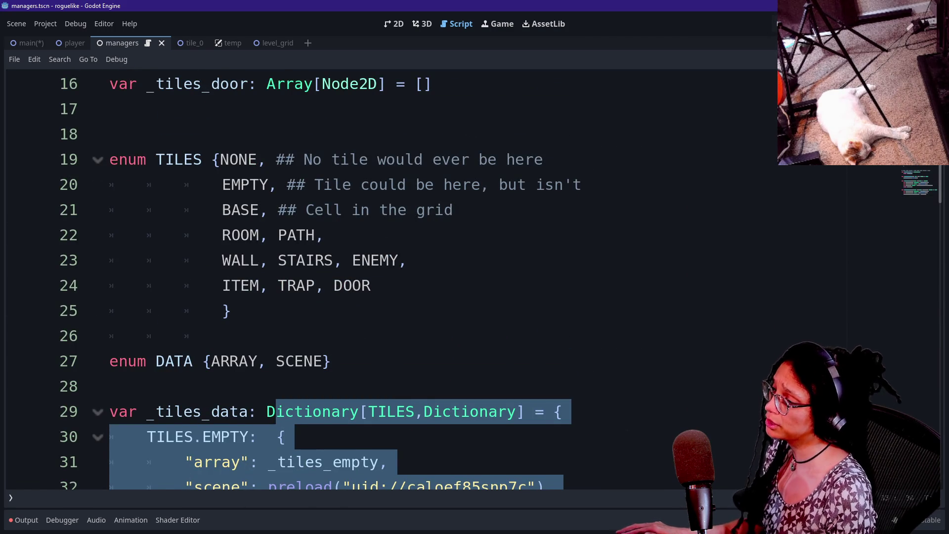
{"action": "scroll", "coordinate": [444, 277], "scroll_direction": "down", "scroll_amount": 17}
{"action": "left_click", "coordinate": [277, 285]}
{"action": "scroll", "coordinate": [445, 276], "scroll_direction": "up", "scroll_amount": 6}
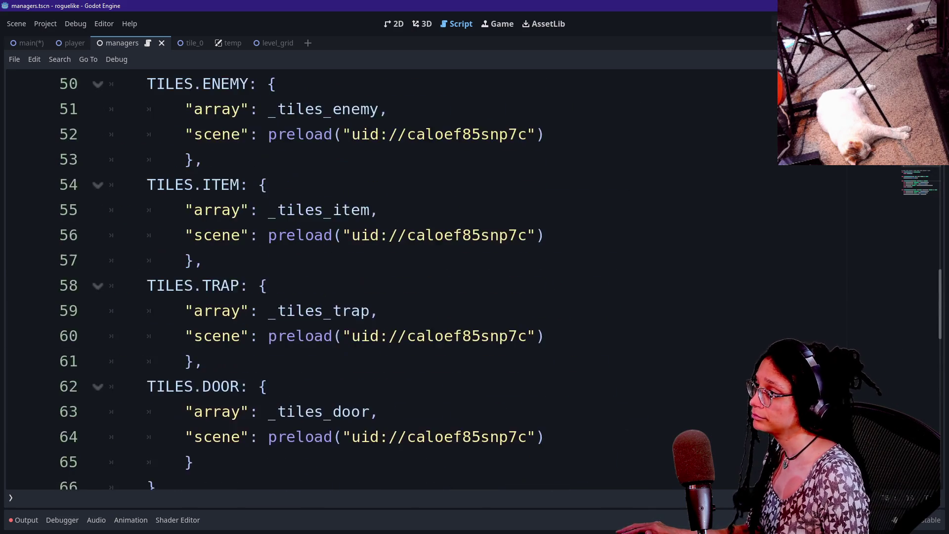
{"action": "scroll", "coordinate": [444, 276], "scroll_direction": "up", "scroll_amount": 4}
{"action": "scroll", "coordinate": [445, 277], "scroll_direction": "up", "scroll_amount": 5}
{"action": "left_click", "coordinate": [268, 159]}
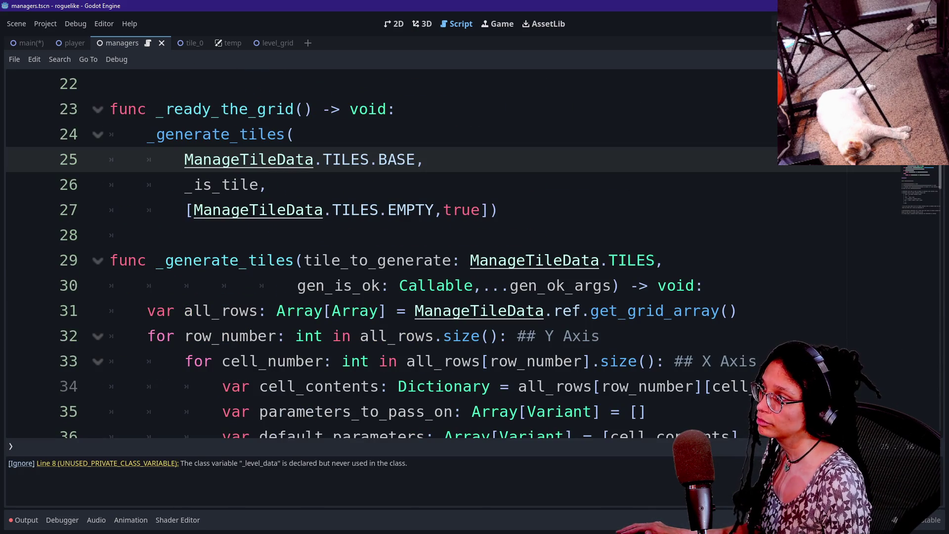
Step: Cut the _CELL_CONTENT_TYPE enum and its comment (lines 10–12) out of the script
{"action": "left_click", "coordinate": [107, 463]}
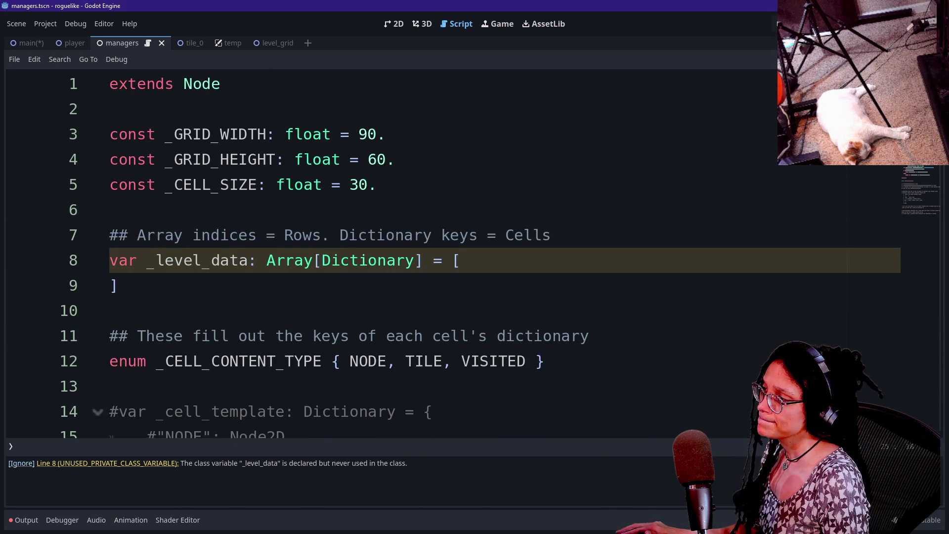
{"action": "scroll", "coordinate": [445, 247], "scroll_direction": "down", "scroll_amount": 1}
{"action": "scroll", "coordinate": [444, 247], "scroll_direction": "down", "scroll_amount": 1}
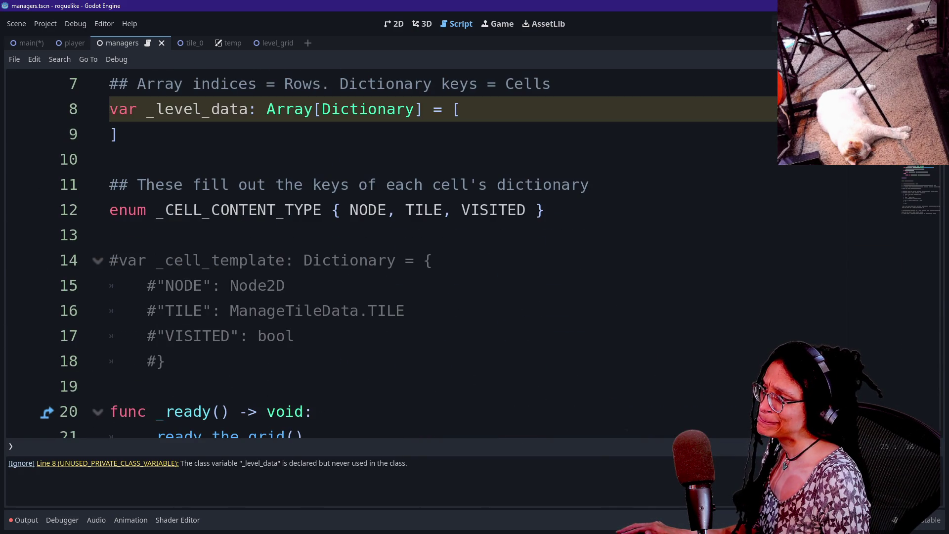
{"action": "scroll", "coordinate": [445, 247], "scroll_direction": "down", "scroll_amount": 3}
{"action": "scroll", "coordinate": [445, 247], "scroll_direction": "up", "scroll_amount": 5}
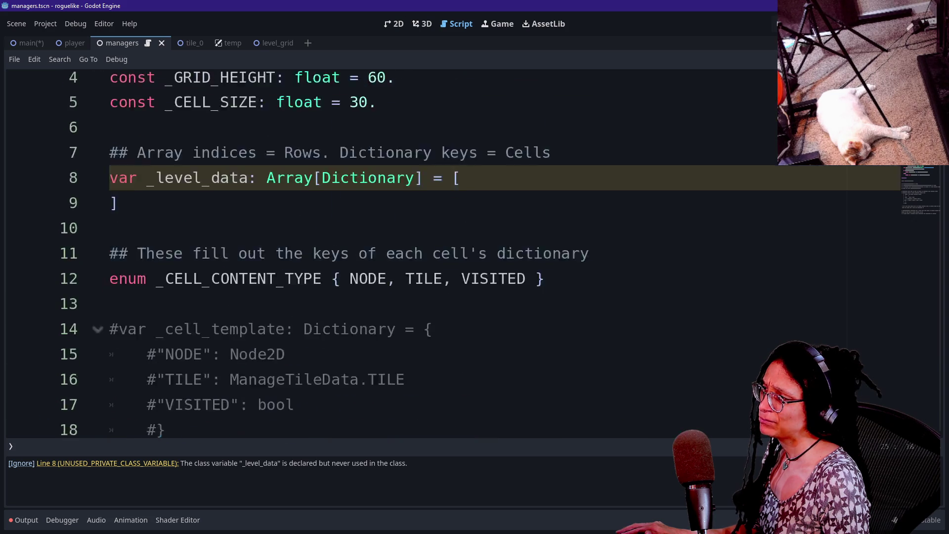
{"action": "left_click_drag", "start_coordinate": [109, 310], "coordinate": [544, 361]}
{"action": "mouse_move", "coordinate": [109, 310]}
{"action": "left_mouse_down"}
{"action": "mouse_move", "coordinate": [544, 361]}
{"action": "mouse_move", "coordinate": [109, 310]}
{"action": "mouse_move", "coordinate": [560, 336]}
{"action": "left_mouse_up"}
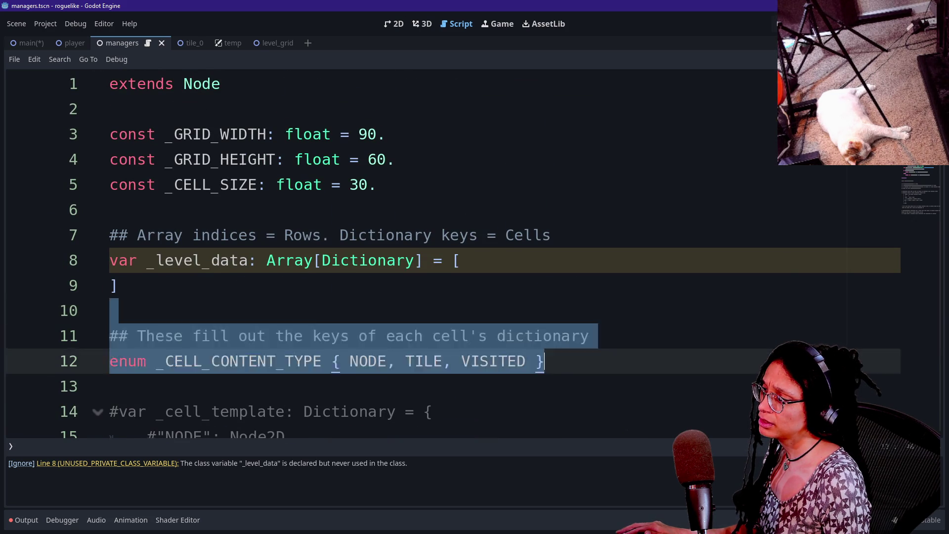
{"action": "left_click_drag", "start_coordinate": [110, 310], "coordinate": [109, 386]}
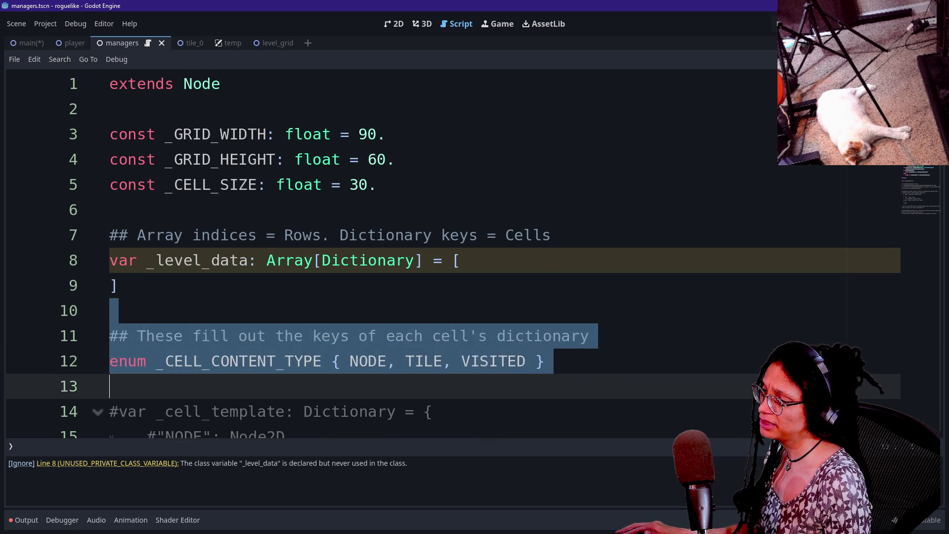
{"action": "scroll", "coordinate": [445, 297], "scroll_direction": "down", "scroll_amount": 1}
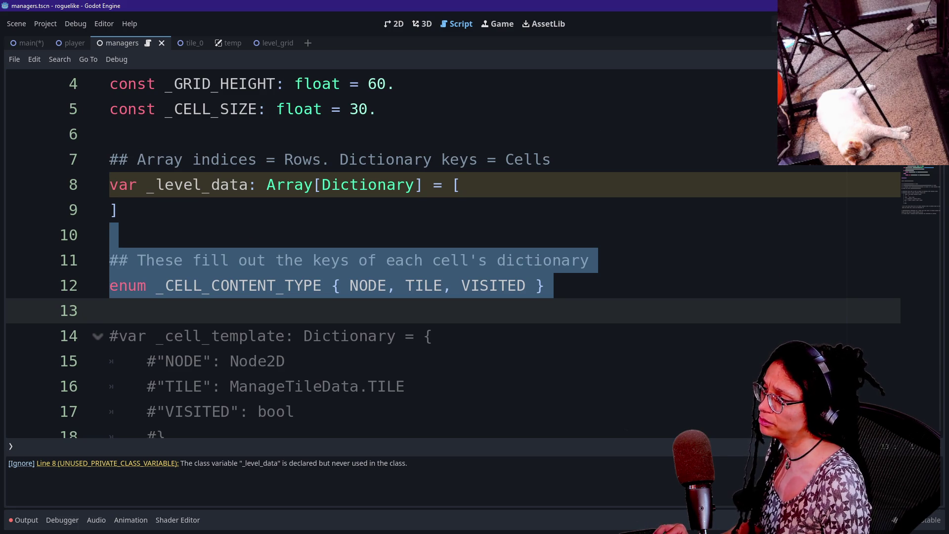
{"action": "key", "text": "ctrl+x"}
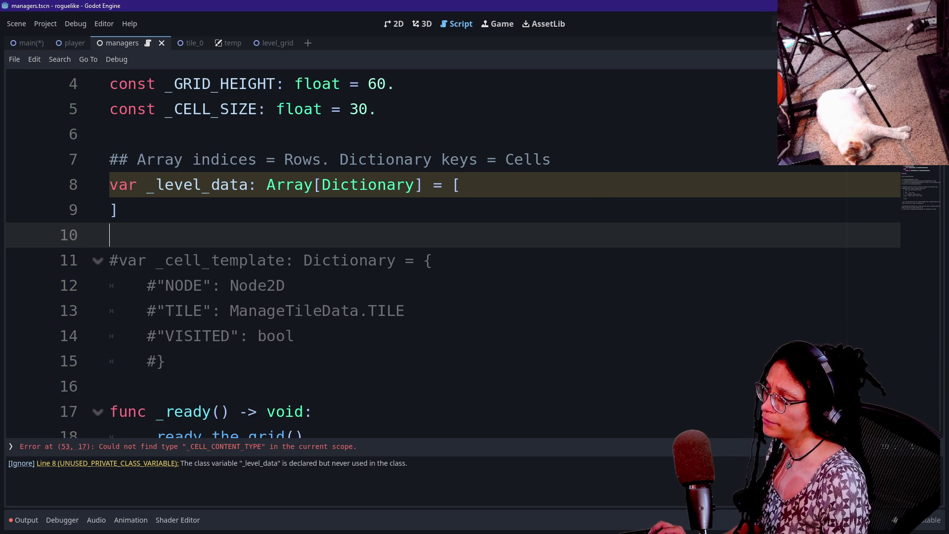
Step: Open manage_tile_data.gd and paste the cut enum on a new line after enum DATA
{"action": "key", "text": "shift+alt+o"}
{"action": "type", "text": "na"}
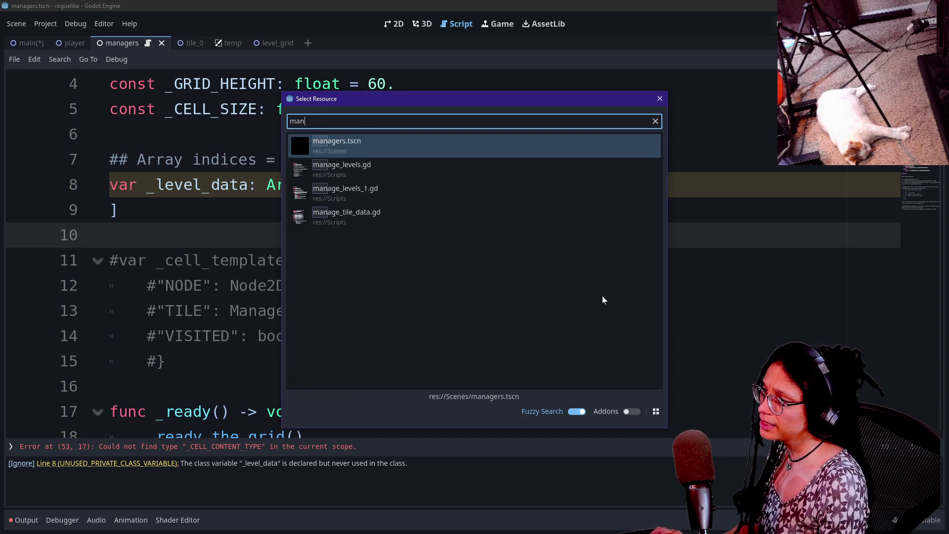
{"action": "key", "text": "Down"}
{"action": "key", "text": "Down"}
{"action": "key", "text": "Down"}
{"action": "key", "text": "Return"}
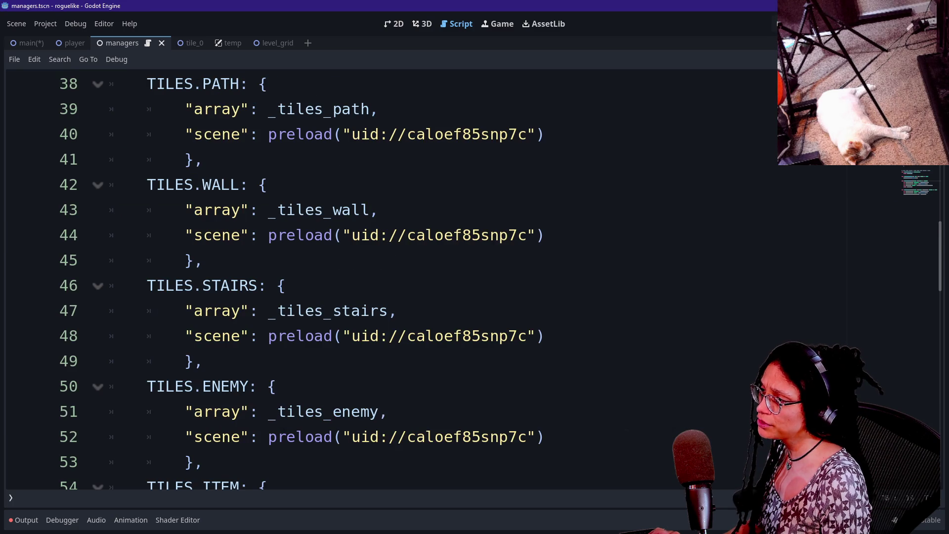
{"action": "scroll", "coordinate": [602, 300], "scroll_direction": "up", "scroll_amount": 9}
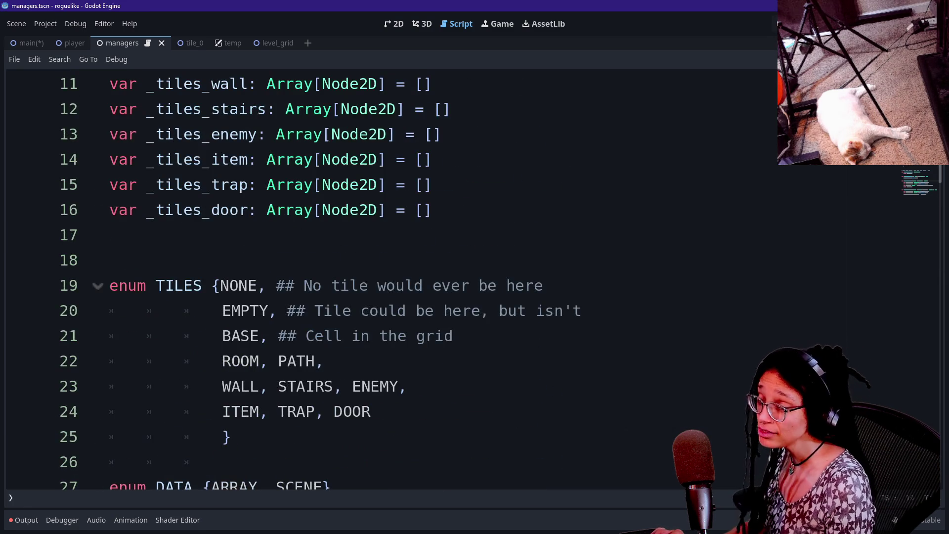
{"action": "scroll", "coordinate": [602, 299], "scroll_direction": "up", "scroll_amount": 4}
{"action": "scroll", "coordinate": [601, 300], "scroll_direction": "down", "scroll_amount": 1}
{"action": "scroll", "coordinate": [601, 299], "scroll_direction": "down", "scroll_amount": 8}
{"action": "scroll", "coordinate": [602, 300], "scroll_direction": "down", "scroll_amount": 11}
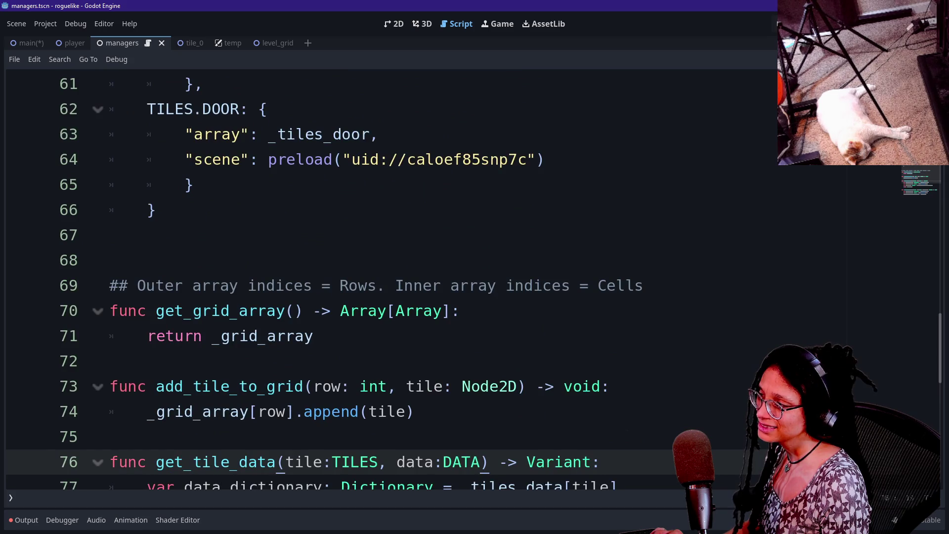
{"action": "scroll", "coordinate": [602, 300], "scroll_direction": "up", "scroll_amount": 17}
{"action": "scroll", "coordinate": [602, 299], "scroll_direction": "down", "scroll_amount": 2}
{"action": "left_click", "coordinate": [109, 386]}
{"action": "key", "text": "Up"}
{"action": "key", "text": "Return"}
{"action": "key", "text": "ctrl+v"}
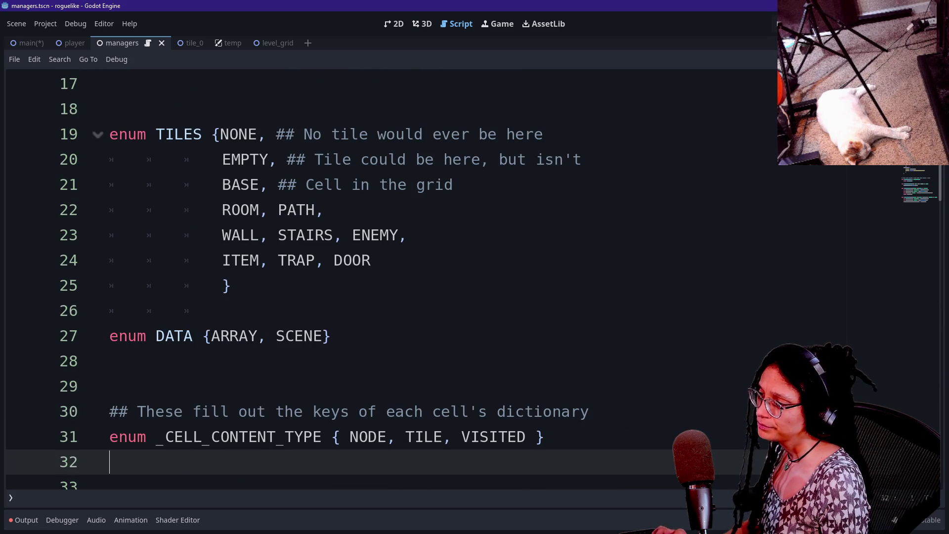
Step: Compare the pasted enum with the EMPTY tile value and highlight the moved comment and enum block
{"action": "left_click", "coordinate": [185, 310]}
{"action": "left_click", "coordinate": [230, 336]}
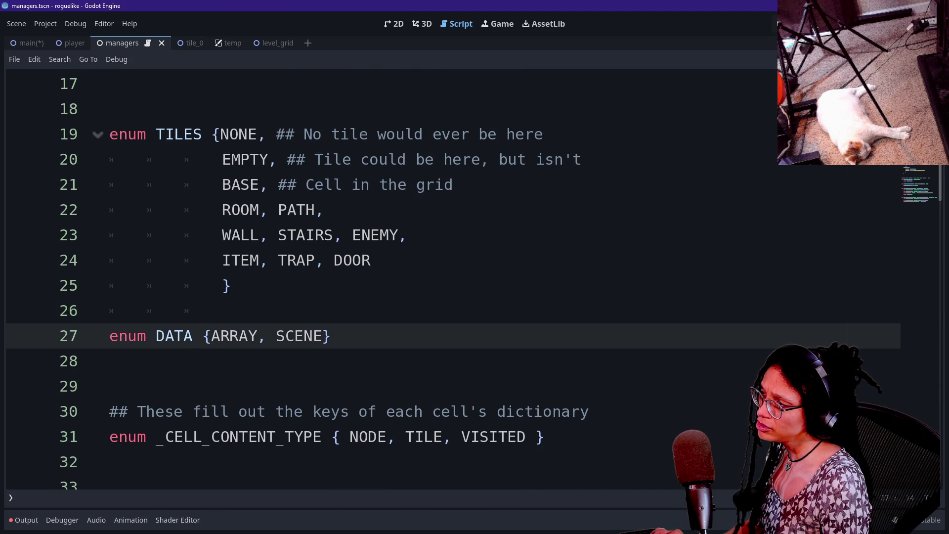
{"action": "left_click", "coordinate": [277, 159]}
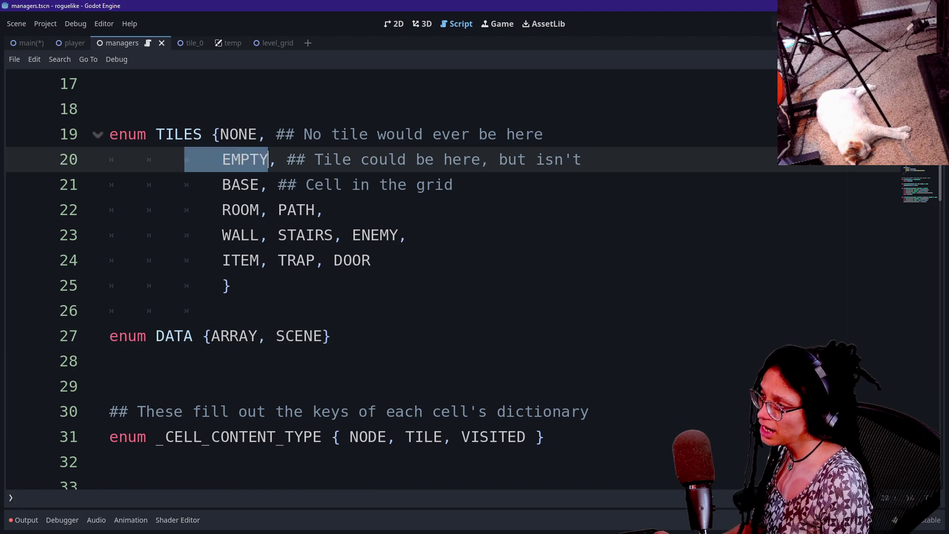
{"action": "left_click", "coordinate": [156, 336]}
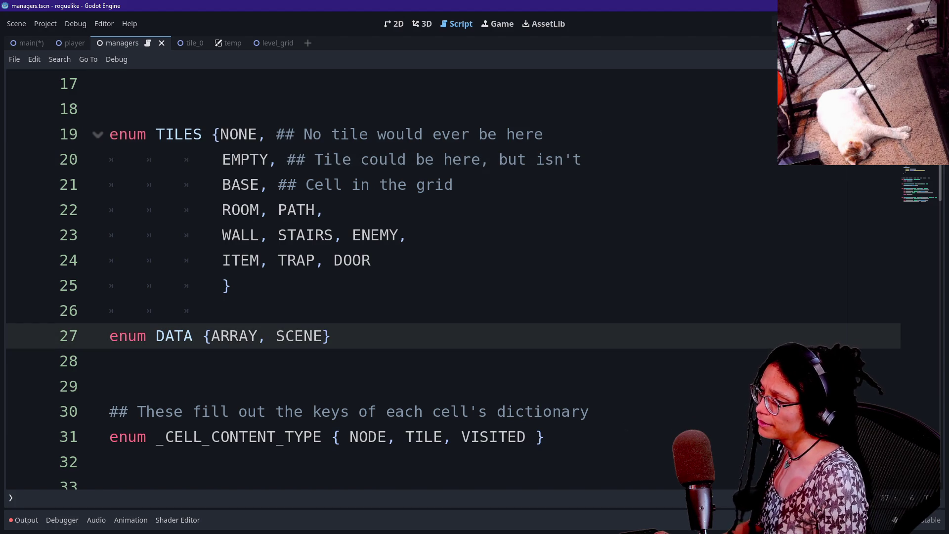
{"action": "scroll", "coordinate": [445, 277], "scroll_direction": "down", "scroll_amount": 2}
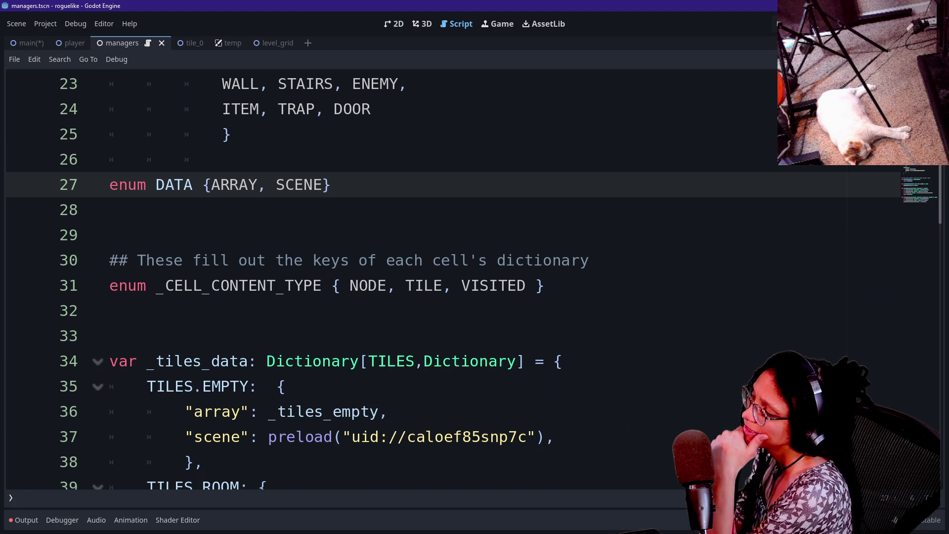
{"action": "left_click_drag", "start_coordinate": [380, 260], "coordinate": [519, 286]}
{"action": "left_click", "coordinate": [110, 209]}
{"action": "left_click_drag", "start_coordinate": [110, 235], "coordinate": [544, 285]}
{"action": "left_click", "coordinate": [109, 310]}
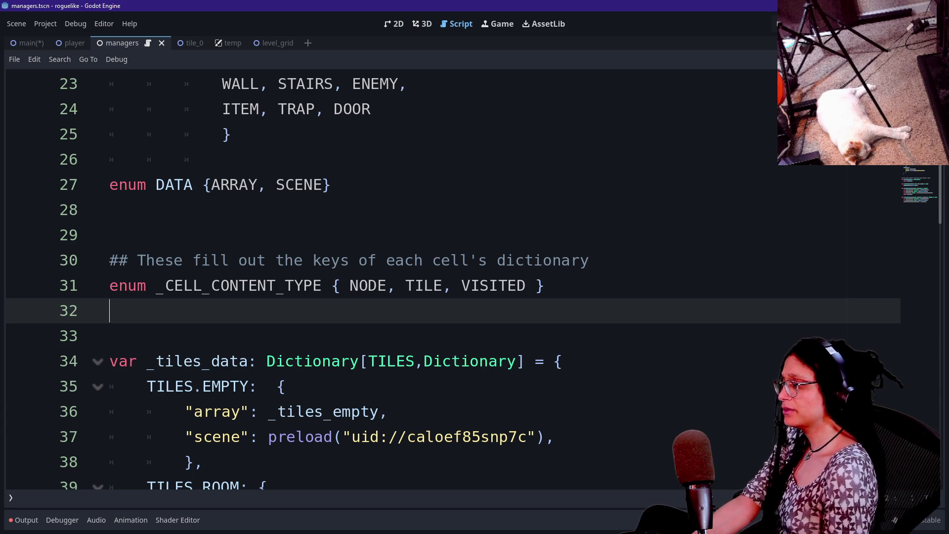
{"action": "scroll", "coordinate": [444, 277], "scroll_direction": "down", "scroll_amount": 1}
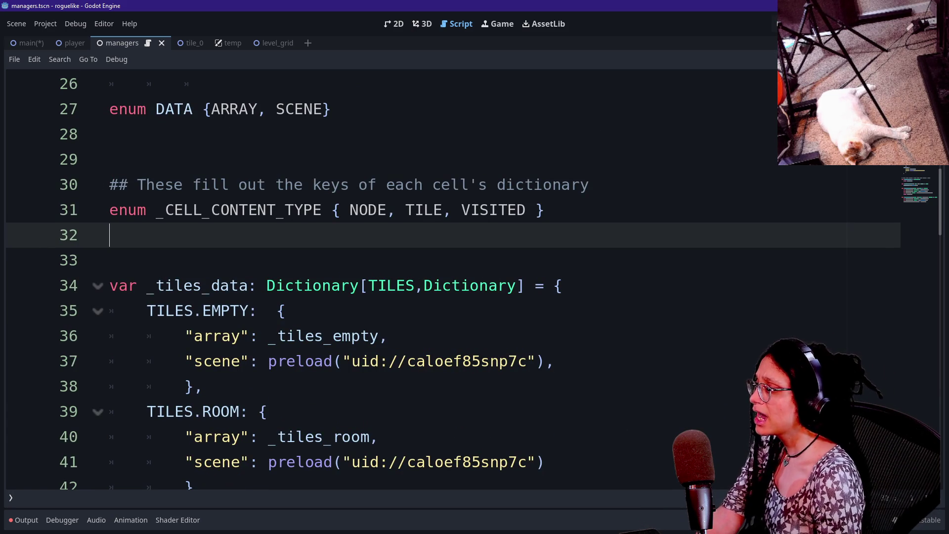
Step: Delete the leading underscore so the enum on line 31 reads CELL_CONTENT_TYPE
{"action": "left_click", "coordinate": [322, 210]}
{"action": "key", "text": "Up"}
{"action": "key", "text": "End"}
{"action": "key", "text": "shift+Down"}
{"action": "key", "text": "shift+Up"}
{"action": "left_click", "coordinate": [174, 209]}
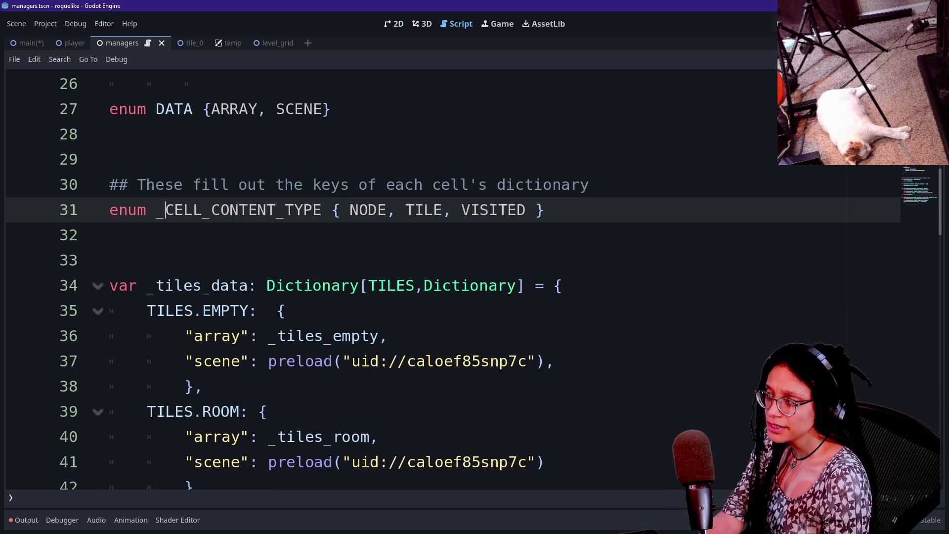
{"action": "scroll", "coordinate": [474, 276], "scroll_direction": "down", "scroll_amount": 6}
{"action": "scroll", "coordinate": [474, 277], "scroll_direction": "up", "scroll_amount": 7}
{"action": "key", "text": "BackSpace"}
Step: Look over the renamed enum and save manage_tile_data.gd
{"action": "left_click", "coordinate": [198, 235]}
{"action": "left_click", "coordinate": [340, 285]}
{"action": "left_click", "coordinate": [589, 260]}
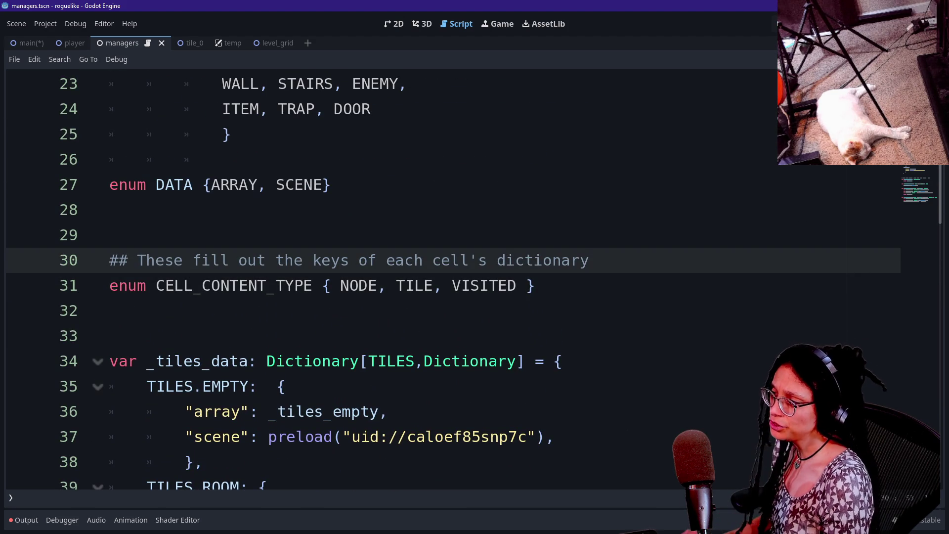
{"action": "left_click", "coordinate": [275, 260]}
{"action": "key", "text": "ctrl+s"}
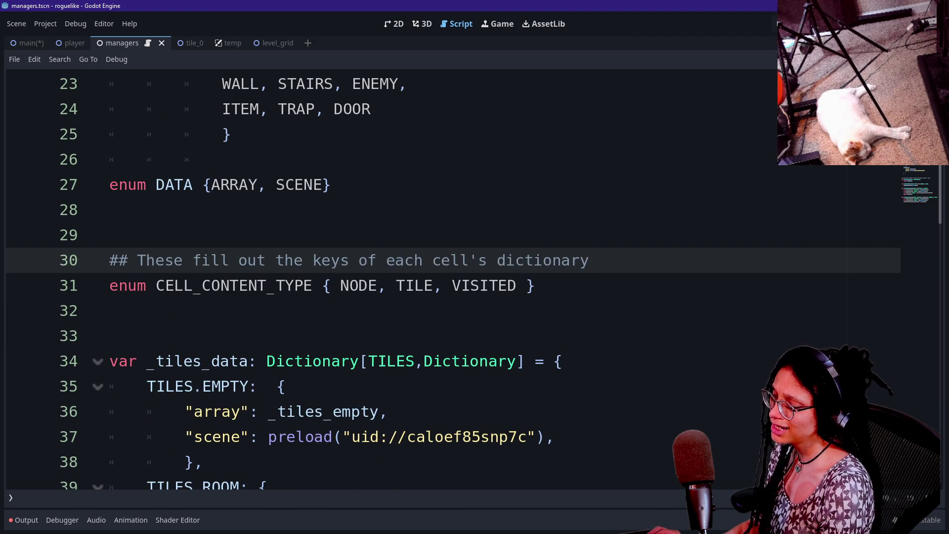
Step: Switch to the manage_levels.gd script and scroll to the broken type references
{"action": "key", "text": "shift+alt+o"}
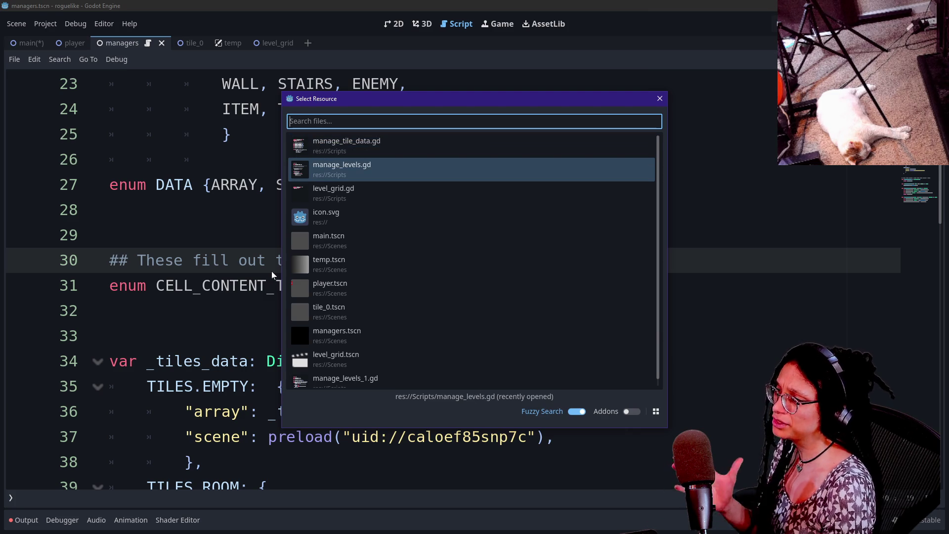
{"action": "key", "text": "Return"}
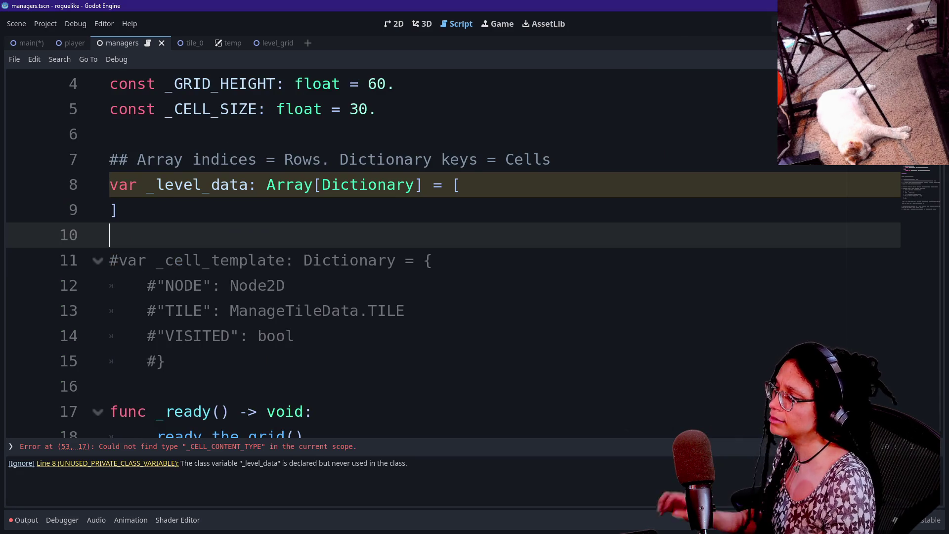
{"action": "key", "text": "ctrl+f"}
{"action": "key", "text": "Escape"}
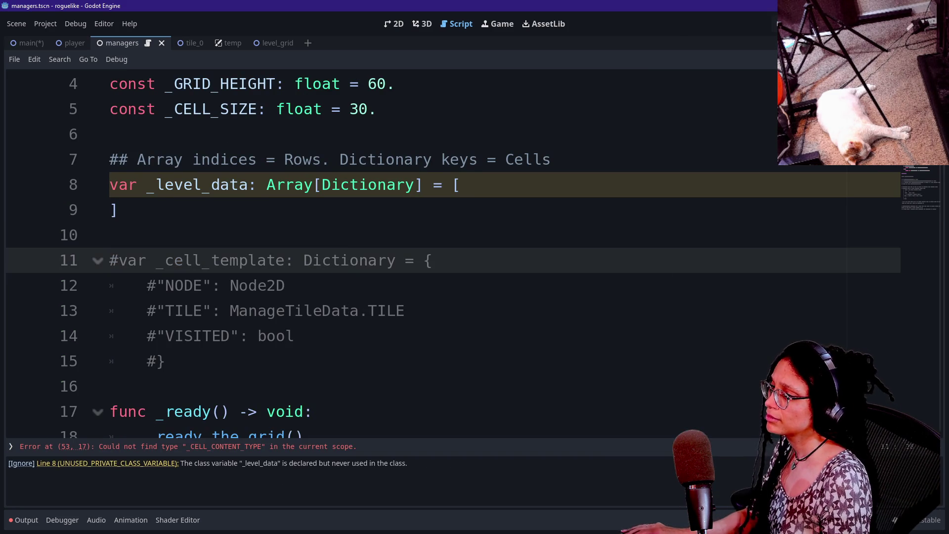
{"action": "scroll", "coordinate": [346, 266], "scroll_direction": "down", "scroll_amount": 7}
{"action": "scroll", "coordinate": [445, 247], "scroll_direction": "down", "scroll_amount": 7}
{"action": "scroll", "coordinate": [445, 247], "scroll_direction": "up", "scroll_amount": 1}
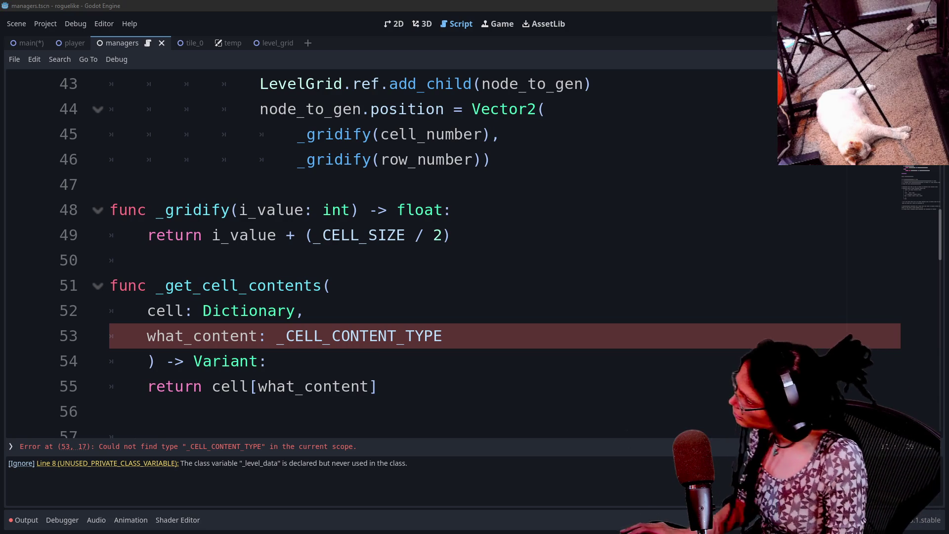
Step: Change the parameter type on line 53 to ManageTileData.CELL_CONTENT_TYPE, dropping the stray '.ref'
{"action": "left_click", "coordinate": [286, 336]}
{"action": "key", "text": "BackSpace"}
{"action": "type", "text": "Manage"}
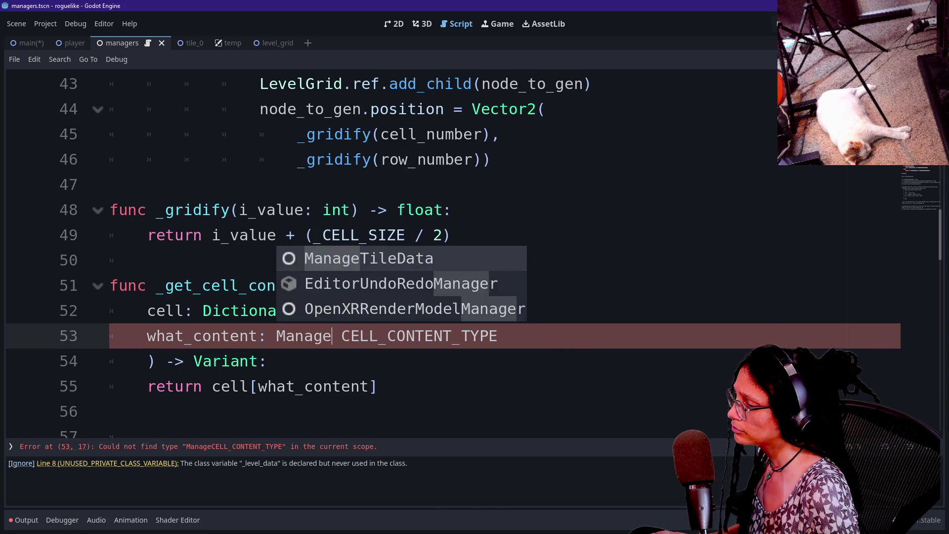
{"action": "key", "text": "Left"}
{"action": "key", "text": "Return"}
{"action": "type", "text": ".ref"}
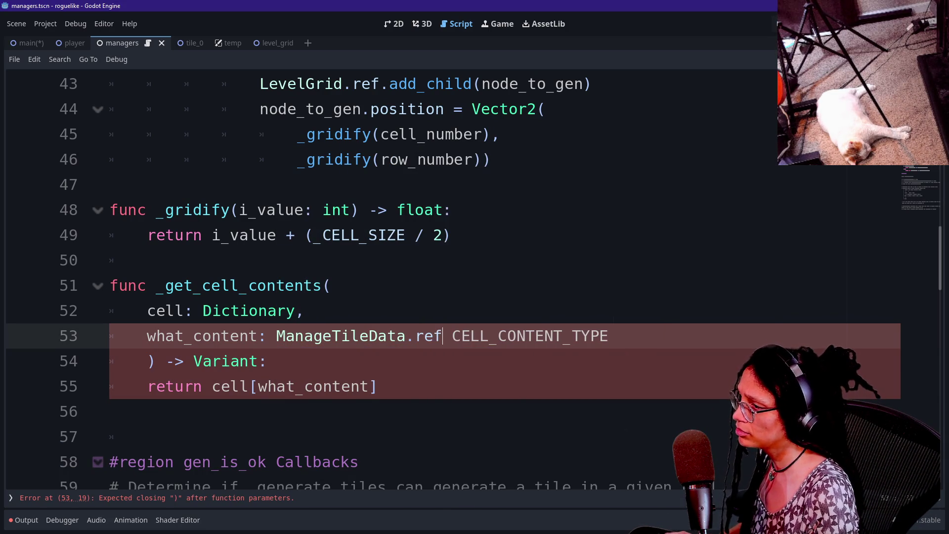
{"action": "key", "text": "BackSpace"}
{"action": "key", "text": "BackSpace"}
{"action": "key", "text": "BackSpace"}
{"action": "key", "text": "Delete"}
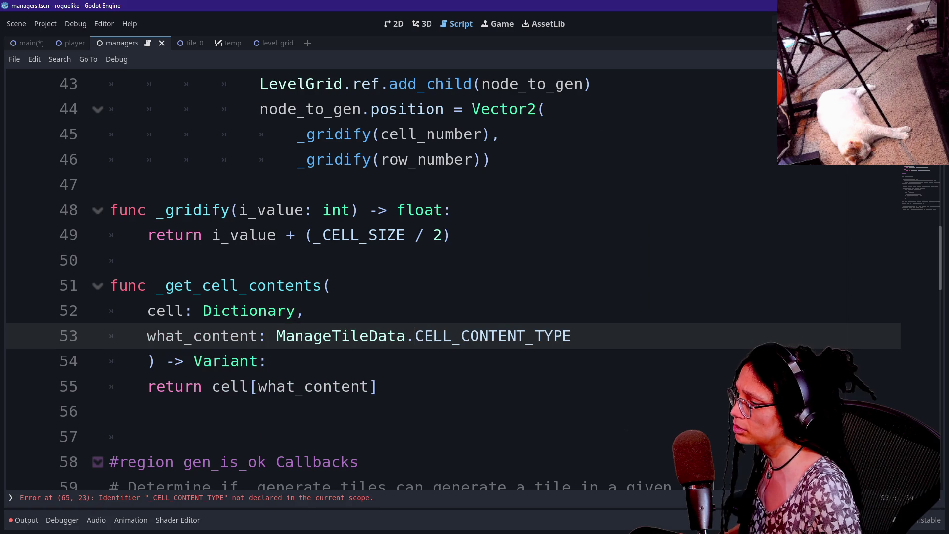
Step: Prefix the CELL_CONTENT_TYPE lookup on line 65 with ManageTileData via autocomplete
{"action": "scroll", "coordinate": [444, 281], "scroll_direction": "down", "scroll_amount": 6}
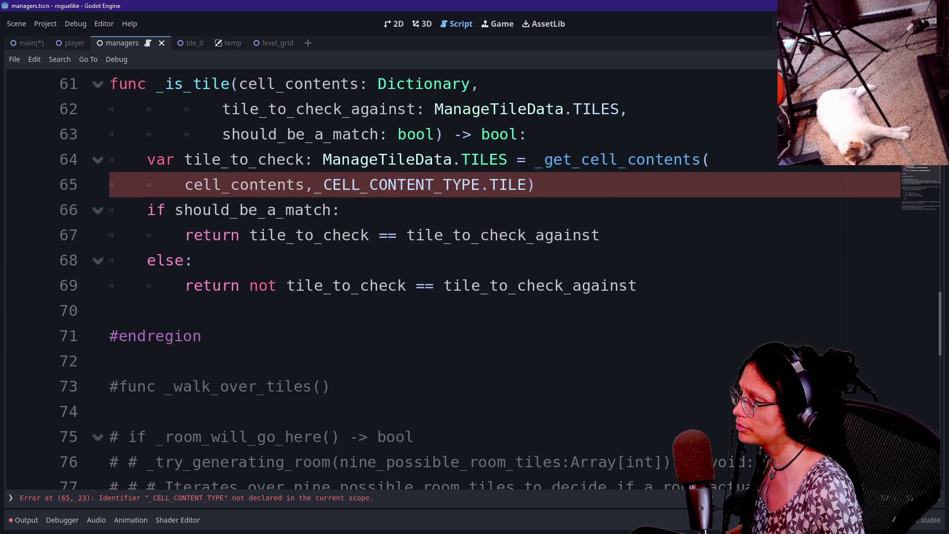
{"action": "left_click", "coordinate": [313, 184]}
{"action": "key", "text": "Left"}
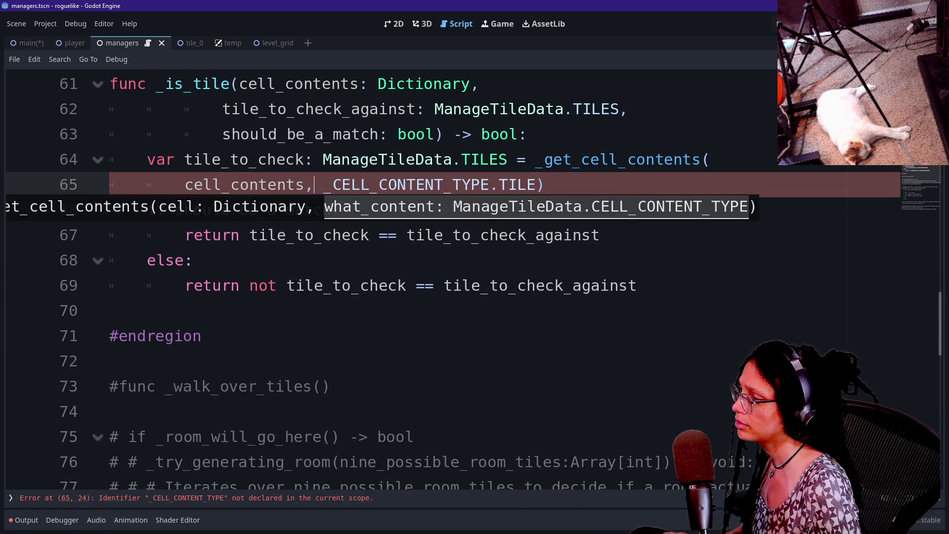
{"action": "type", "text": "Mana"}
{"action": "key", "text": "Return"}
{"action": "type", "text": "."}
{"action": "key", "text": "Delete"}
{"action": "key", "text": "Delete"}
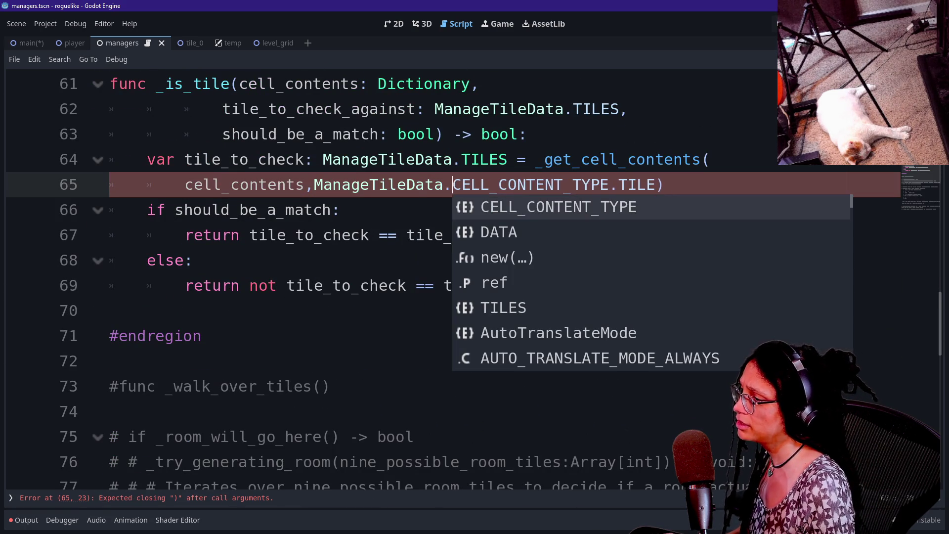
{"action": "left_click", "coordinate": [461, 160]}
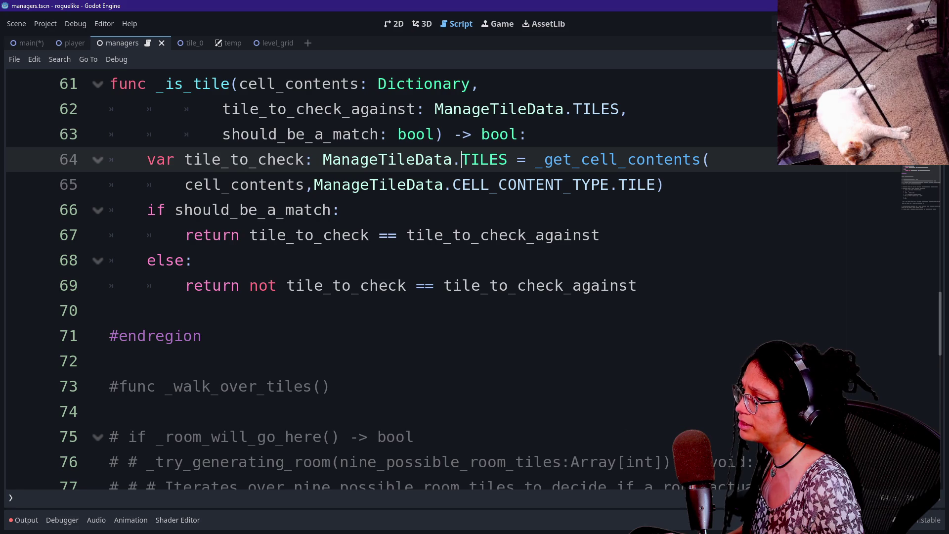
{"action": "scroll", "coordinate": [457, 228], "scroll_direction": "down", "scroll_amount": 6}
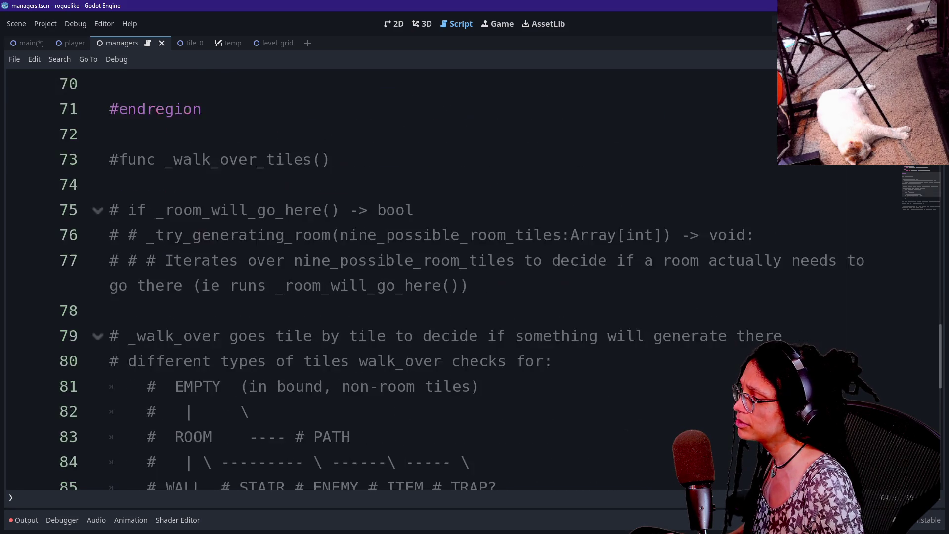
{"action": "scroll", "coordinate": [457, 227], "scroll_direction": "up", "scroll_amount": 5}
{"action": "scroll", "coordinate": [457, 227], "scroll_direction": "up", "scroll_amount": 15}
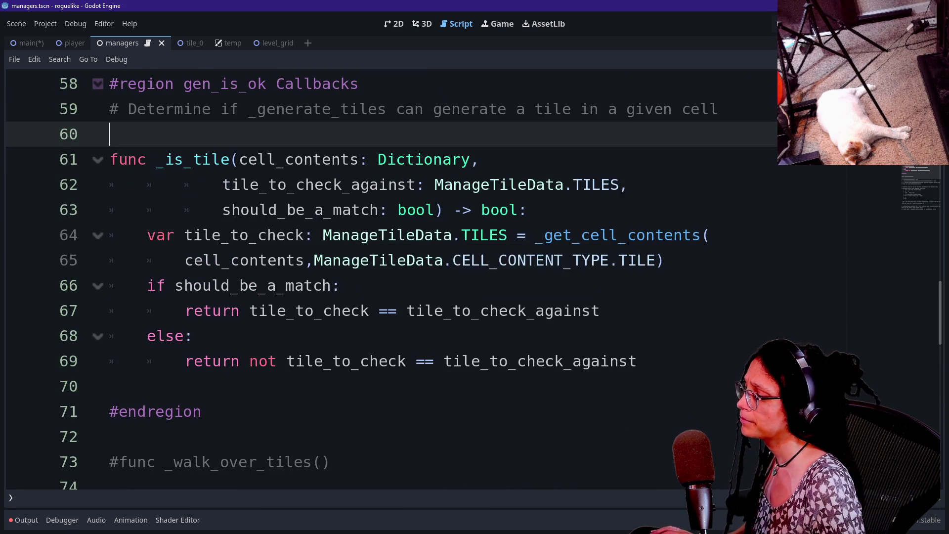
{"action": "scroll", "coordinate": [457, 228], "scroll_direction": "up", "scroll_amount": 5}
{"action": "mouse_move", "coordinate": [321, 261]}
{"action": "left_mouse_down"}
{"action": "mouse_move", "coordinate": [467, 261]}
{"action": "mouse_move", "coordinate": [118, 286]}
{"action": "left_mouse_up"}
{"action": "left_click", "coordinate": [119, 286]}
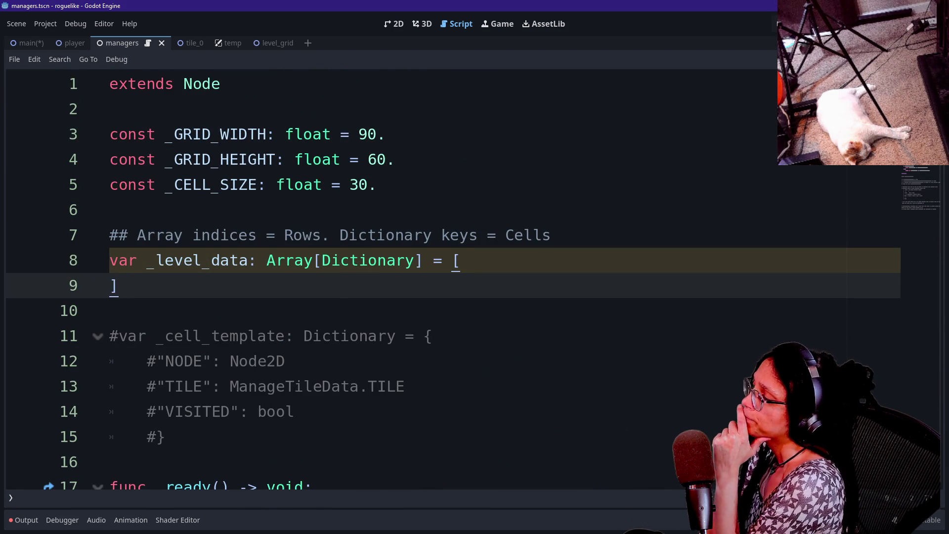
{"action": "scroll", "coordinate": [444, 276], "scroll_direction": "down", "scroll_amount": 8}
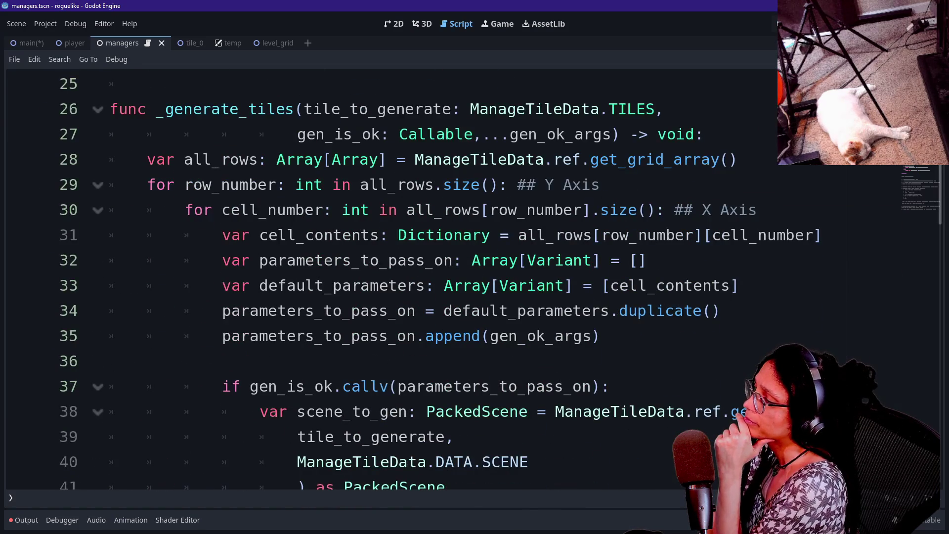
{"action": "scroll", "coordinate": [445, 277], "scroll_direction": "down", "scroll_amount": 1}
{"action": "scroll", "coordinate": [445, 277], "scroll_direction": "down", "scroll_amount": 2}
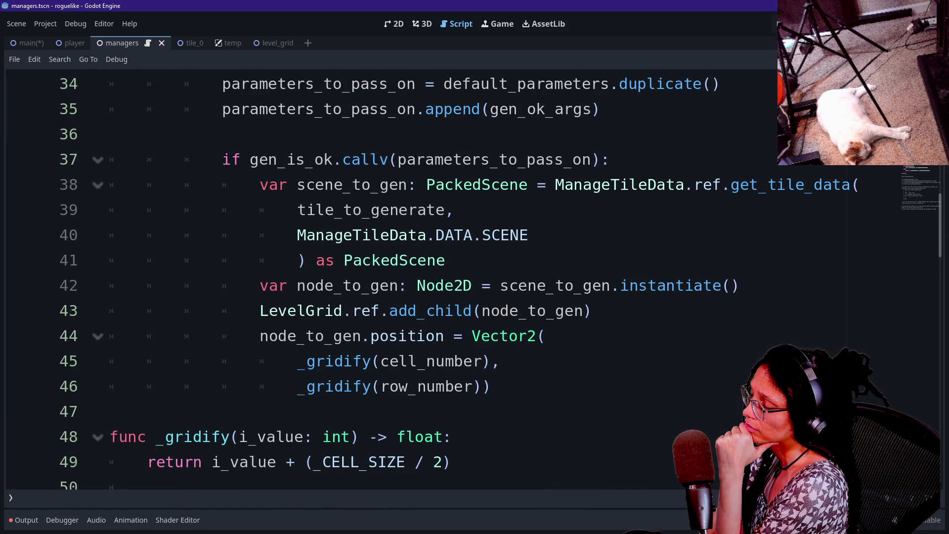
{"action": "mouse_move", "coordinate": [437, 362]}
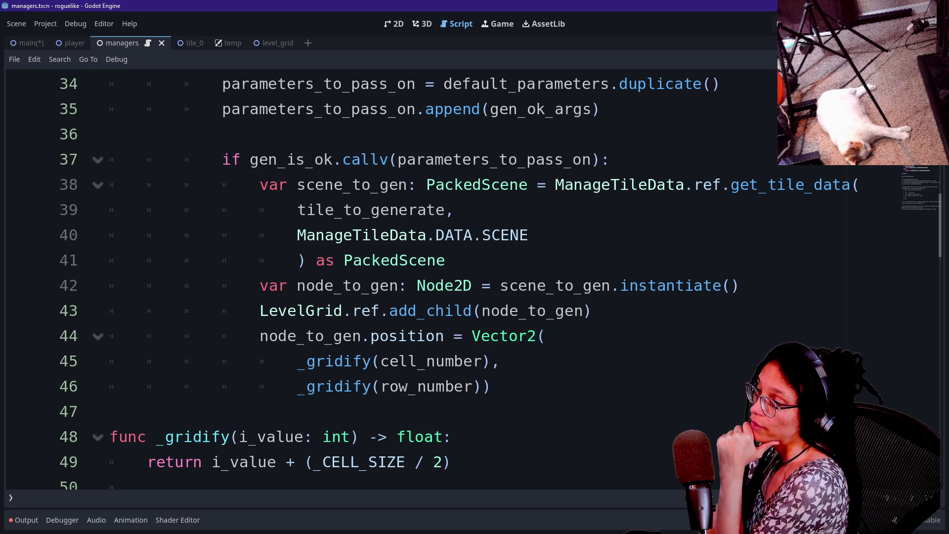
{"action": "left_click_drag", "start_coordinate": [533, 285], "coordinate": [642, 311]}
{"action": "left_click", "coordinate": [538, 310]}
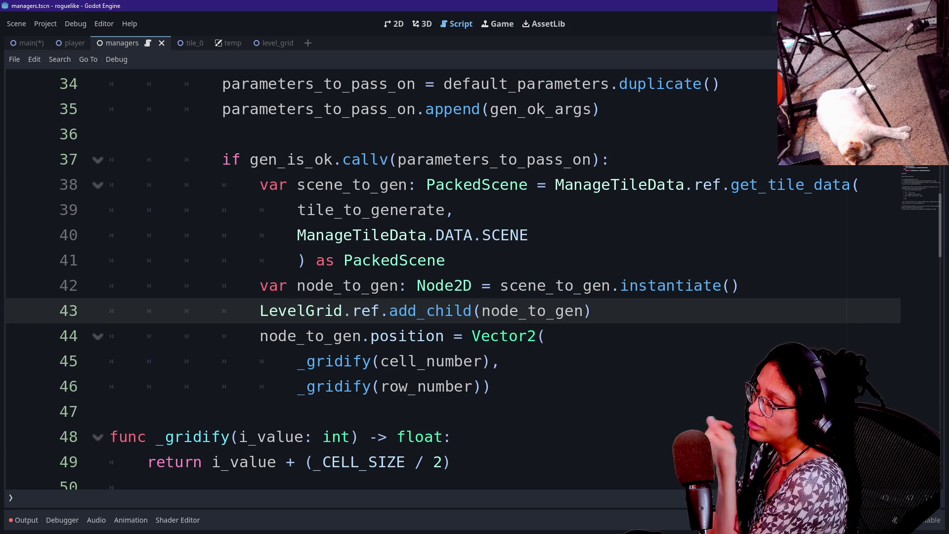
{"action": "mouse_move", "coordinate": [538, 311]}
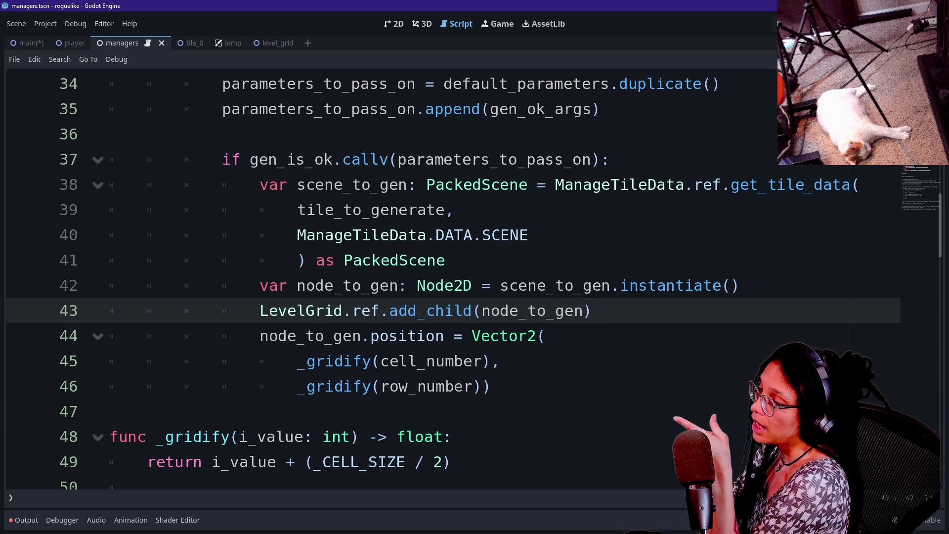
{"action": "scroll", "coordinate": [556, 304], "scroll_direction": "up", "scroll_amount": 1}
{"action": "scroll", "coordinate": [556, 305], "scroll_direction": "up", "scroll_amount": 4}
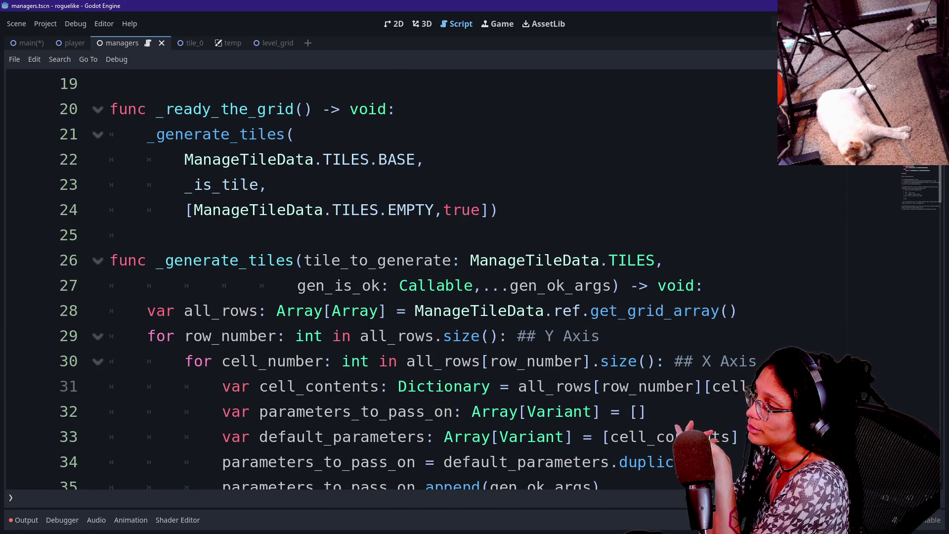
{"action": "scroll", "coordinate": [555, 304], "scroll_direction": "up", "scroll_amount": 3}
{"action": "scroll", "coordinate": [555, 304], "scroll_direction": "down", "scroll_amount": 2}
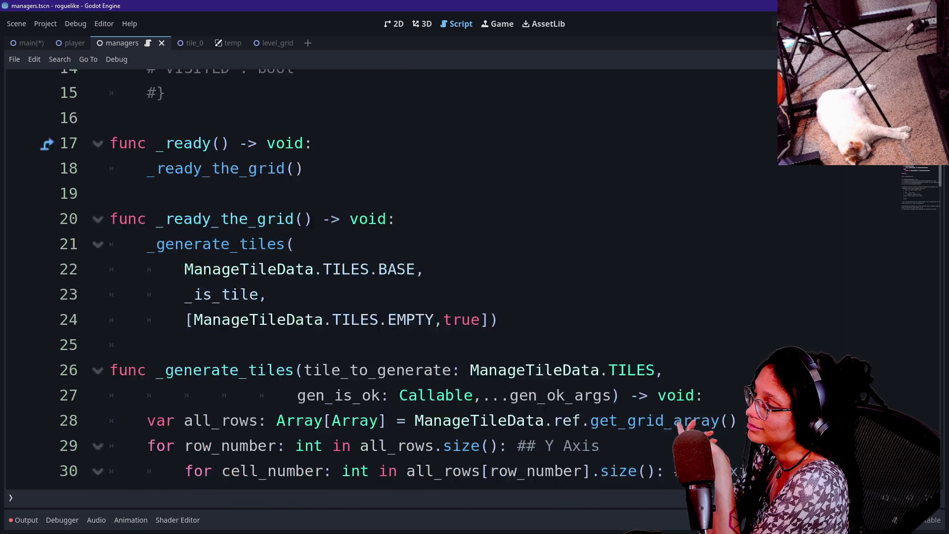
{"action": "scroll", "coordinate": [556, 304], "scroll_direction": "up", "scroll_amount": 1}
{"action": "scroll", "coordinate": [555, 304], "scroll_direction": "down", "scroll_amount": 2}
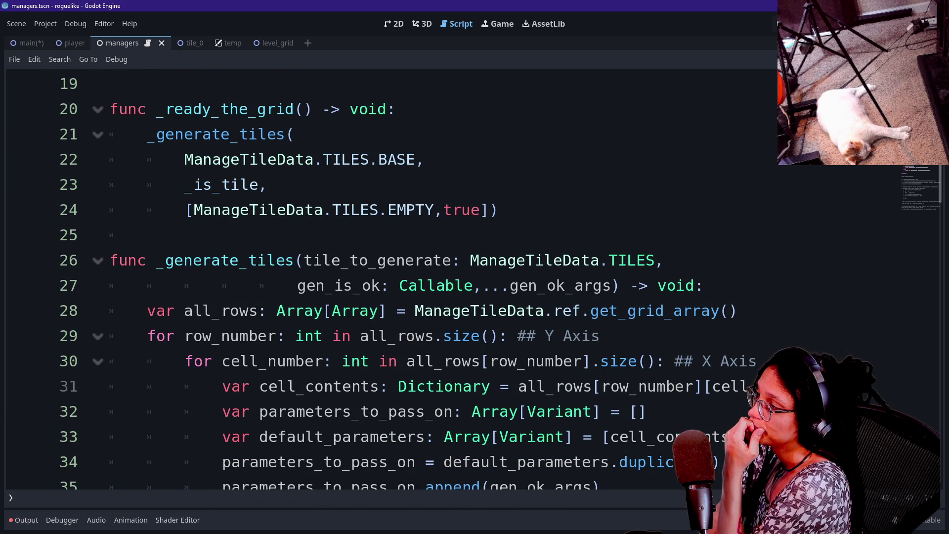
{"action": "scroll", "coordinate": [445, 276], "scroll_direction": "up", "scroll_amount": 6}
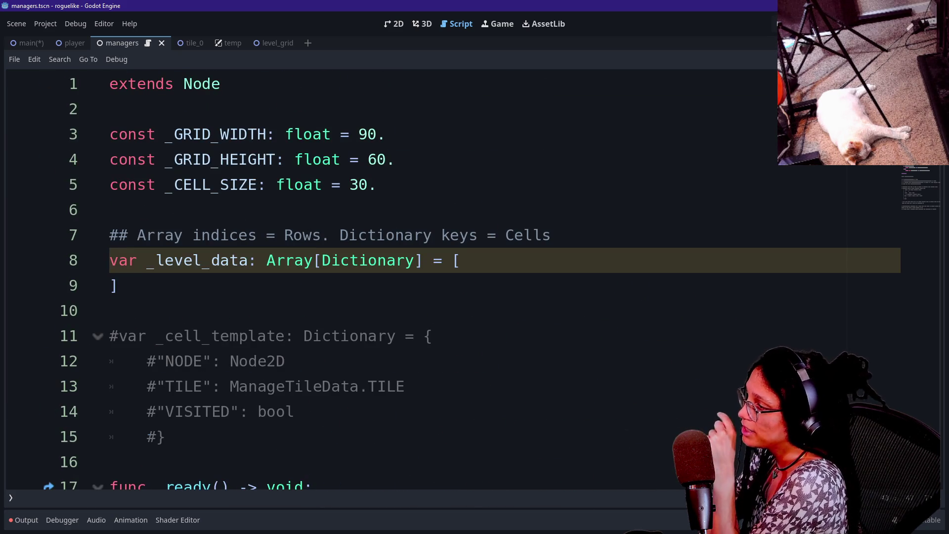
{"action": "left_click_drag", "start_coordinate": [156, 260], "coordinate": [119, 286]}
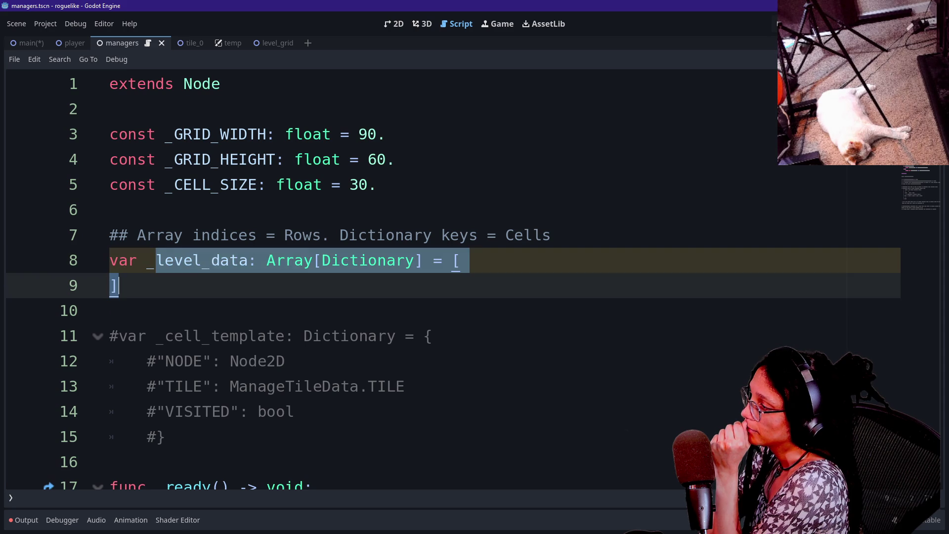
{"action": "left_click_drag", "start_coordinate": [460, 260], "coordinate": [147, 260]}
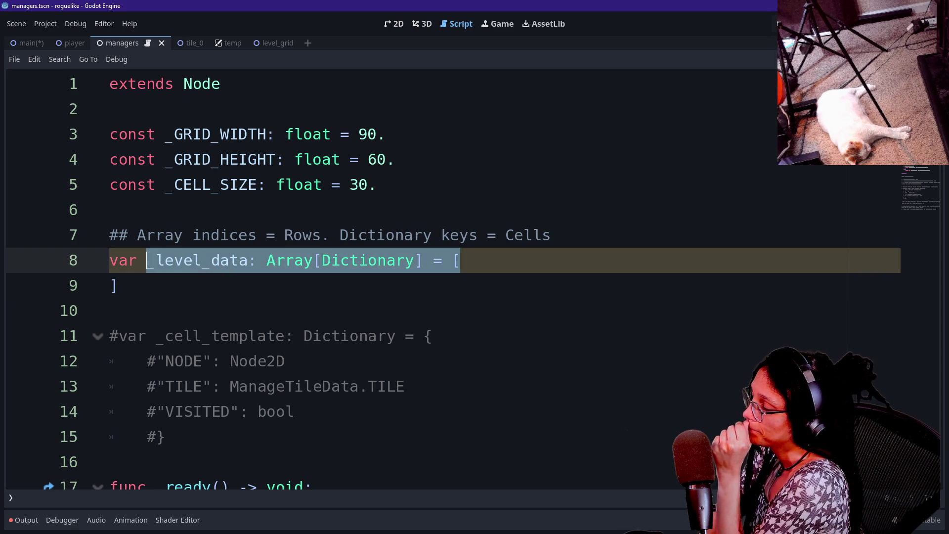
{"action": "left_click", "coordinate": [119, 285]}
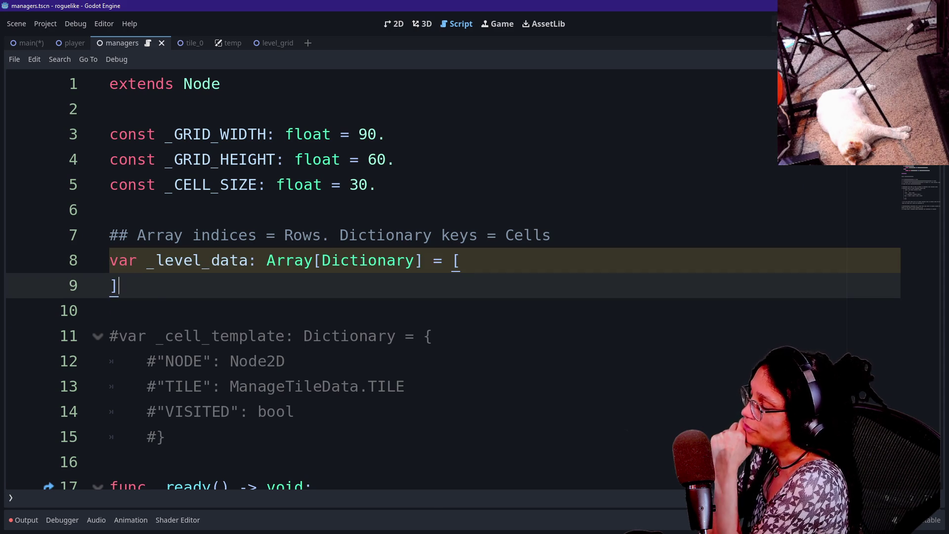
{"action": "scroll", "coordinate": [119, 286], "scroll_direction": "down", "scroll_amount": 2}
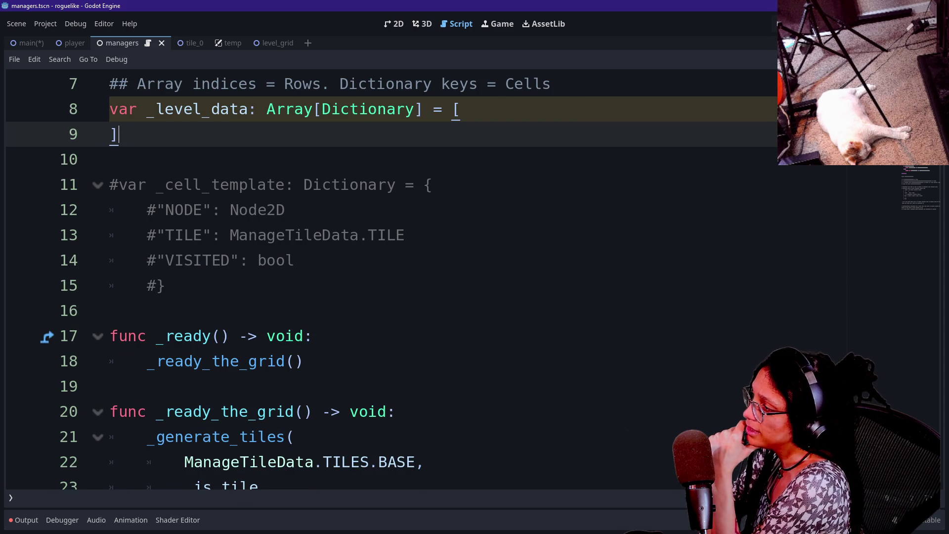
{"action": "left_click_drag", "start_coordinate": [169, 184], "coordinate": [110, 310]}
{"action": "left_click", "coordinate": [109, 310]}
{"action": "mouse_move", "coordinate": [168, 286]}
{"action": "left_mouse_down"}
{"action": "mouse_move", "coordinate": [360, 234]}
{"action": "mouse_move", "coordinate": [368, 184]}
{"action": "mouse_move", "coordinate": [360, 184]}
{"action": "mouse_move", "coordinate": [368, 235]}
{"action": "mouse_move", "coordinate": [294, 260]}
{"action": "left_mouse_up"}
{"action": "left_click", "coordinate": [368, 184]}
{"action": "left_click", "coordinate": [361, 235]}
{"action": "mouse_move", "coordinate": [109, 160]}
{"action": "left_mouse_down"}
{"action": "mouse_move", "coordinate": [163, 285]}
{"action": "mouse_move", "coordinate": [304, 361]}
{"action": "left_mouse_up"}
{"action": "left_click", "coordinate": [303, 361]}
{"action": "mouse_move", "coordinate": [164, 285]}
{"action": "left_mouse_down"}
{"action": "mouse_move", "coordinate": [113, 134]}
{"action": "mouse_move", "coordinate": [109, 159]}
{"action": "left_mouse_up"}
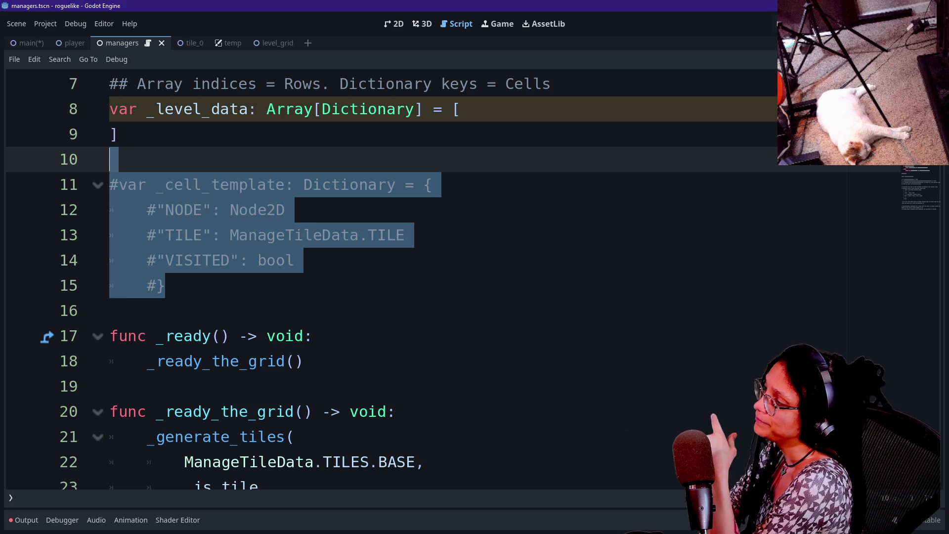
{"action": "left_click", "coordinate": [285, 210]}
{"action": "left_click", "coordinate": [109, 160]}
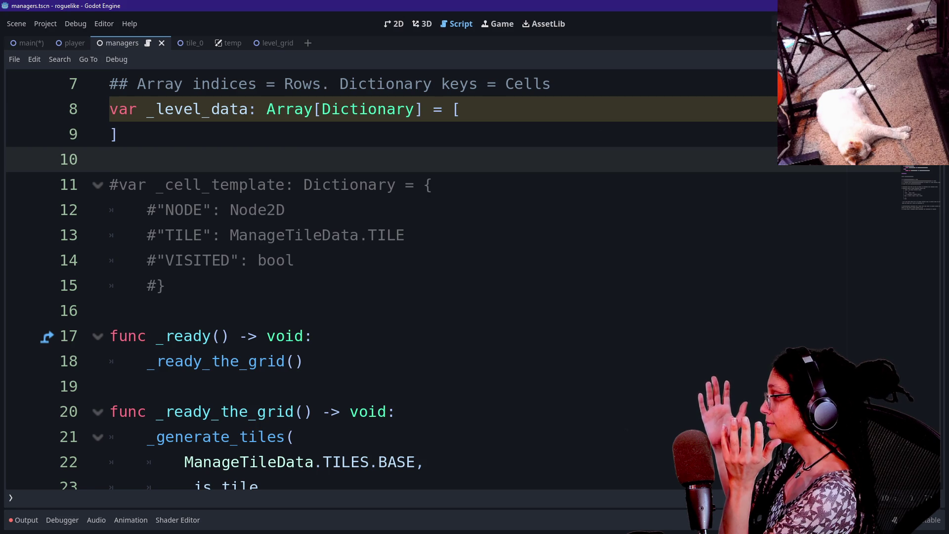
{"action": "scroll", "coordinate": [453, 292], "scroll_direction": "up", "scroll_amount": 2}
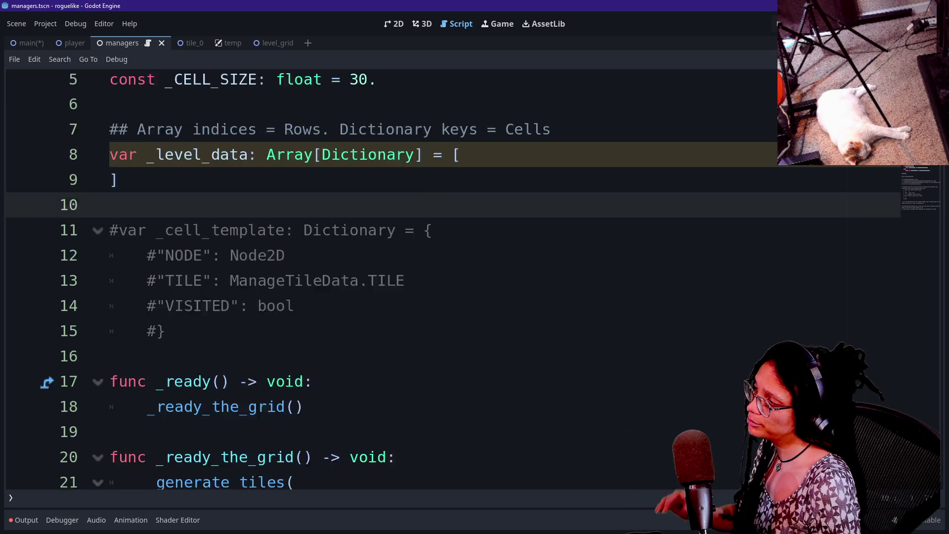
Step: Remove the stray underscore, then delete the CELL_CONTENT_TYPE enum definition and its blank line
{"action": "key", "text": "ctrl+z"}
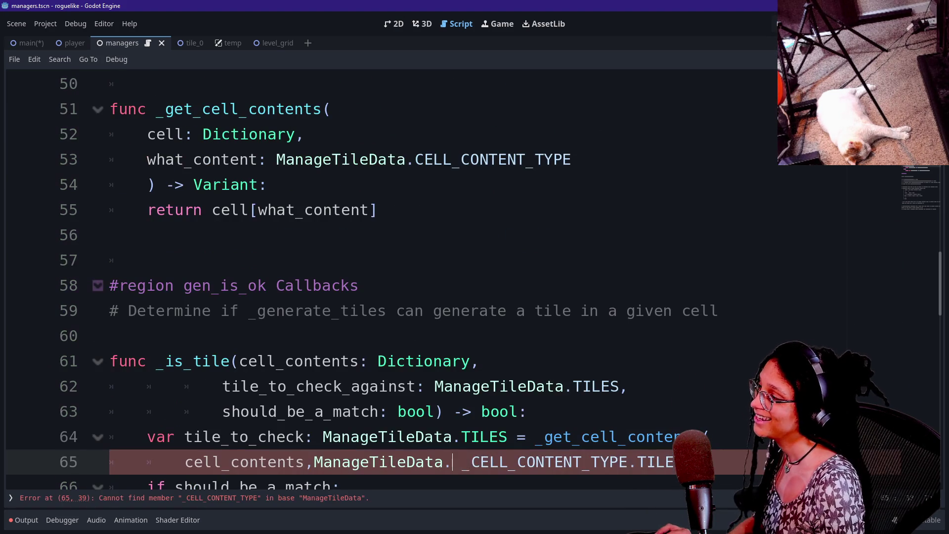
{"action": "key", "text": "Delete"}
{"action": "scroll", "coordinate": [511, 385], "scroll_direction": "down", "scroll_amount": 1}
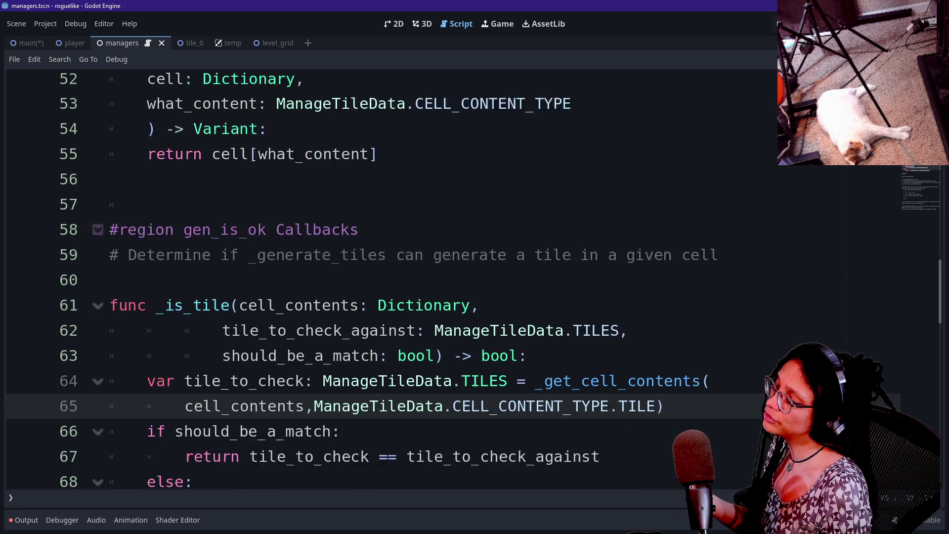
{"action": "left_click", "coordinate": [511, 385], "text": "ctrl"}
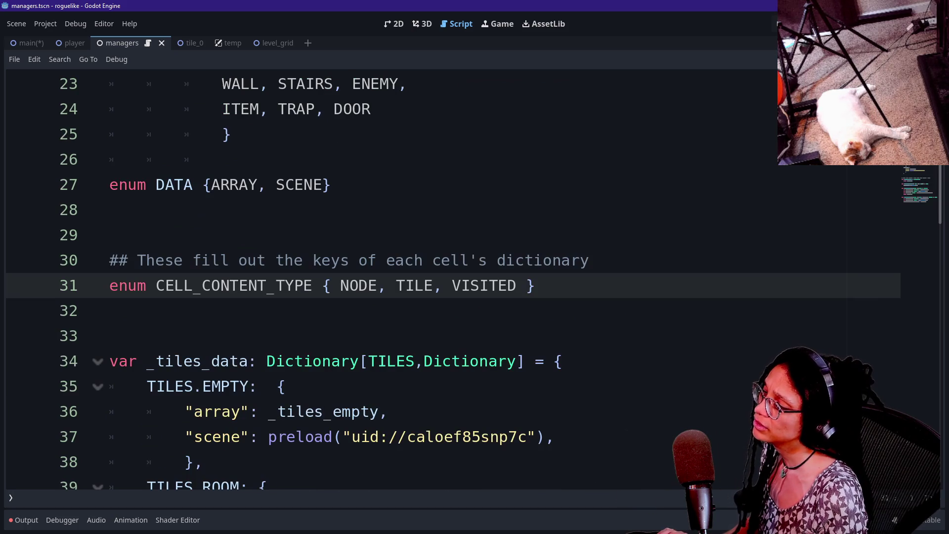
{"action": "key", "text": "shift+Up"}
{"action": "key", "text": "shift+Up"}
{"action": "key", "text": "shift+Up"}
{"action": "key", "text": "ctrl+c"}
{"action": "key", "text": "BackSpace"}
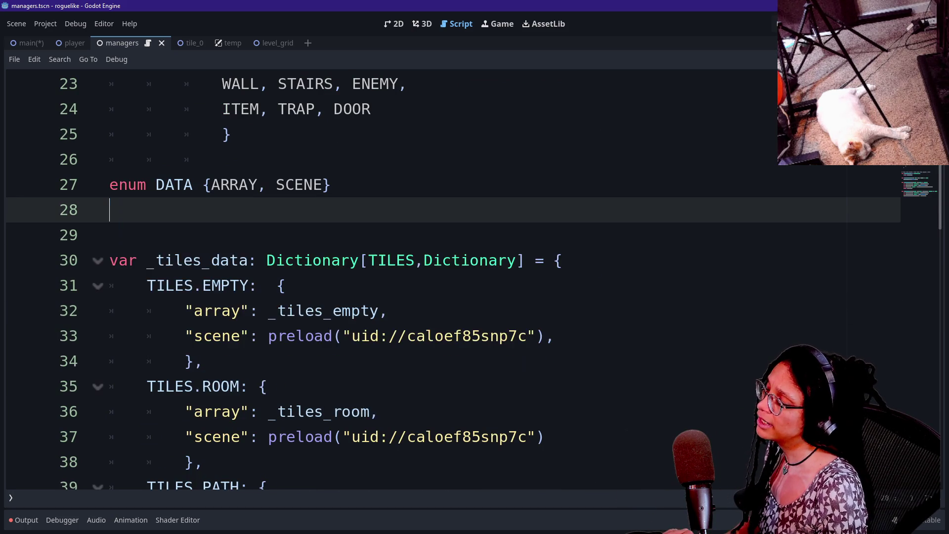
{"action": "key", "text": "Delete"}
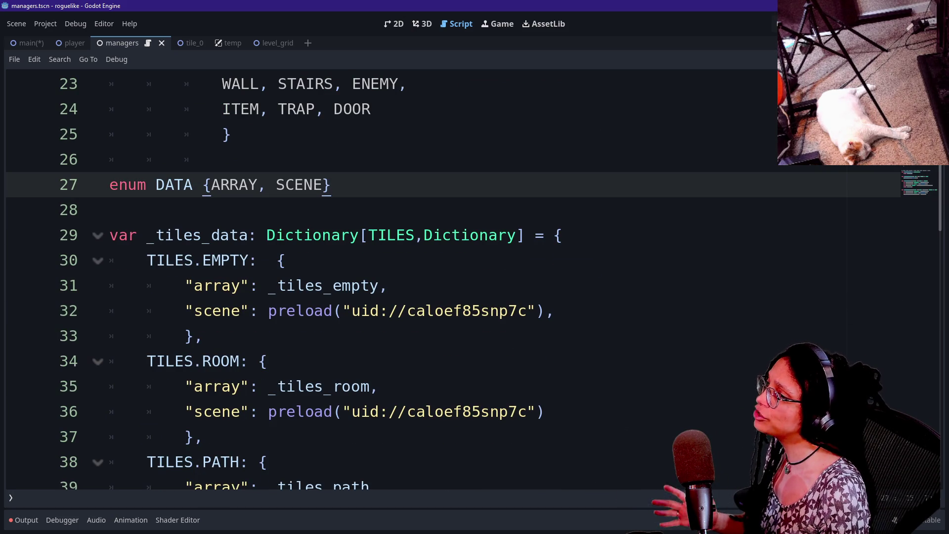
Step: Paste the commented cell-content enum block on line 31 of the managers script
{"action": "left_click", "coordinate": [109, 285]}
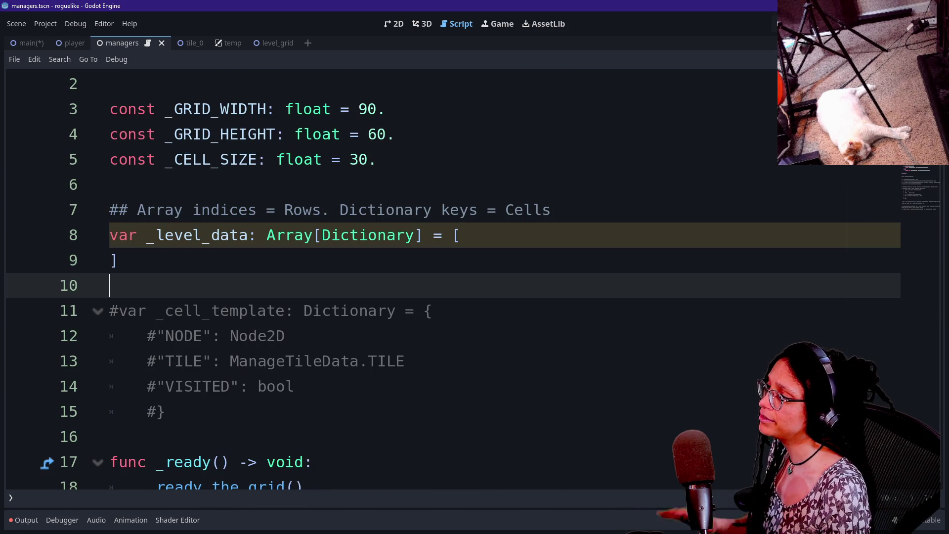
{"action": "key", "text": "ctrl+v"}
{"action": "scroll", "coordinate": [452, 279], "scroll_direction": "down", "scroll_amount": 2}
{"action": "scroll", "coordinate": [452, 280], "scroll_direction": "down", "scroll_amount": 12}
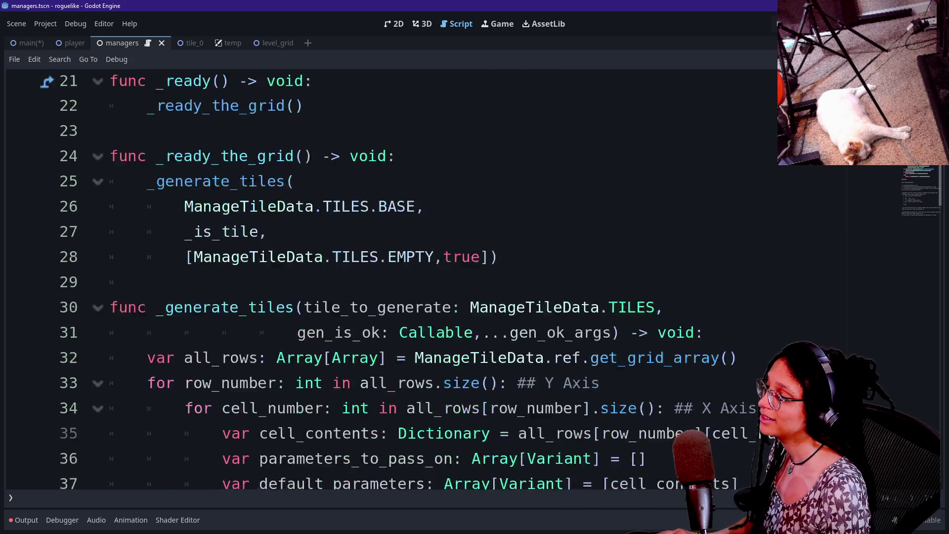
{"action": "scroll", "coordinate": [453, 279], "scroll_direction": "down", "scroll_amount": 3}
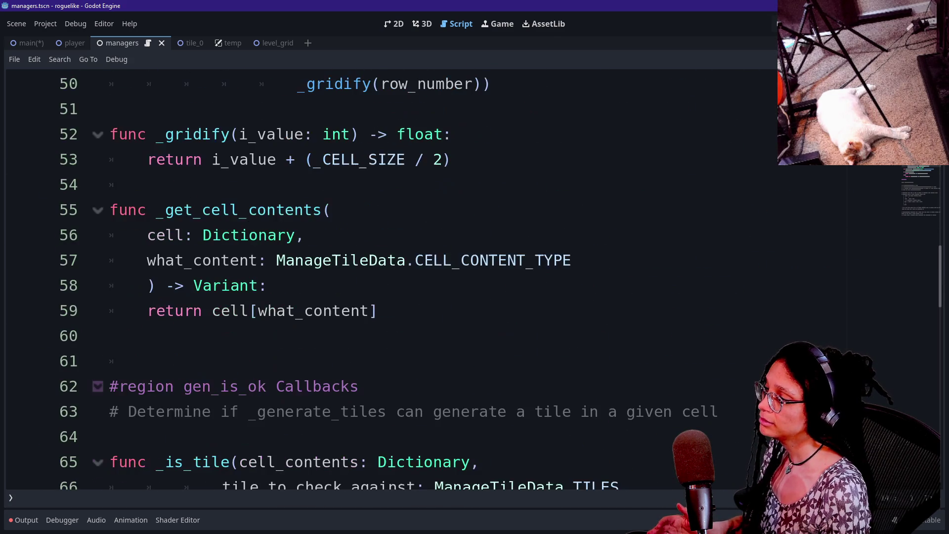
Step: Replace the ManageTileData prefix on line 57 so the parameter type starts with _C
{"action": "double_click", "coordinate": [341, 261]}
{"action": "key", "text": "shift+Right"}
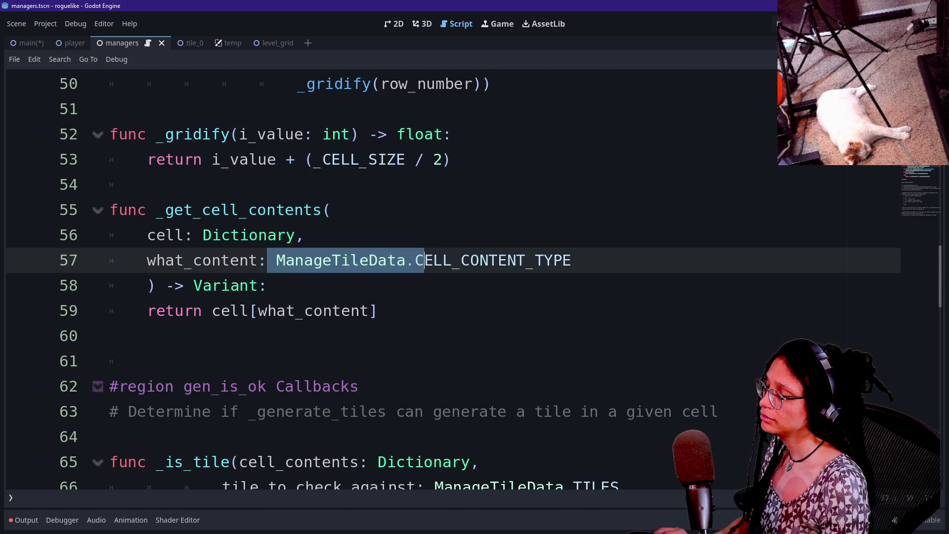
{"action": "key", "text": "shift+Right"}
{"action": "type", "text": "_"}
{"action": "key", "text": "Caps_Lock"}
{"action": "type", "text": "C"}
Step: Start erasing the ManageTileData prefix from the _is_tile lookup on line 69
{"action": "scroll", "coordinate": [277, 238], "scroll_direction": "down", "scroll_amount": 1}
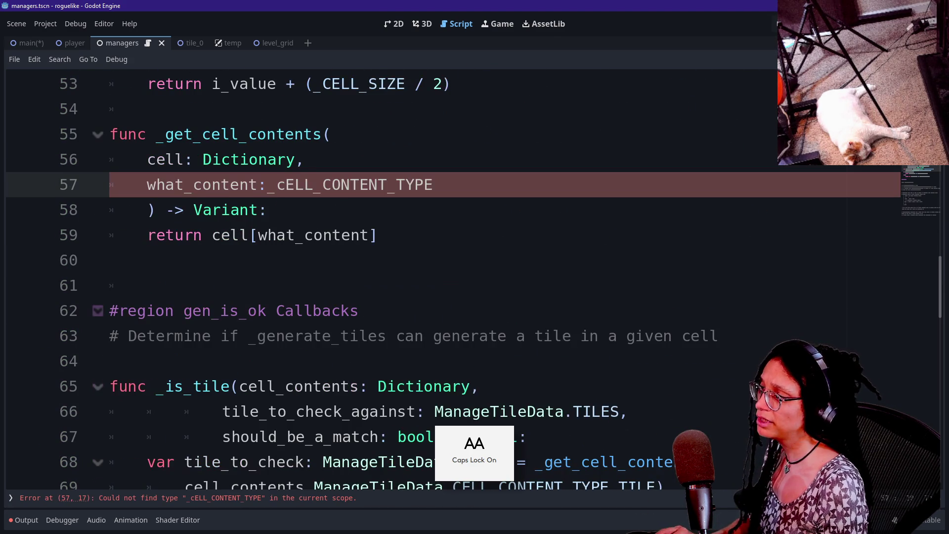
{"action": "scroll", "coordinate": [445, 277], "scroll_direction": "down", "scroll_amount": 3}
{"action": "left_click_drag", "start_coordinate": [370, 361], "coordinate": [193, 335]}
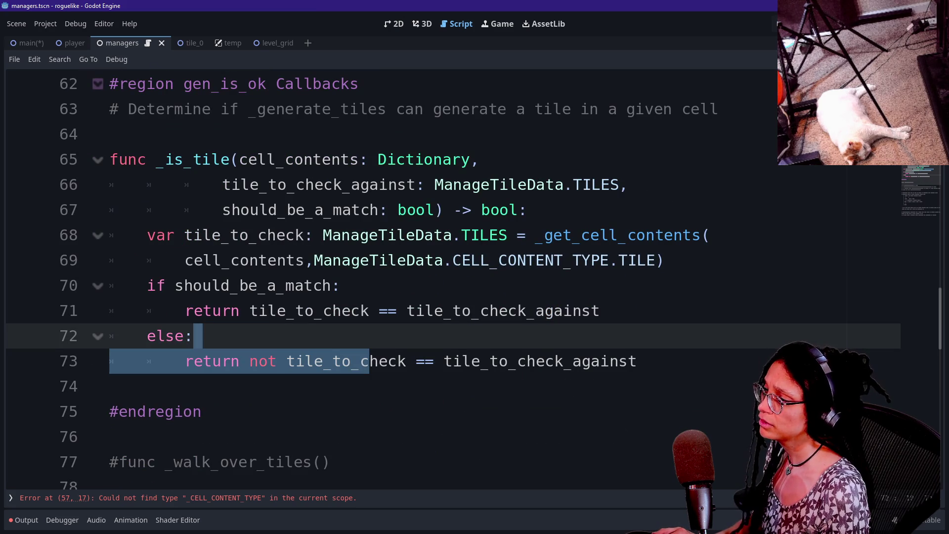
{"action": "left_click", "coordinate": [452, 260]}
{"action": "key", "text": "BackSpace"}
{"action": "key", "text": "BackSpace"}
{"action": "key", "text": "BackSpace"}
{"action": "key", "text": "BackSpace"}
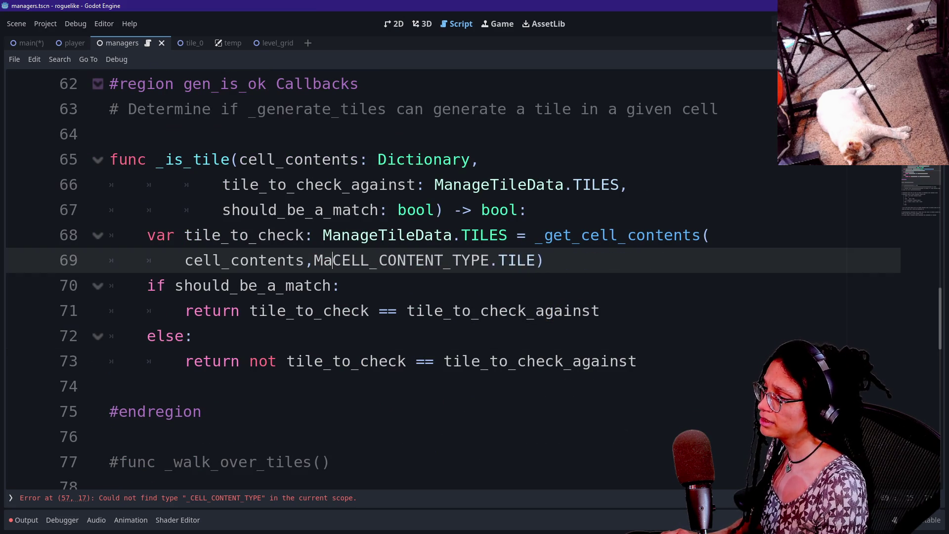
Step: Add an underscore before CELL_CONTENT_TYPE on line 69 and move to the enum declaration's name
{"action": "type", "text": "_"}
{"action": "scroll", "coordinate": [444, 276], "scroll_direction": "up", "scroll_amount": 8}
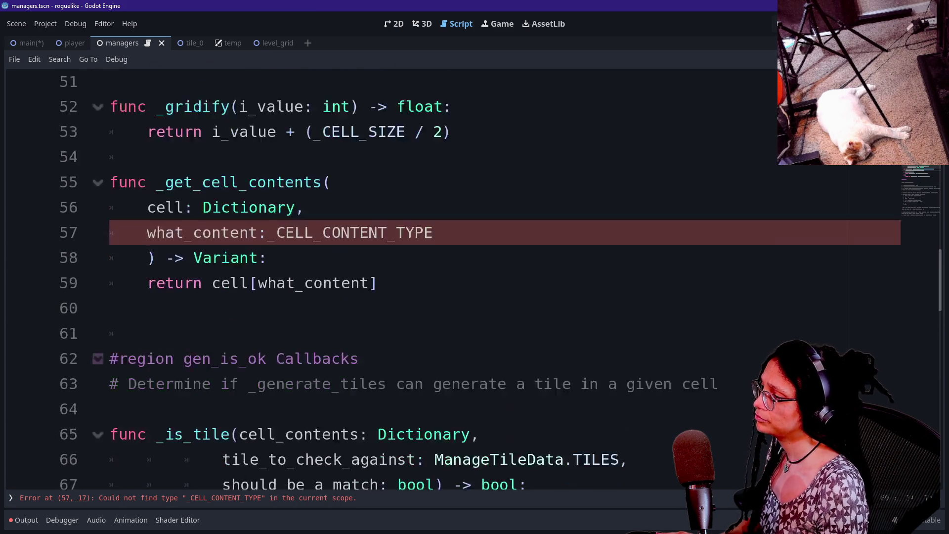
{"action": "scroll", "coordinate": [445, 276], "scroll_direction": "up", "scroll_amount": 3}
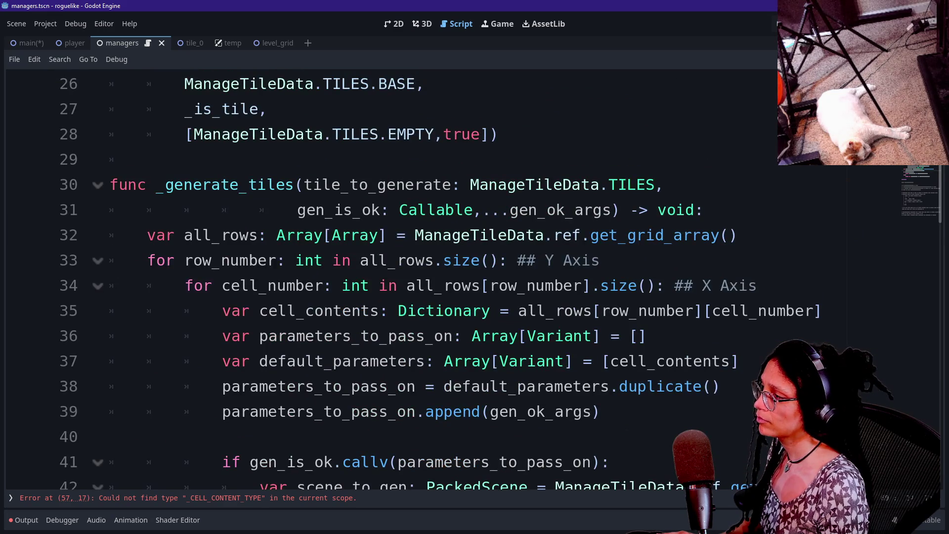
{"action": "scroll", "coordinate": [444, 276], "scroll_direction": "up", "scroll_amount": 2}
{"action": "scroll", "coordinate": [444, 277], "scroll_direction": "down", "scroll_amount": 7}
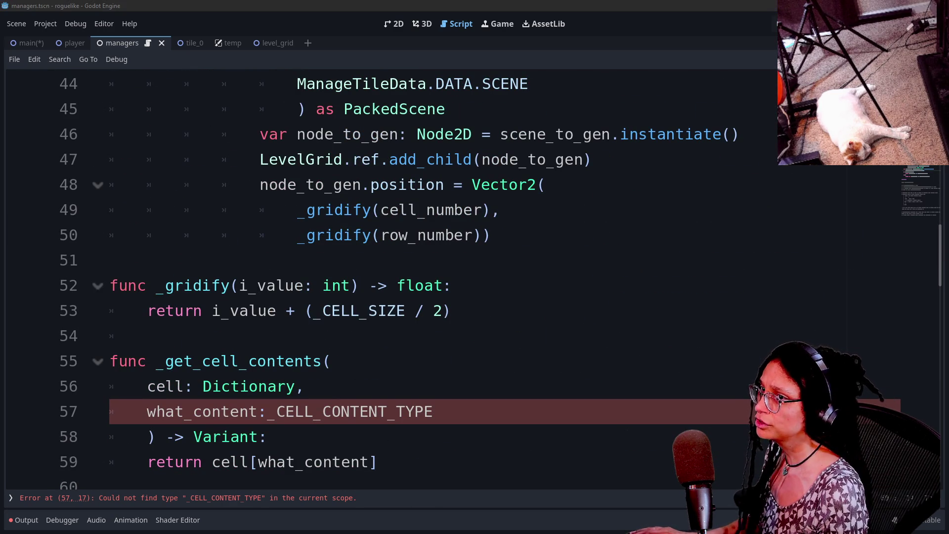
{"action": "scroll", "coordinate": [444, 277], "scroll_direction": "up", "scroll_amount": 10}
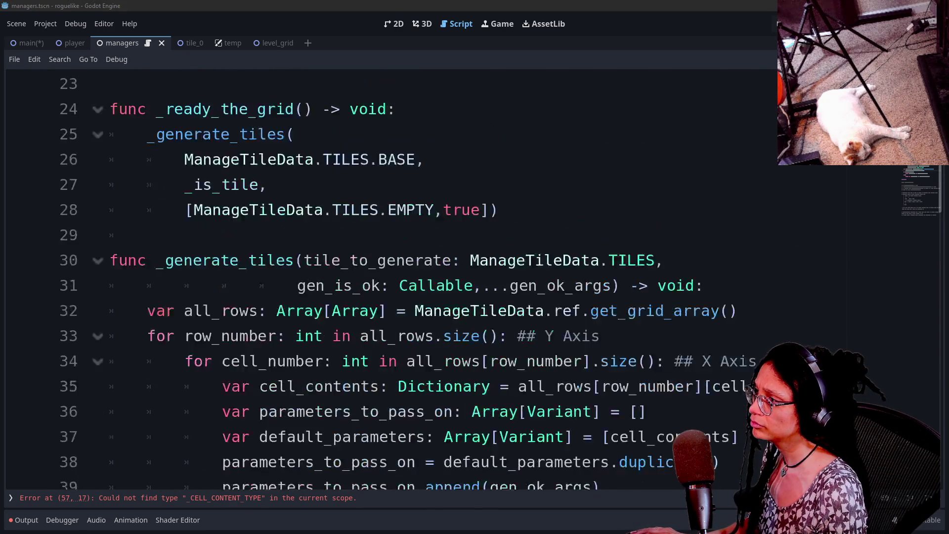
{"action": "scroll", "coordinate": [445, 277], "scroll_direction": "up", "scroll_amount": 1}
{"action": "left_click", "coordinate": [156, 285]}
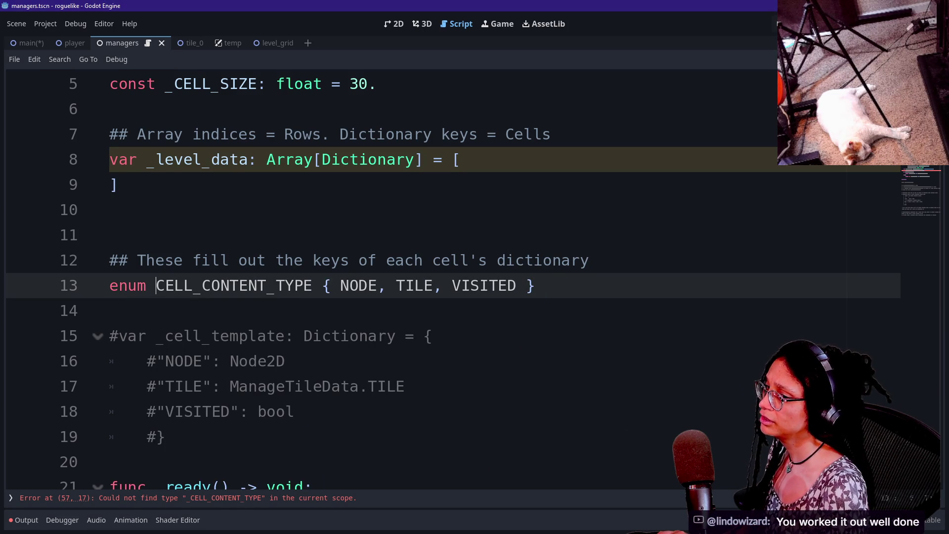
Step: Rename the enum declaration to _CELL_CONTENT_TYPE and delete the extra blank line 11
{"action": "type", "text": "_"}
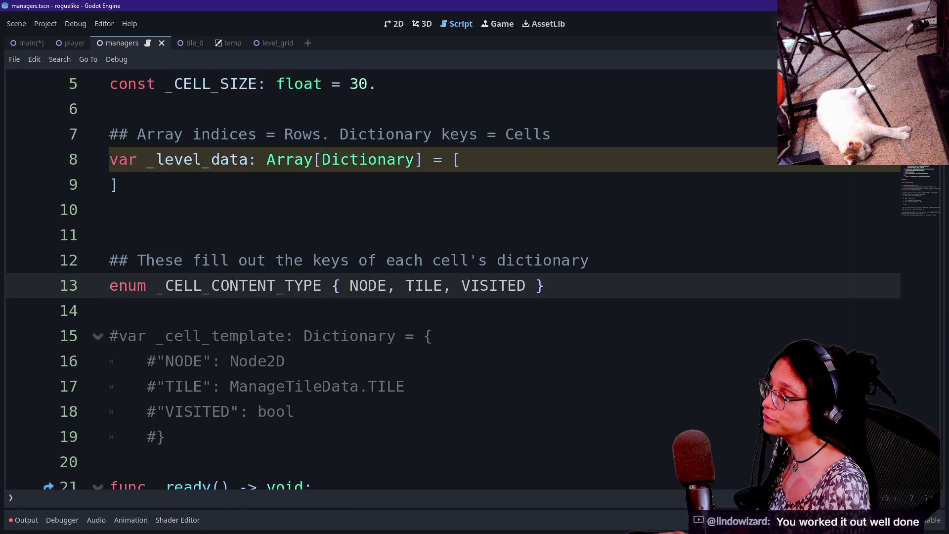
{"action": "left_click", "coordinate": [110, 234]}
{"action": "left_click", "coordinate": [109, 260]}
{"action": "left_click", "coordinate": [109, 335]}
{"action": "left_click", "coordinate": [110, 361]}
{"action": "left_click", "coordinate": [109, 386]}
{"action": "left_click", "coordinate": [110, 411]}
{"action": "left_click", "coordinate": [109, 436]}
{"action": "scroll", "coordinate": [395, 277], "scroll_direction": "down", "scroll_amount": 1}
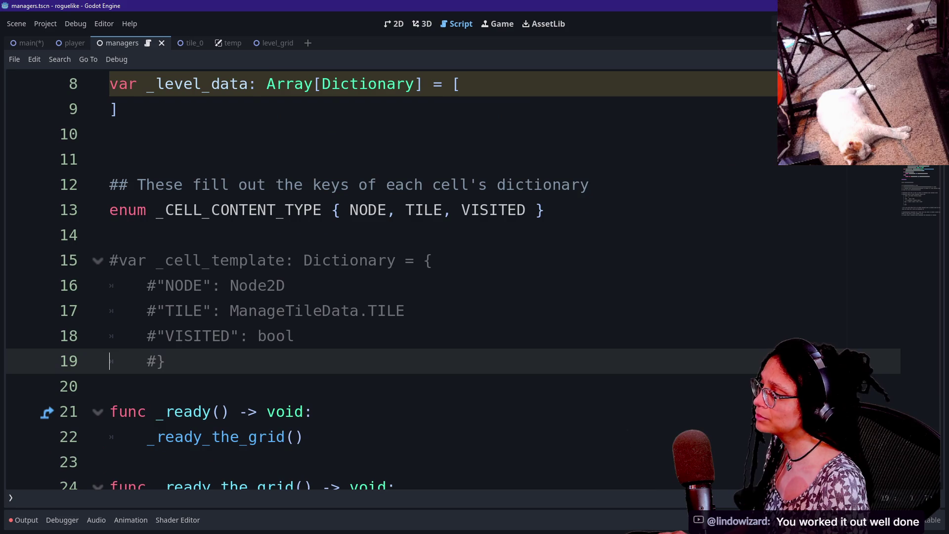
{"action": "left_click", "coordinate": [110, 159]}
{"action": "key", "text": "BackSpace"}
Step: Highlight the _level_data array and enum block to review the spacing
{"action": "key", "text": "Up"}
{"action": "key", "text": "Up"}
{"action": "key", "text": "Up"}
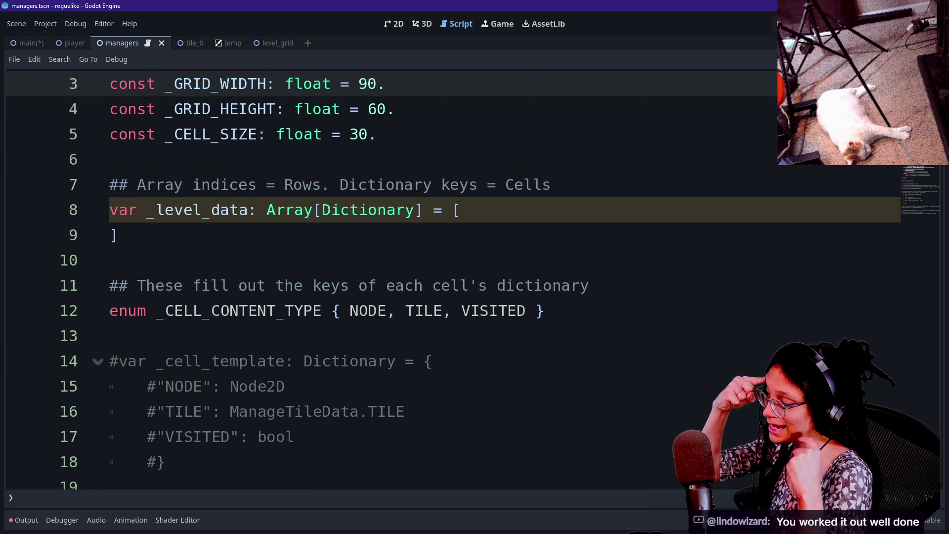
{"action": "left_click_drag", "start_coordinate": [109, 159], "coordinate": [291, 360]}
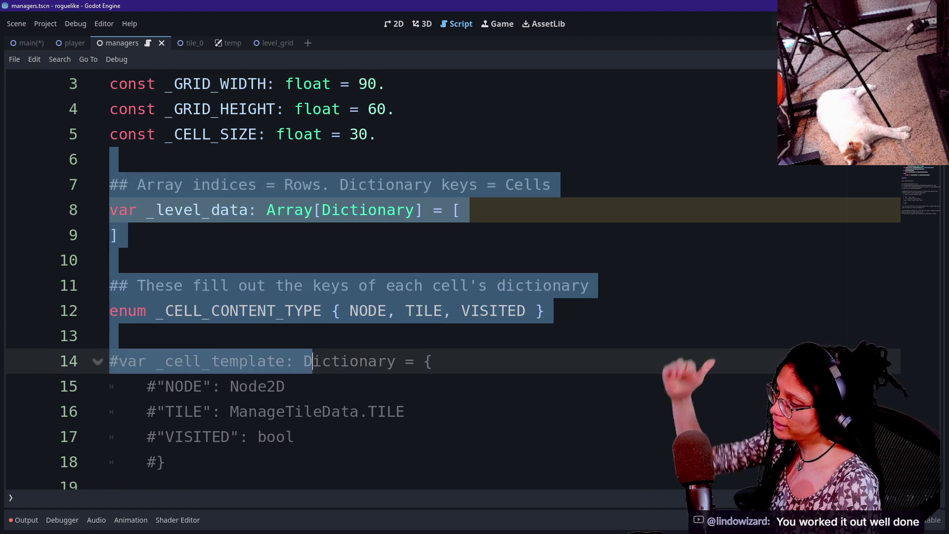
{"action": "left_click", "coordinate": [303, 361]}
{"action": "left_click_drag", "start_coordinate": [284, 185], "coordinate": [286, 386]}
{"action": "left_click", "coordinate": [285, 310]}
{"action": "left_click", "coordinate": [296, 210]}
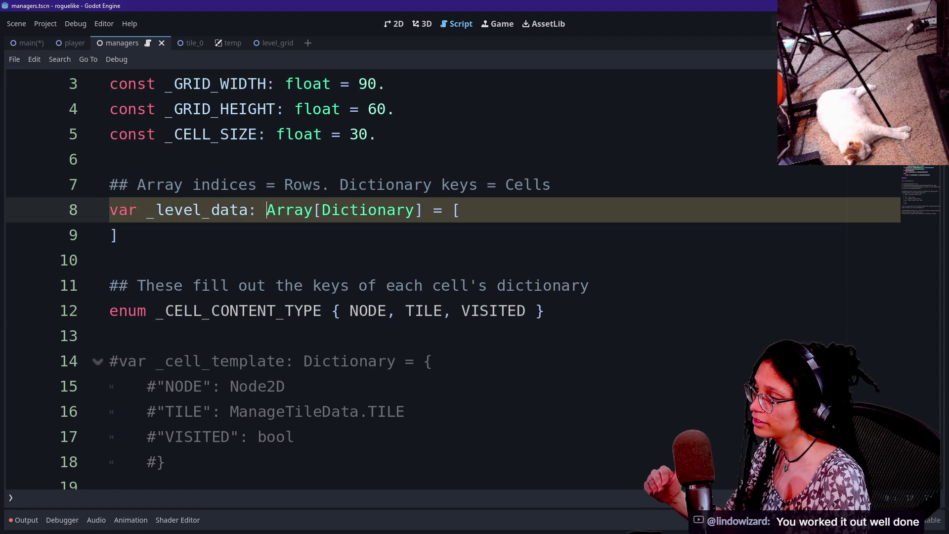
{"action": "left_click", "coordinate": [110, 260]}
{"action": "key", "text": "Down"}
{"action": "key", "text": "Down"}
{"action": "key", "text": "Up"}
{"action": "key", "text": "Up"}
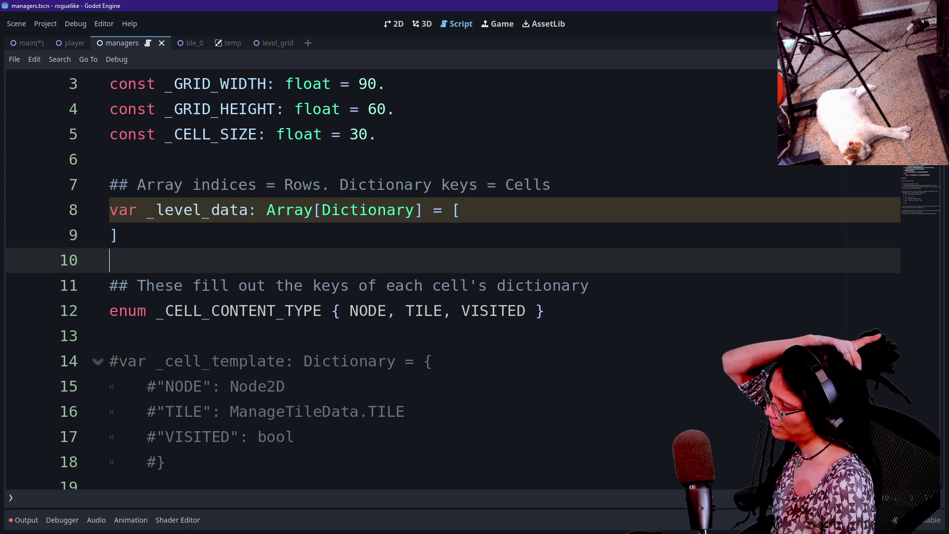
Step: Highlight lines 6 to 12 again, then put the caret after NODE in the enum
{"action": "left_click_drag", "start_coordinate": [109, 159], "coordinate": [321, 310]}
{"action": "left_click", "coordinate": [321, 310]}
{"action": "left_click", "coordinate": [109, 260]}
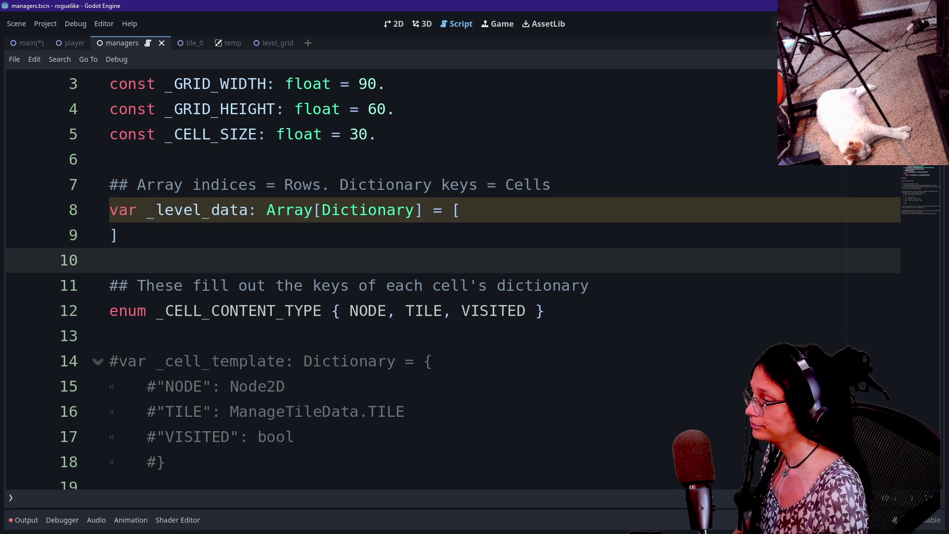
{"action": "left_click", "coordinate": [109, 336]}
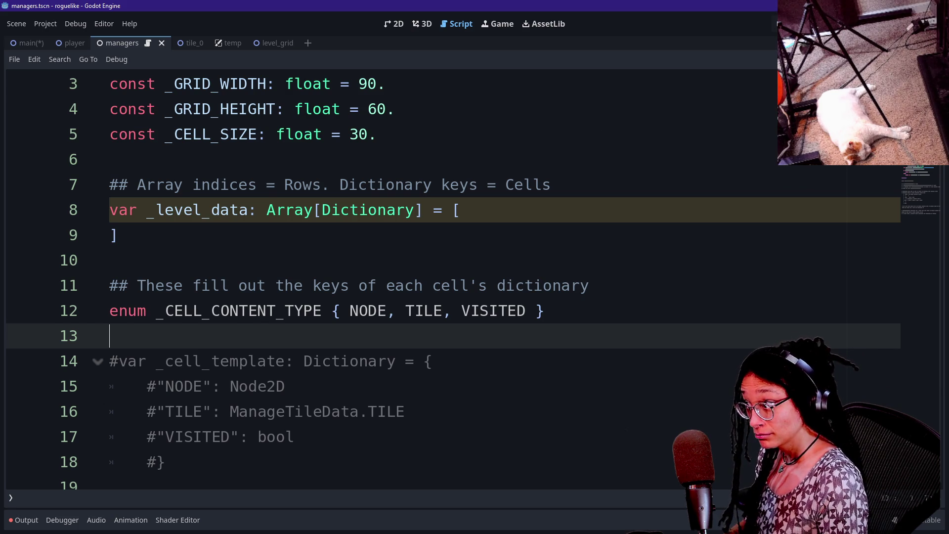
{"action": "scroll", "coordinate": [453, 279], "scroll_direction": "down", "scroll_amount": 1}
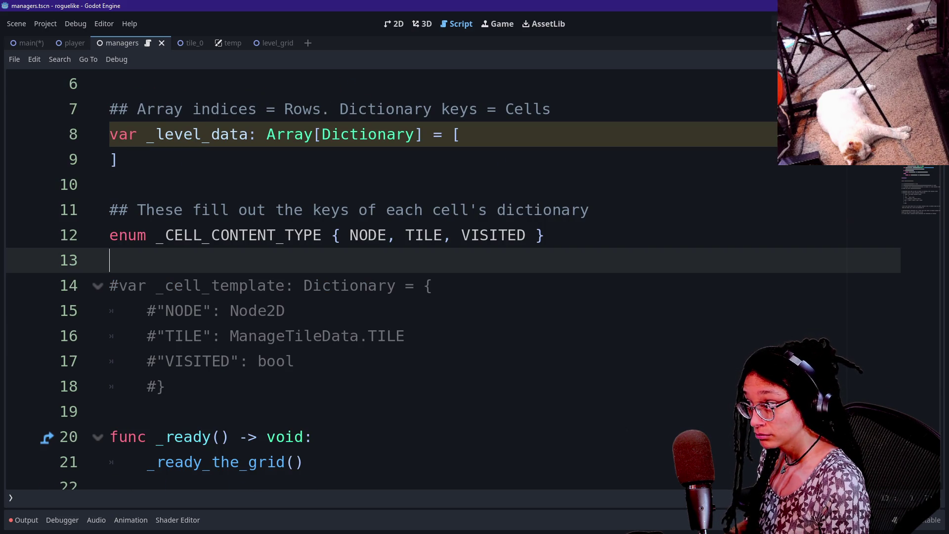
{"action": "left_click", "coordinate": [387, 235]}
Step: Split the _CELL_CONTENT_TYPE enum so NODE, TILE, VISITED and the closing brace each sit on their own line
{"action": "key", "text": "Return"}
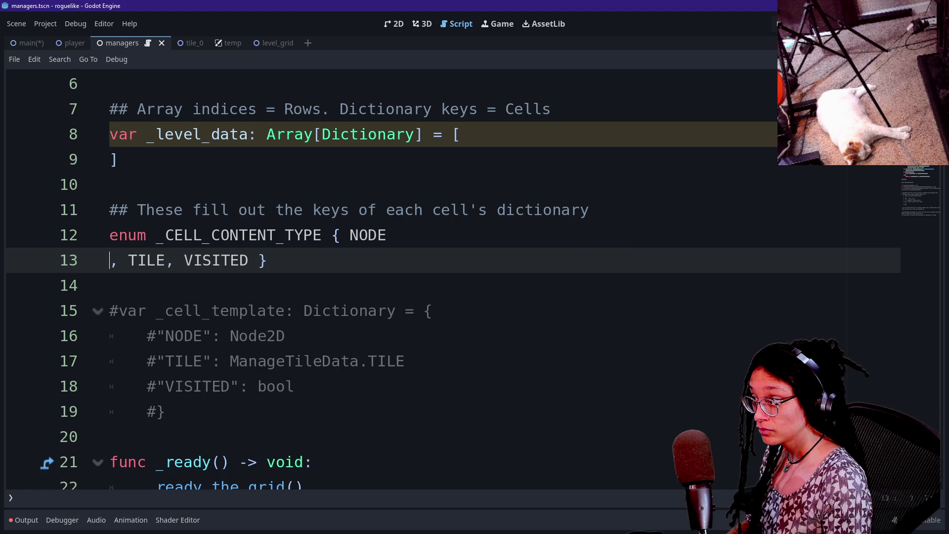
{"action": "key", "text": "BackSpace"}
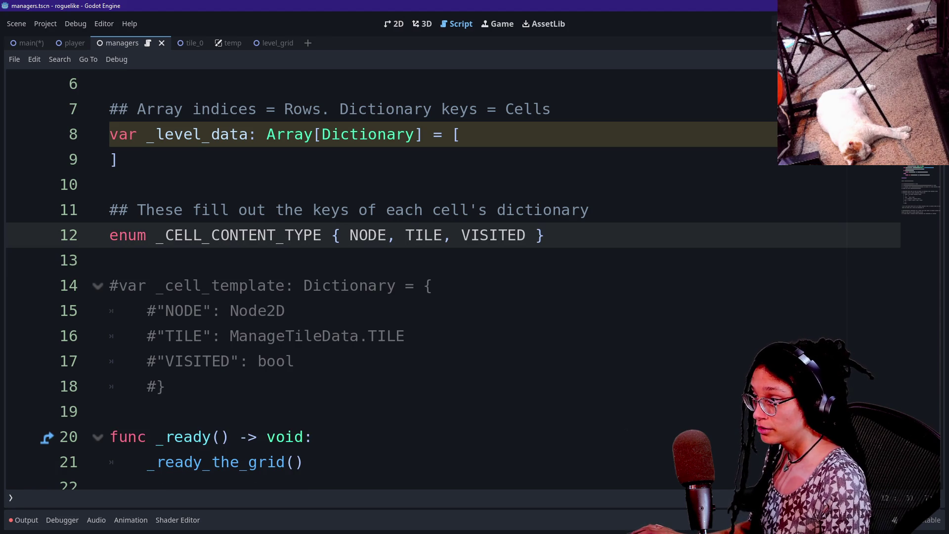
{"action": "key", "text": "Return"}
{"action": "left_click", "coordinate": [202, 260]}
{"action": "key", "text": "BackSpace"}
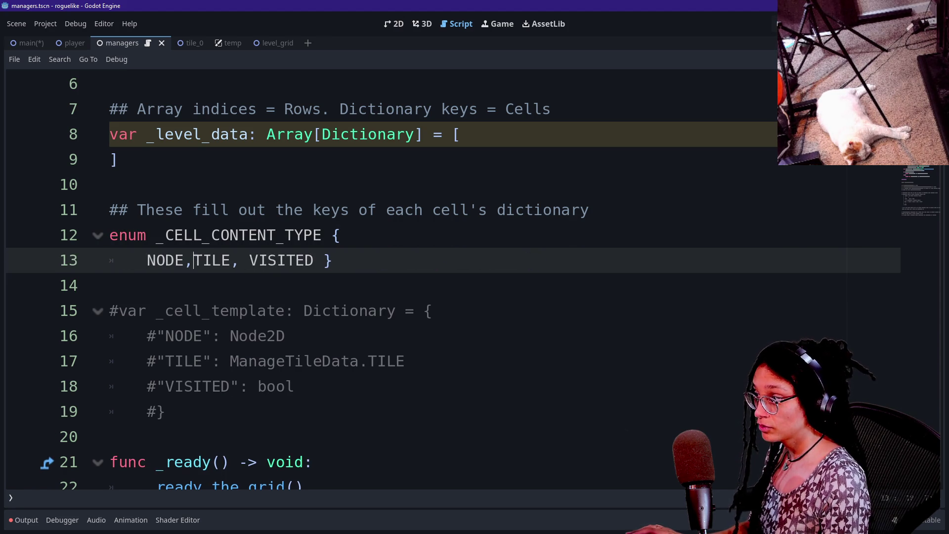
{"action": "key", "text": "Return"}
{"action": "left_click", "coordinate": [259, 285]}
{"action": "key", "text": "BackSpace"}
{"action": "key", "text": "Return"}
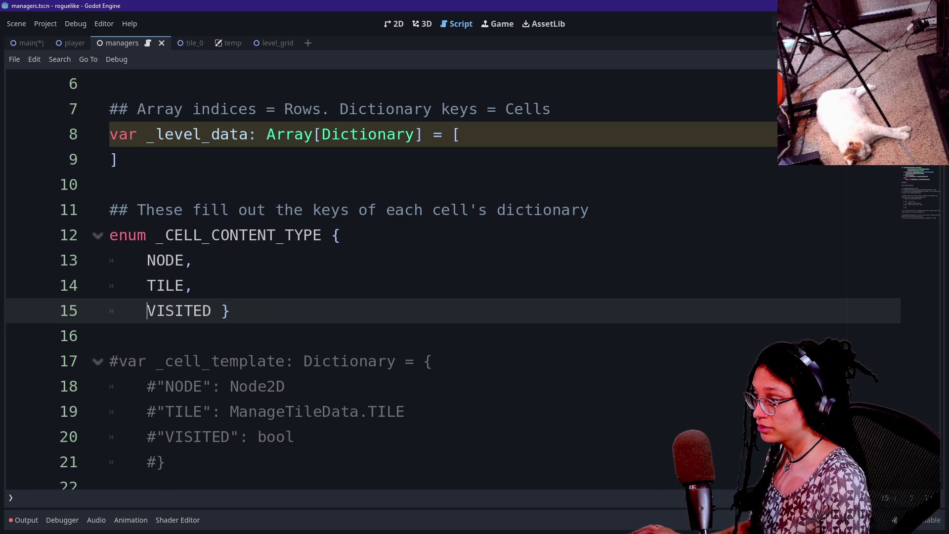
{"action": "left_click", "coordinate": [222, 310]}
{"action": "key", "text": "Return"}
Step: Type a Node2D annotation after NODE, remove it again, and select Node2D in the commented template
{"action": "left_click", "coordinate": [193, 260]}
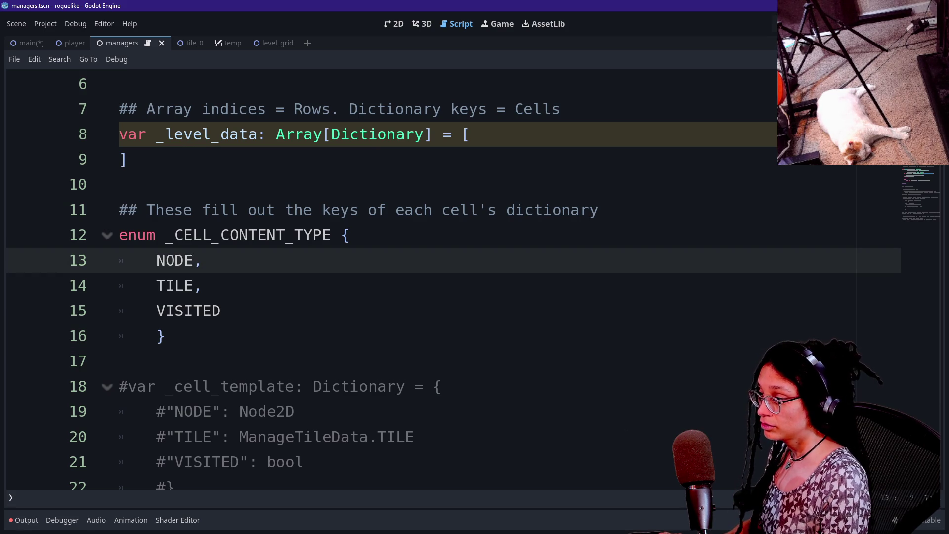
{"action": "type", "text": ": no"}
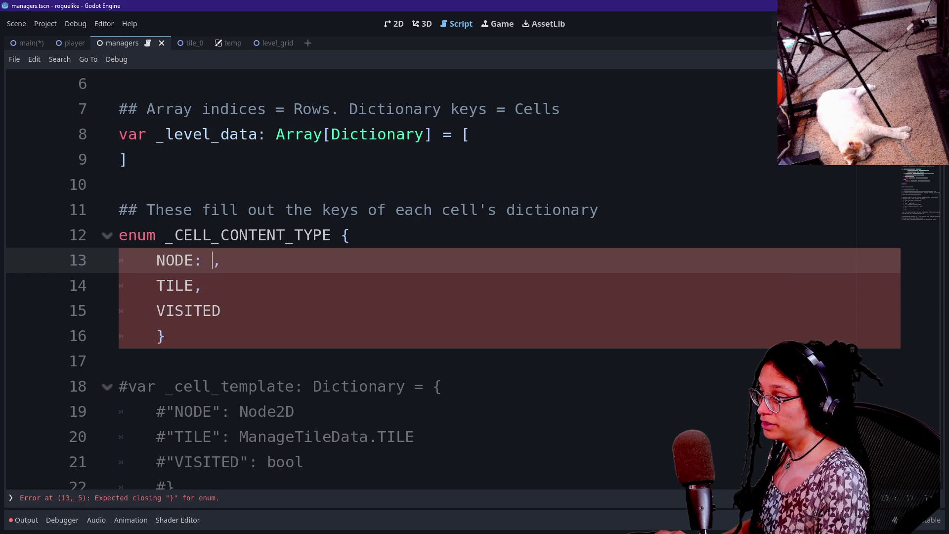
{"action": "key", "text": "BackSpace"}
{"action": "key", "text": "BackSpace"}
{"action": "type", "text": "NO"}
{"action": "key", "text": "BackSpace"}
{"action": "key", "text": "Caps_Lock"}
{"action": "type", "text": "Ode"}
{"action": "key", "text": "BackSpace"}
{"action": "key", "text": "BackSpace"}
{"action": "key", "text": "BackSpace"}
{"action": "type", "text": "ode2s"}
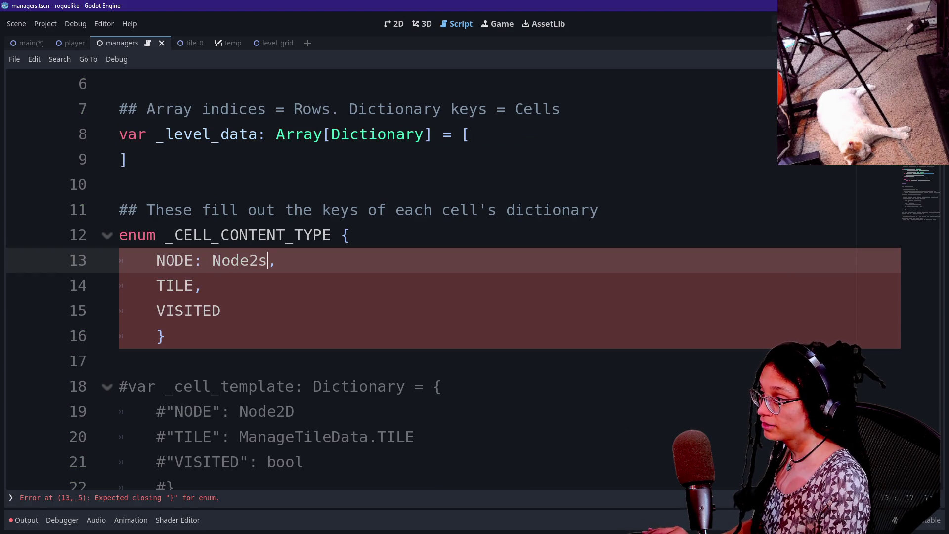
{"action": "key", "text": "BackSpace"}
{"action": "type", "text": "D"}
{"action": "left_click", "coordinate": [221, 310]}
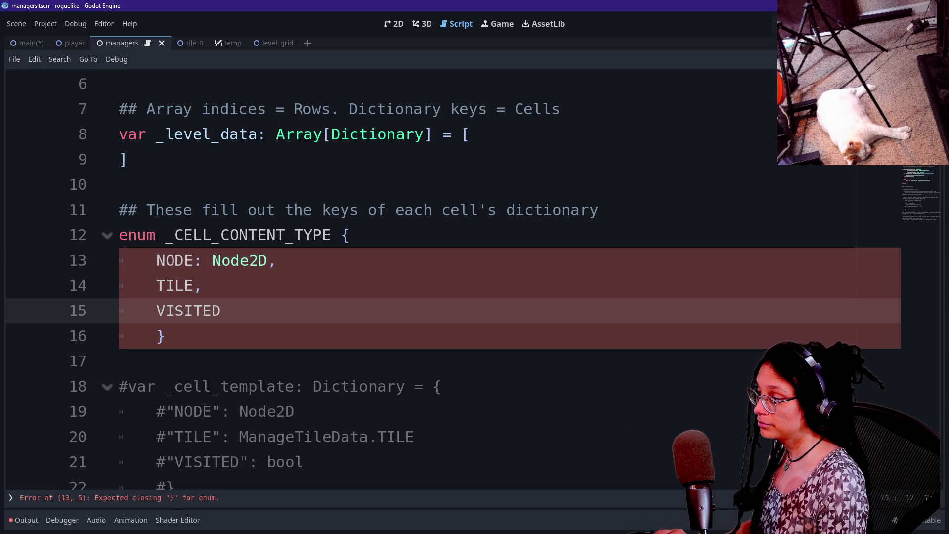
{"action": "left_click", "coordinate": [268, 260]}
{"action": "key", "text": "BackSpace"}
{"action": "key", "text": "BackSpace"}
{"action": "key", "text": "BackSpace"}
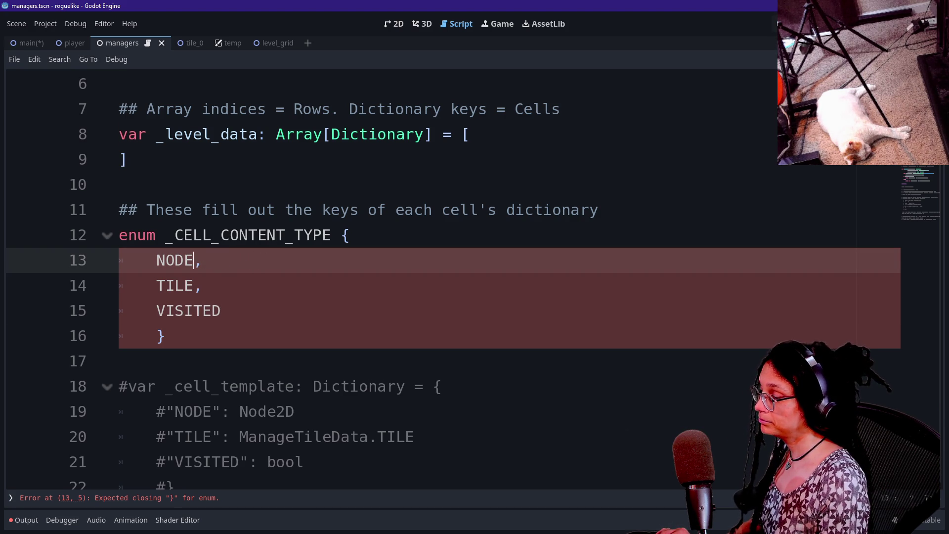
{"action": "left_click_drag", "start_coordinate": [221, 411], "coordinate": [295, 411]}
Step: Move Node2D and ManageTileData.TILE from the template into # comments after NODE and TILE
{"action": "double_click", "coordinate": [267, 411]}
{"action": "key", "text": "ctrl+x"}
{"action": "left_click", "coordinate": [203, 260]}
{"action": "type", "text": "#"}
{"action": "key", "text": "ctrl+v"}
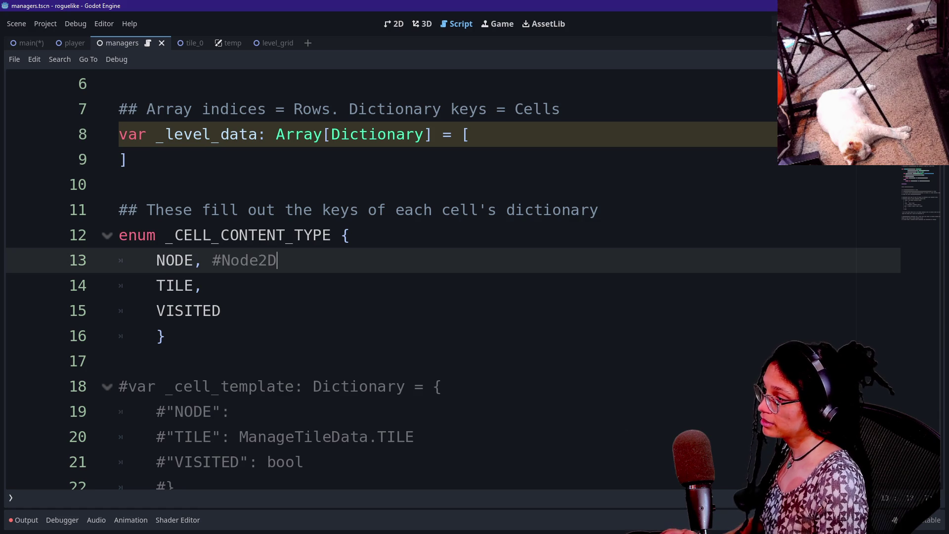
{"action": "left_click_drag", "start_coordinate": [240, 436], "coordinate": [415, 436]}
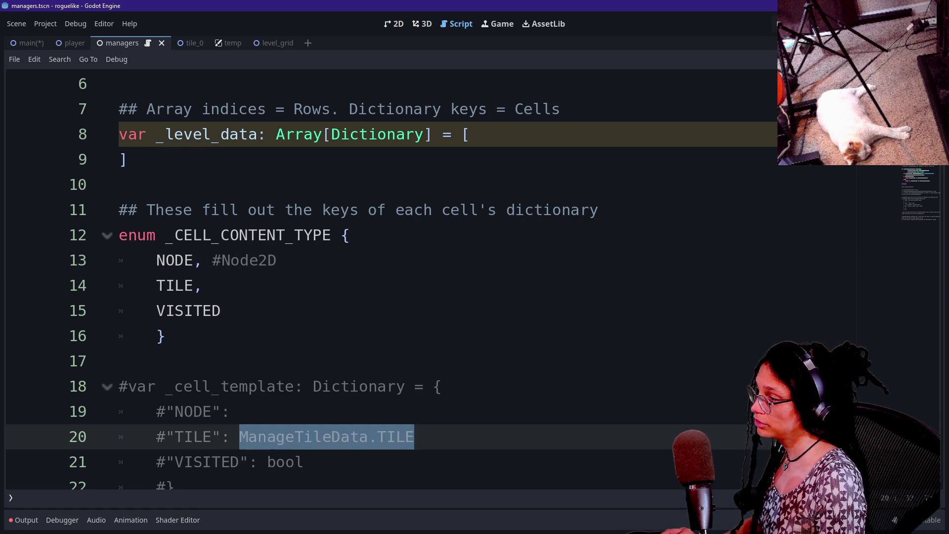
{"action": "key", "text": "ctrl+x"}
{"action": "left_click", "coordinate": [202, 285]}
{"action": "type", "text": "#"}
{"action": "key", "text": "ctrl+v"}
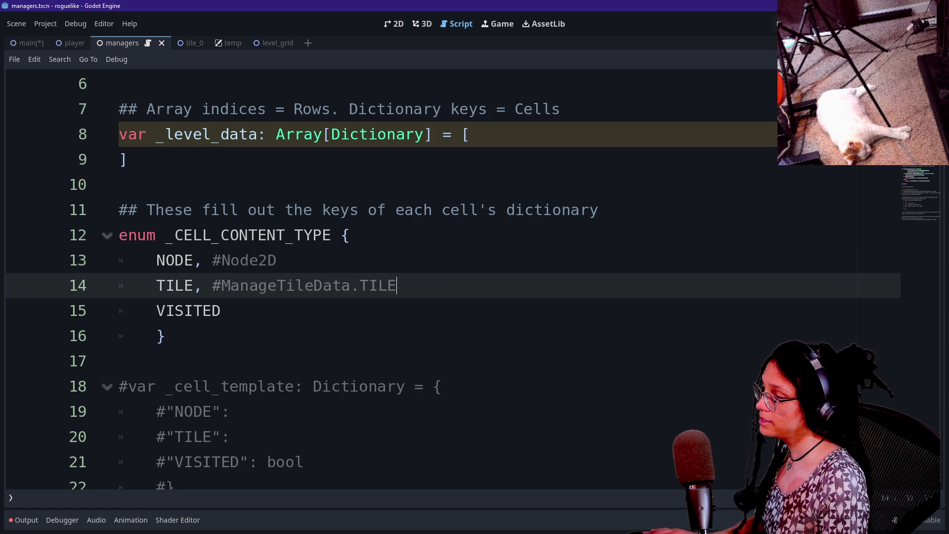
Step: Make the NODE and TILE comments ## doc comments and add '## bool' after VISITED
{"action": "left_click", "coordinate": [221, 260]}
{"action": "type", "text": "#"}
{"action": "left_click", "coordinate": [221, 285]}
{"action": "type", "text": "#"}
{"action": "left_click", "coordinate": [220, 311]}
{"action": "type", "text": "##"}
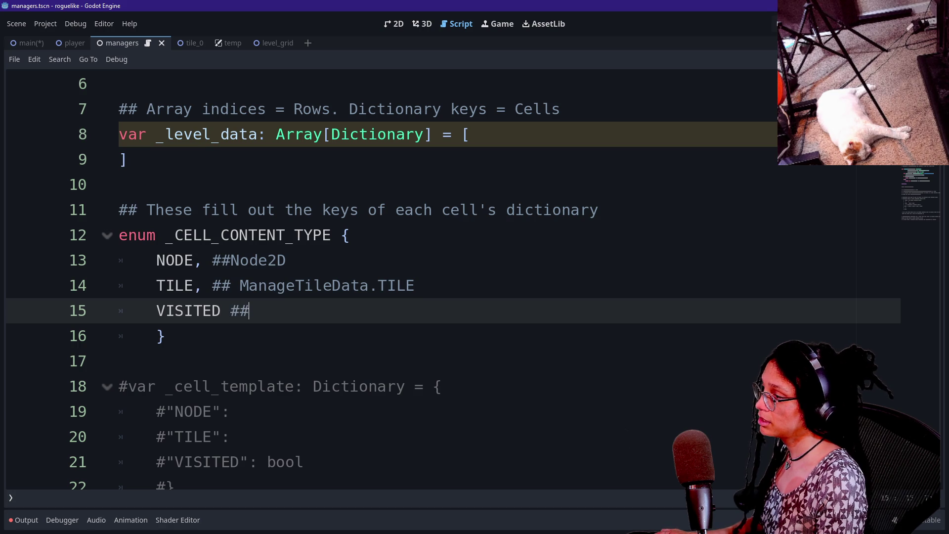
{"action": "type", "text": " bool"}
Step: Delete the commented-out _cell_template block
{"action": "left_click", "coordinate": [121, 361]}
{"action": "left_click", "coordinate": [303, 461], "text": "shift"}
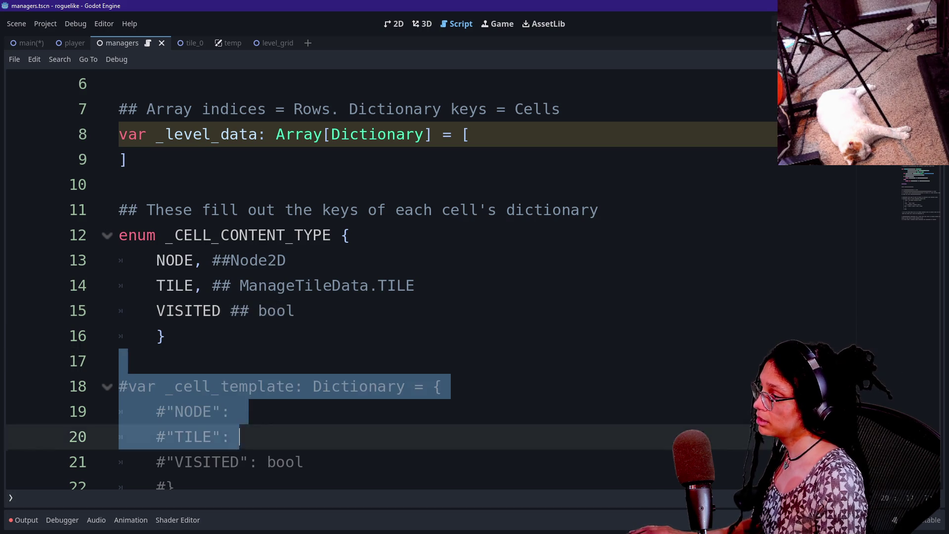
{"action": "scroll", "coordinate": [303, 462], "scroll_direction": "down", "scroll_amount": 1}
{"action": "key", "text": "Delete"}
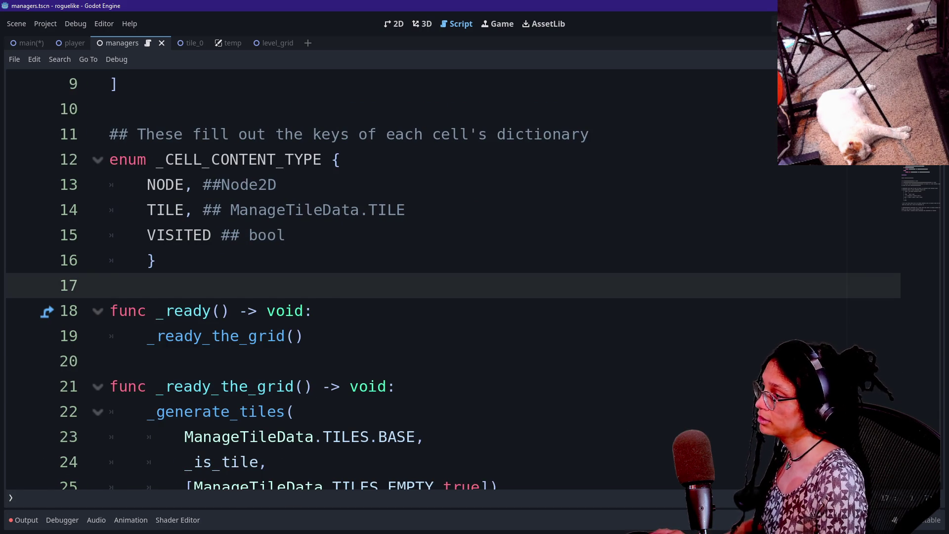
{"action": "scroll", "coordinate": [444, 277], "scroll_direction": "up", "scroll_amount": 2}
{"action": "scroll", "coordinate": [444, 277], "scroll_direction": "down", "scroll_amount": 3}
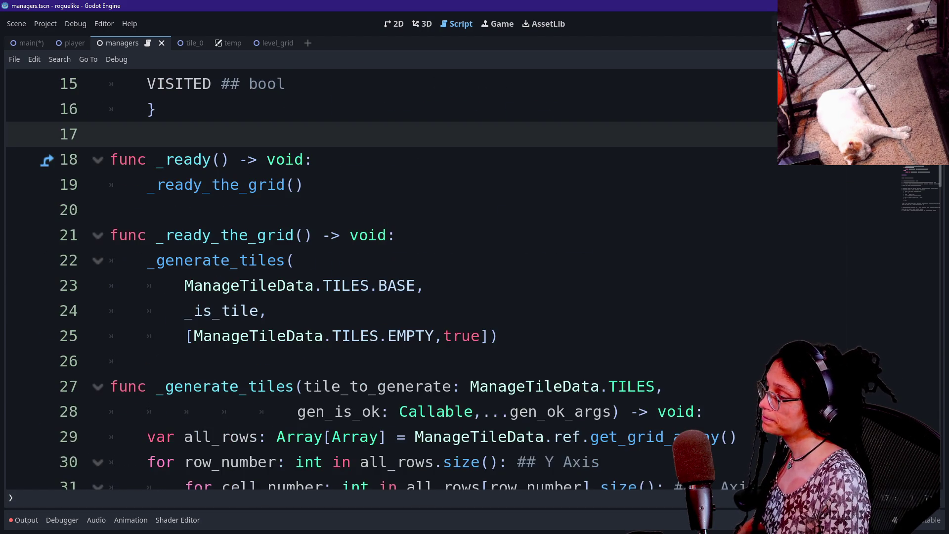
{"action": "scroll", "coordinate": [445, 276], "scroll_direction": "up", "scroll_amount": 2}
{"action": "scroll", "coordinate": [444, 276], "scroll_direction": "down", "scroll_amount": 3}
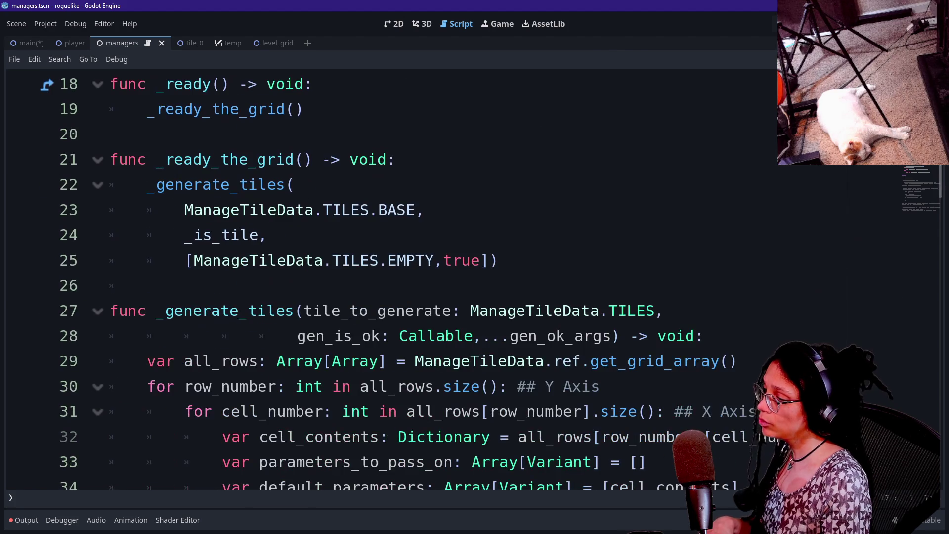
{"action": "scroll", "coordinate": [445, 277], "scroll_direction": "down", "scroll_amount": 3}
{"action": "scroll", "coordinate": [445, 276], "scroll_direction": "down", "scroll_amount": 3}
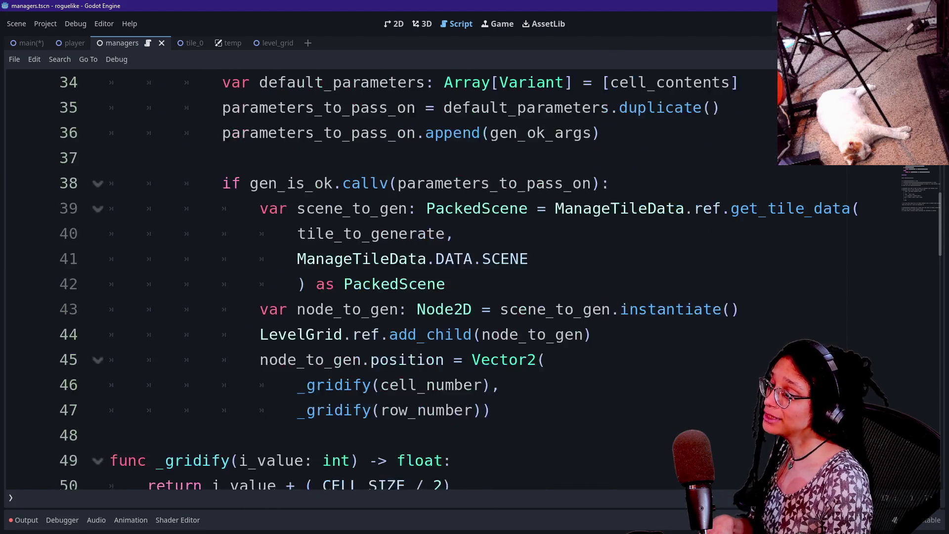
{"action": "mouse_move", "coordinate": [222, 159]}
{"action": "left_mouse_down"}
{"action": "mouse_move", "coordinate": [544, 310]}
{"action": "mouse_move", "coordinate": [489, 360]}
{"action": "left_mouse_up"}
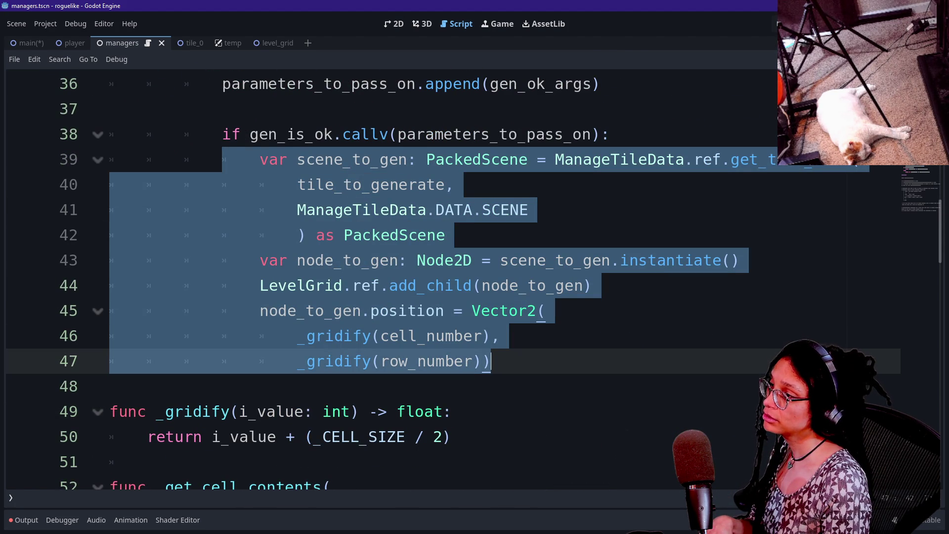
{"action": "scroll", "coordinate": [444, 276], "scroll_direction": "up", "scroll_amount": 1}
{"action": "left_click", "coordinate": [610, 210]}
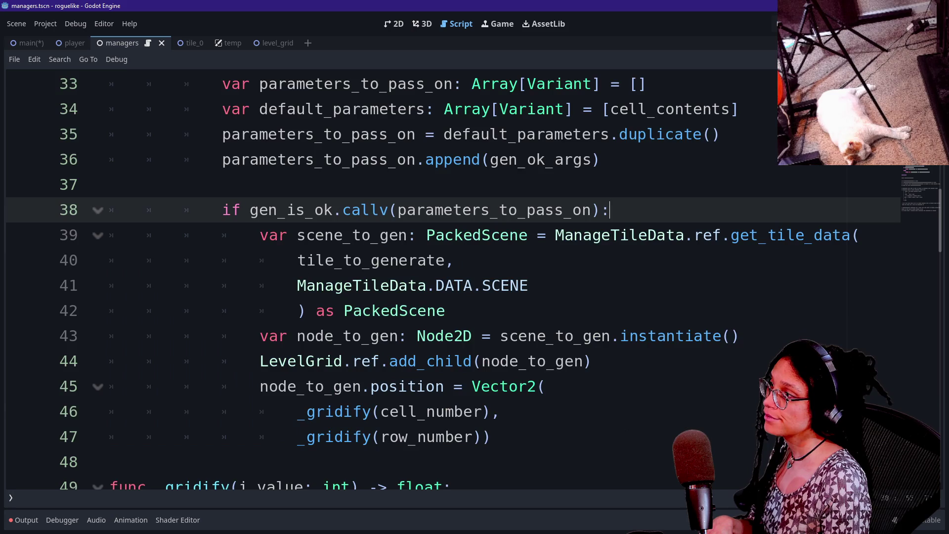
{"action": "scroll", "coordinate": [380, 281], "scroll_direction": "up", "scroll_amount": 4}
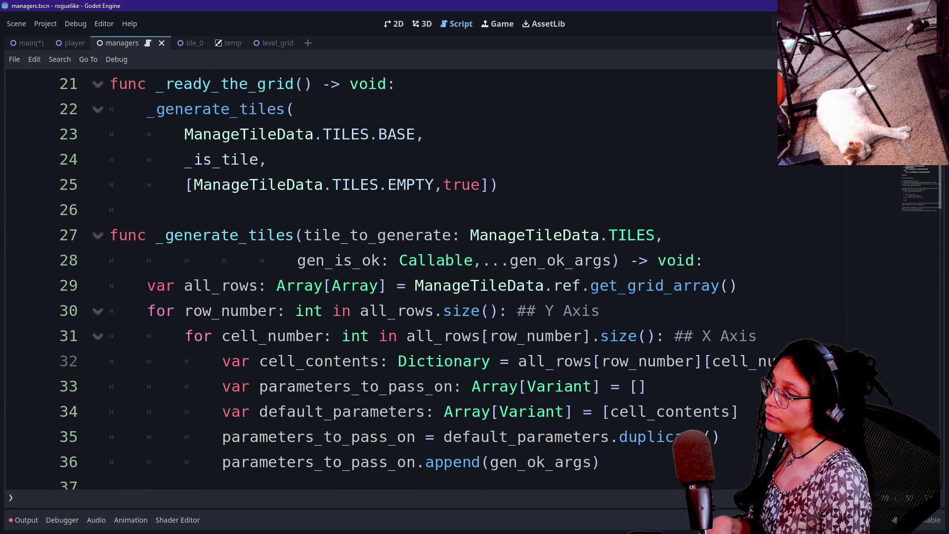
{"action": "left_click_drag", "start_coordinate": [158, 234], "coordinate": [702, 260]}
{"action": "left_click", "coordinate": [334, 259]}
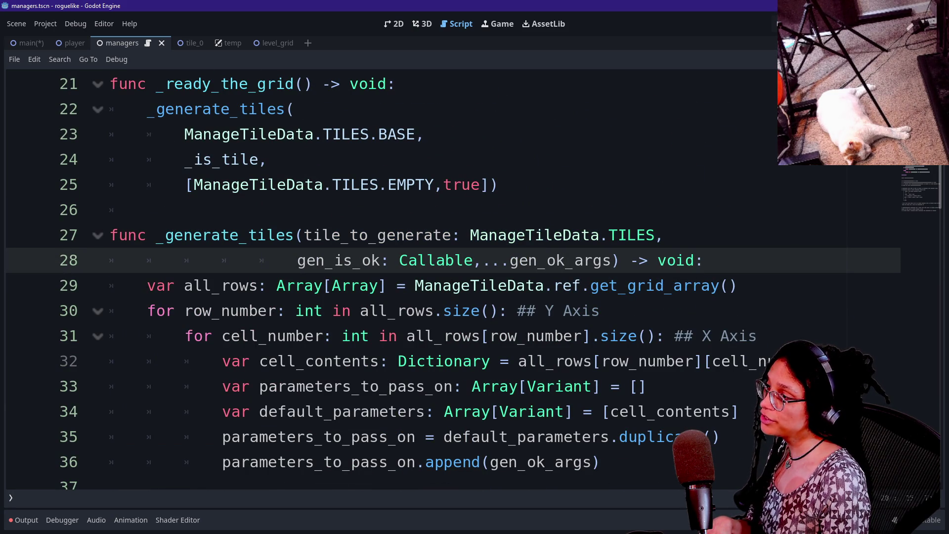
{"action": "left_click_drag", "start_coordinate": [212, 310], "coordinate": [333, 386]}
{"action": "left_click", "coordinate": [333, 386]}
{"action": "scroll", "coordinate": [425, 330], "scroll_direction": "down", "scroll_amount": 1}
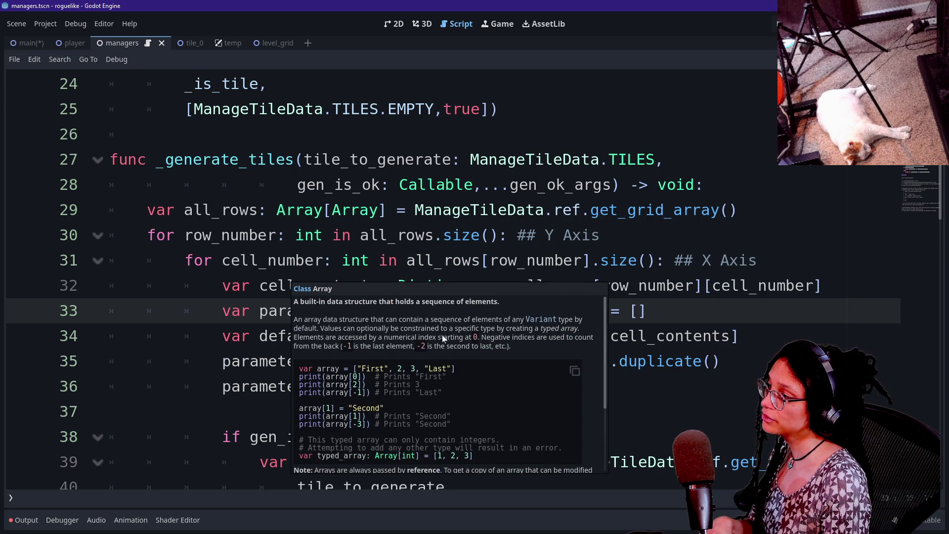
{"action": "left_click", "coordinate": [435, 210]}
{"action": "scroll", "coordinate": [435, 277], "scroll_direction": "down", "scroll_amount": 3}
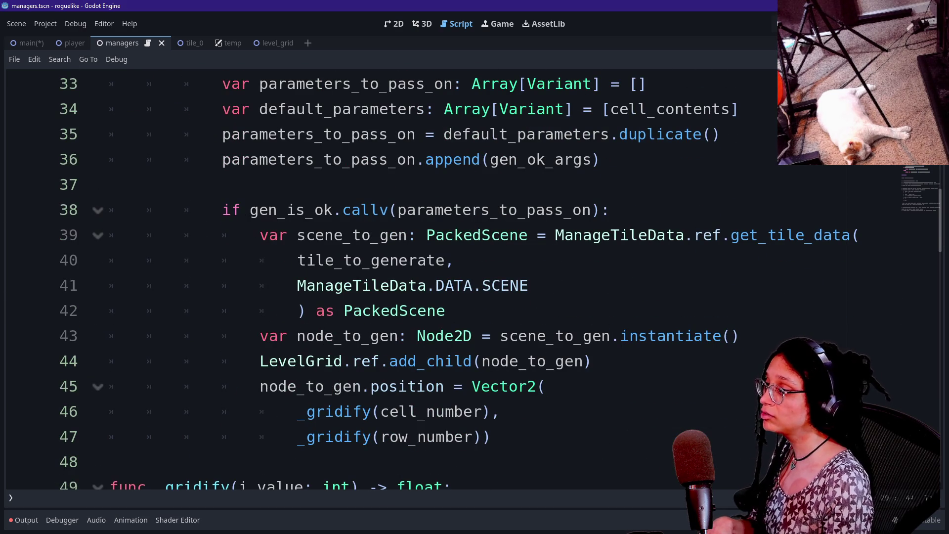
{"action": "left_click", "coordinate": [610, 210]}
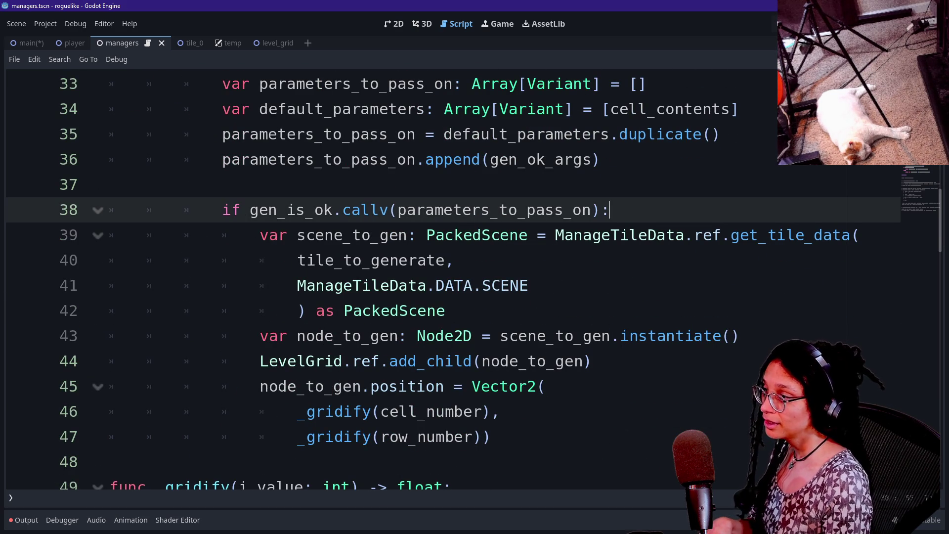
Step: Add a _generate_a_tile() call inside the if block of the generation loop
{"action": "key", "text": "Return"}
{"action": "type", "text": "g"}
{"action": "key", "text": "BackSpace"}
{"action": "type", "text": "_generate_a_tile"}
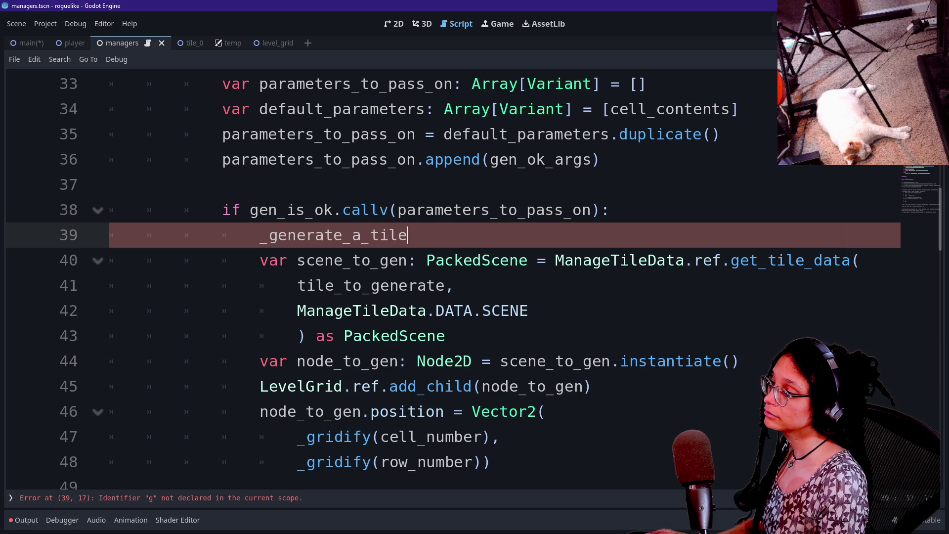
{"action": "type", "text": "()"}
Step: Move the tile-spawning lines into a new function _generate_a_tile() -> void
{"action": "left_click", "coordinate": [259, 259]}
{"action": "left_click", "coordinate": [500, 436], "text": "shift"}
{"action": "key", "text": "shift+Down"}
{"action": "key", "text": "BackSpace"}
{"action": "key", "text": "BackSpace"}
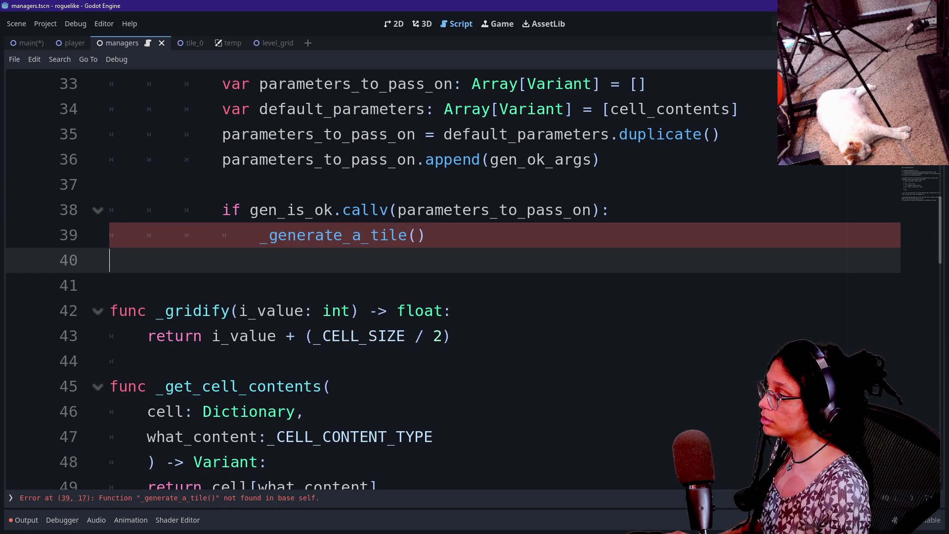
{"action": "key", "text": "Return"}
{"action": "type", "text": "func _generate_a_tile() -> void:"}
{"action": "key", "text": "Return"}
{"action": "key", "text": "ctrl+v"}
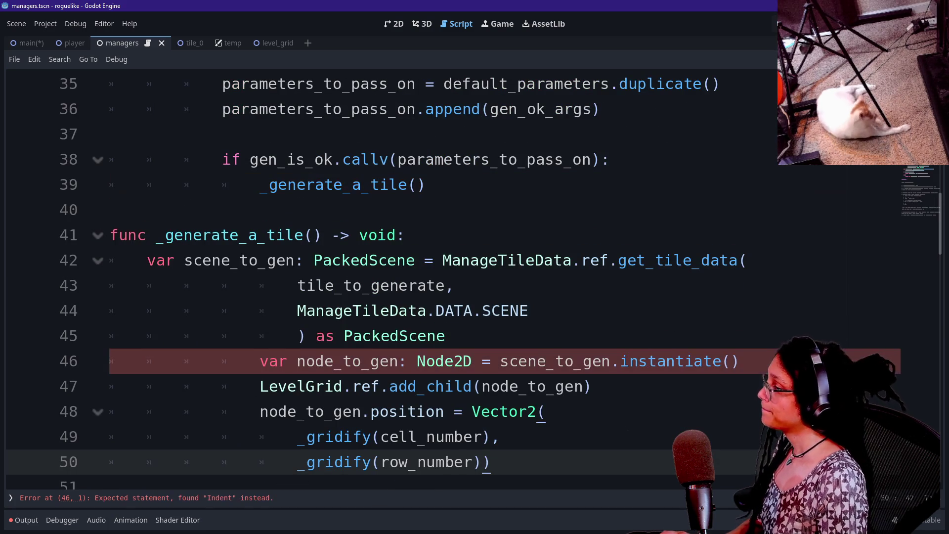
Step: Join the multi-line get_tile_data(tile_to_generate, ManageTileData.DATA.SCENE) as PackedScene call onto one line
{"action": "scroll", "coordinate": [459, 281], "scroll_direction": "down", "scroll_amount": 2}
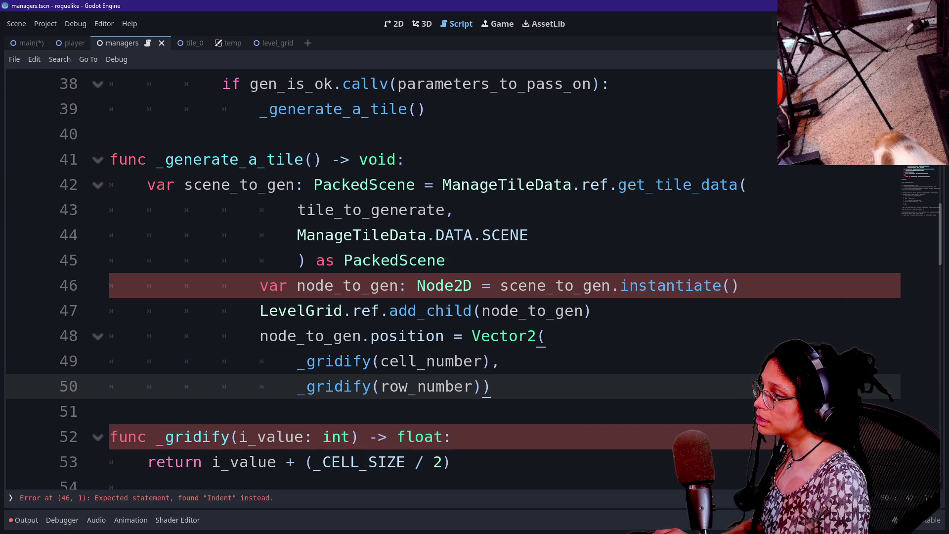
{"action": "left_click", "coordinate": [297, 210]}
{"action": "key", "text": "BackSpace"}
{"action": "key", "text": "BackSpace"}
{"action": "key", "text": "BackSpace"}
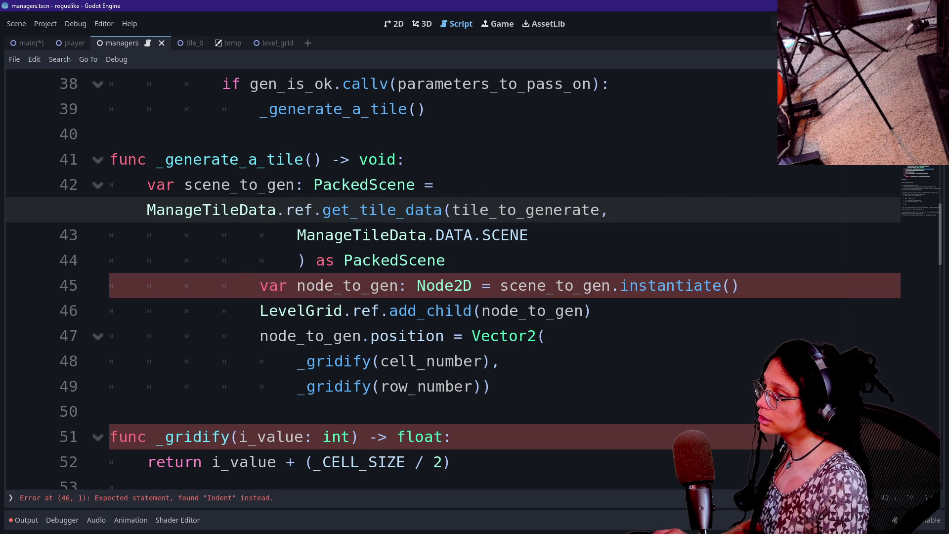
{"action": "left_click", "coordinate": [297, 234]}
{"action": "key", "text": "BackSpace"}
{"action": "key", "text": "BackSpace"}
{"action": "key", "text": "BackSpace"}
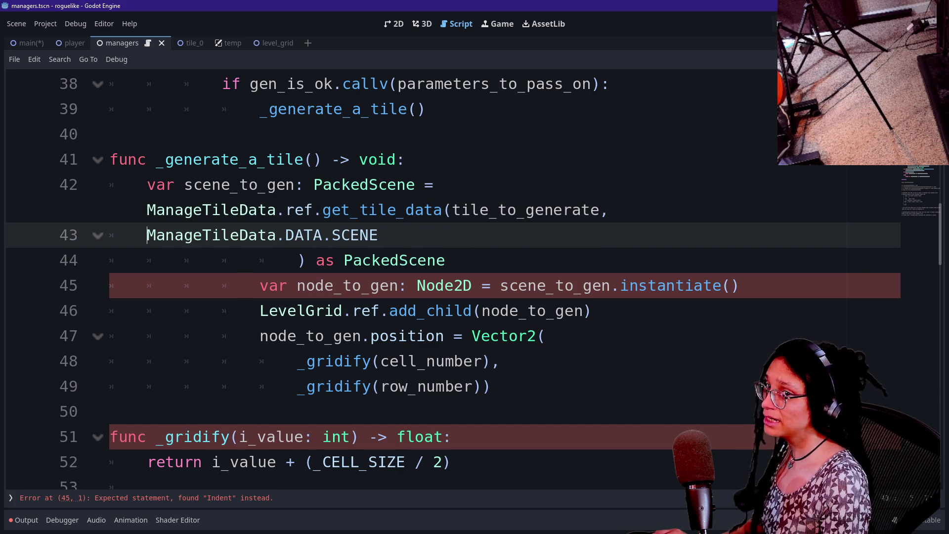
{"action": "key", "text": "BackSpace"}
{"action": "key", "text": "BackSpace"}
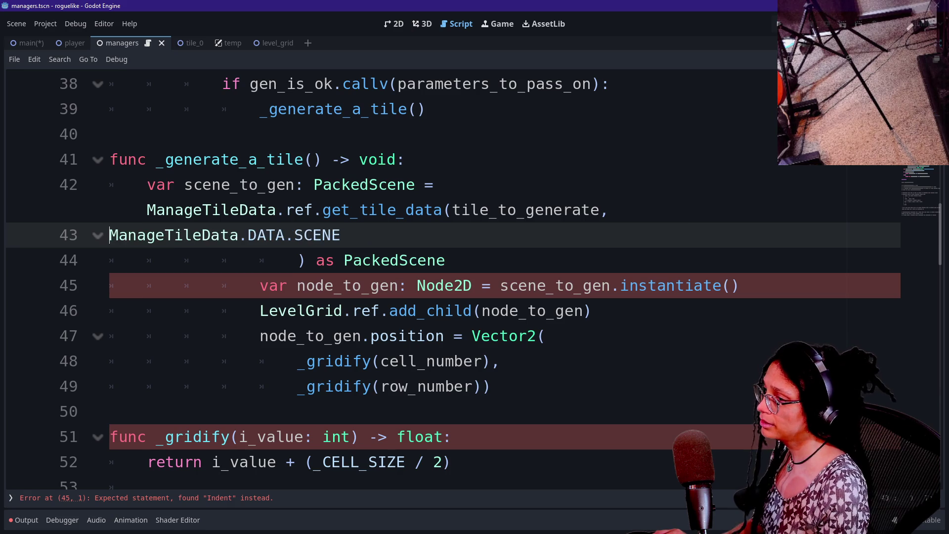
{"action": "left_click", "coordinate": [297, 235]}
{"action": "key", "text": "BackSpace"}
{"action": "key", "text": "BackSpace"}
{"action": "key", "text": "BackSpace"}
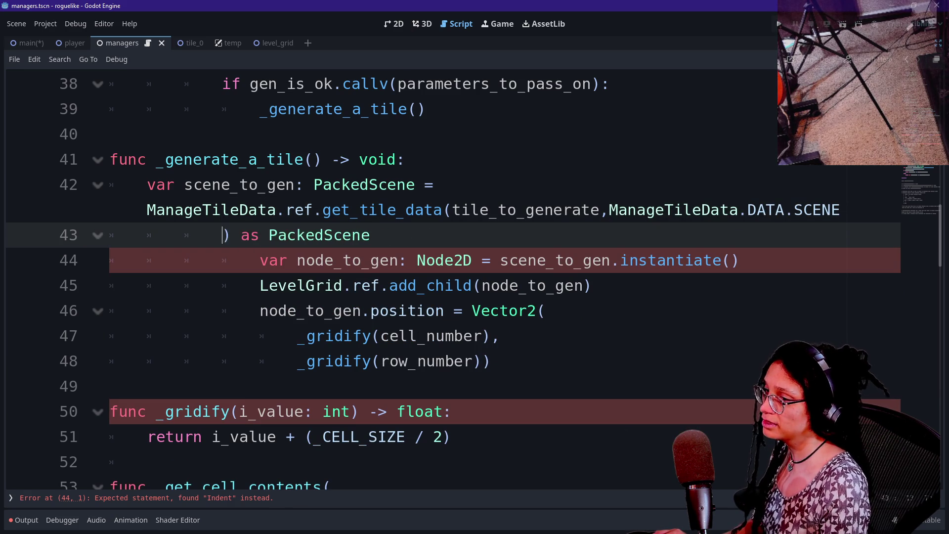
{"action": "key", "text": "BackSpace"}
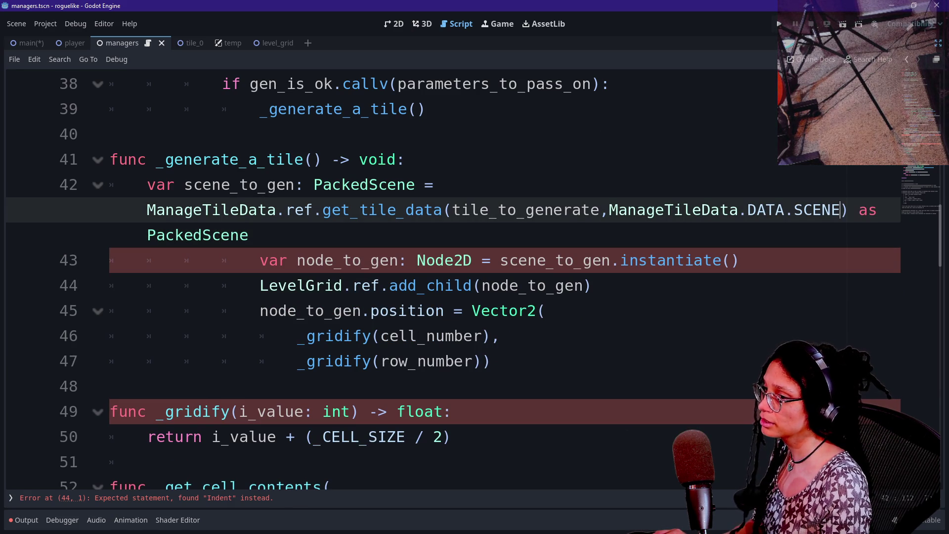
Step: Fix the indentation of the node_to_gen line and the rest of the helper body
{"action": "left_click", "coordinate": [260, 260]}
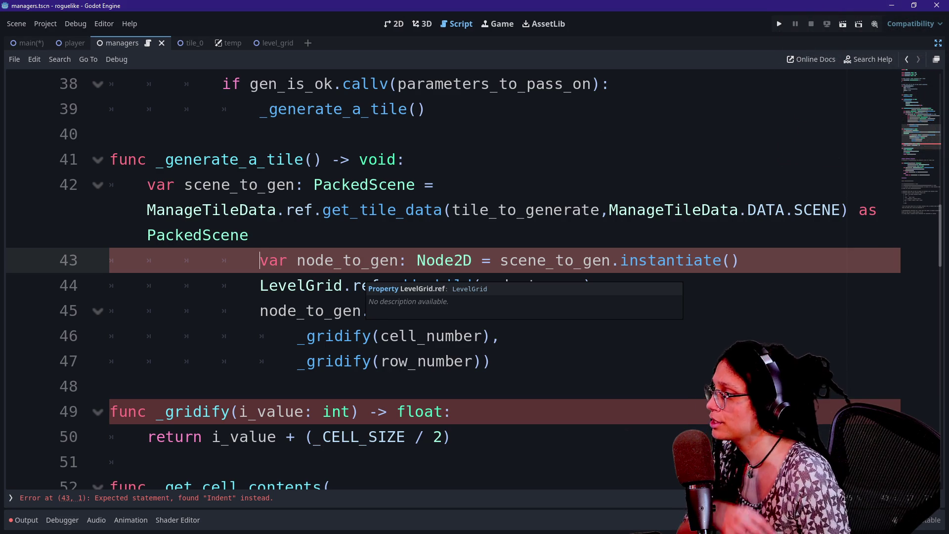
{"action": "key", "text": "shift+Tab"}
{"action": "key", "text": "shift+Tab"}
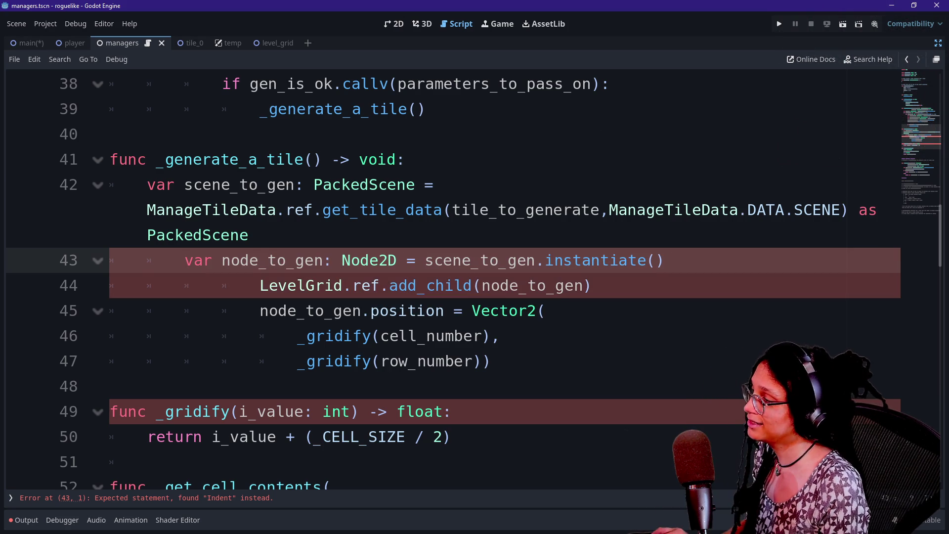
{"action": "key", "text": "Tab"}
{"action": "key", "text": "Tab"}
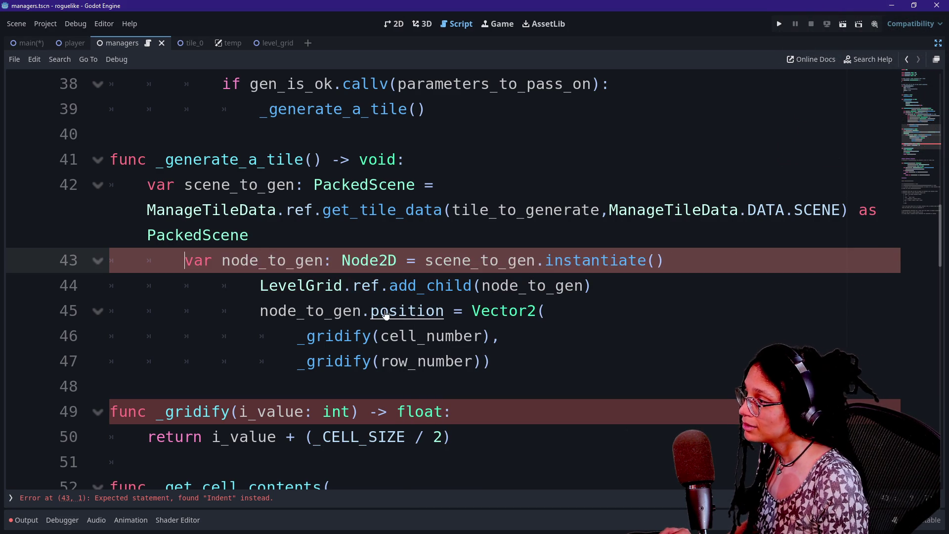
{"action": "key", "text": "ctrl+z"}
{"action": "key", "text": "ctrl+z"}
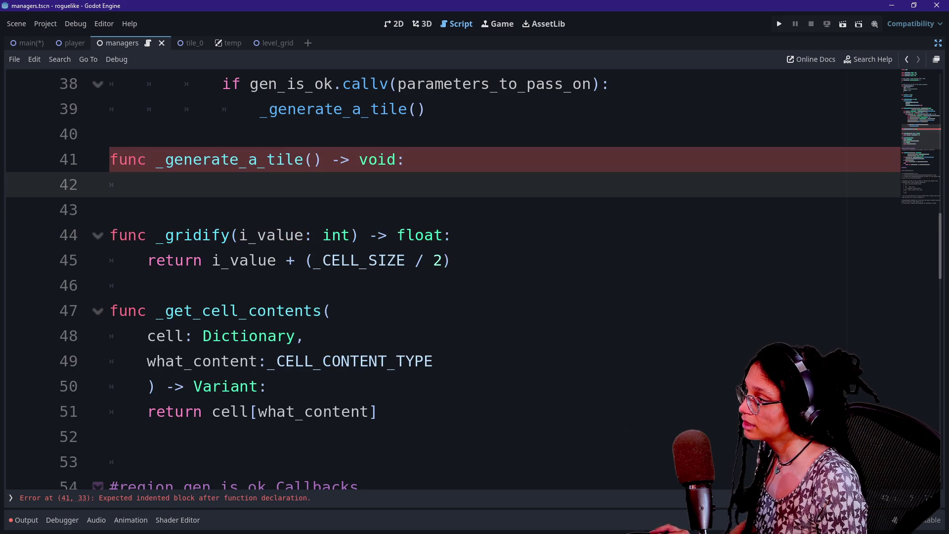
{"action": "key", "text": "ctrl+y"}
{"action": "left_click_drag", "start_coordinate": [269, 285], "coordinate": [352, 386]}
{"action": "key", "text": "shift+Tab"}
{"action": "key", "text": "shift+Tab"}
{"action": "key", "text": "shift+Tab"}
{"action": "key", "text": "Down"}
Step: Review _generate_a_tile, noting the undeclared tile_to_generate and the row/cell position calculation
{"action": "scroll", "coordinate": [474, 281], "scroll_direction": "up", "scroll_amount": 3}
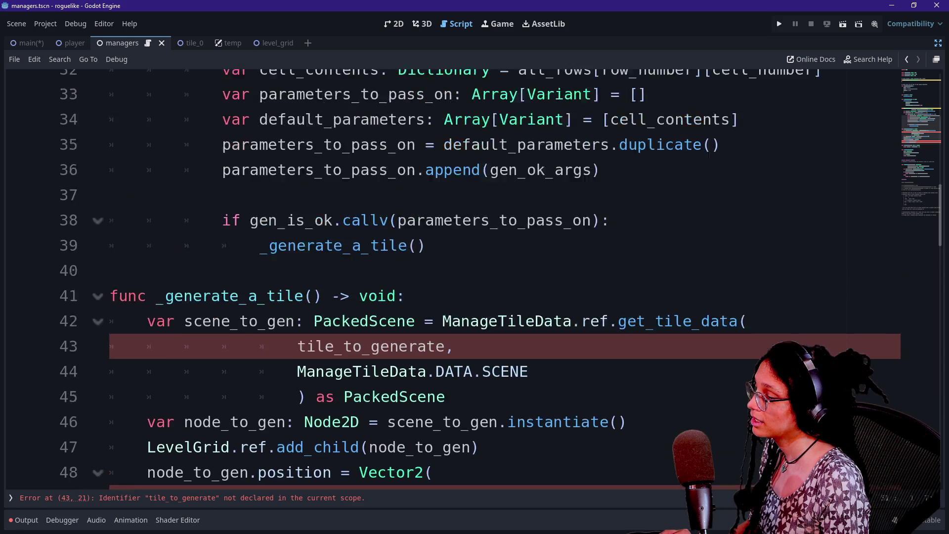
{"action": "scroll", "coordinate": [474, 281], "scroll_direction": "down", "scroll_amount": 2}
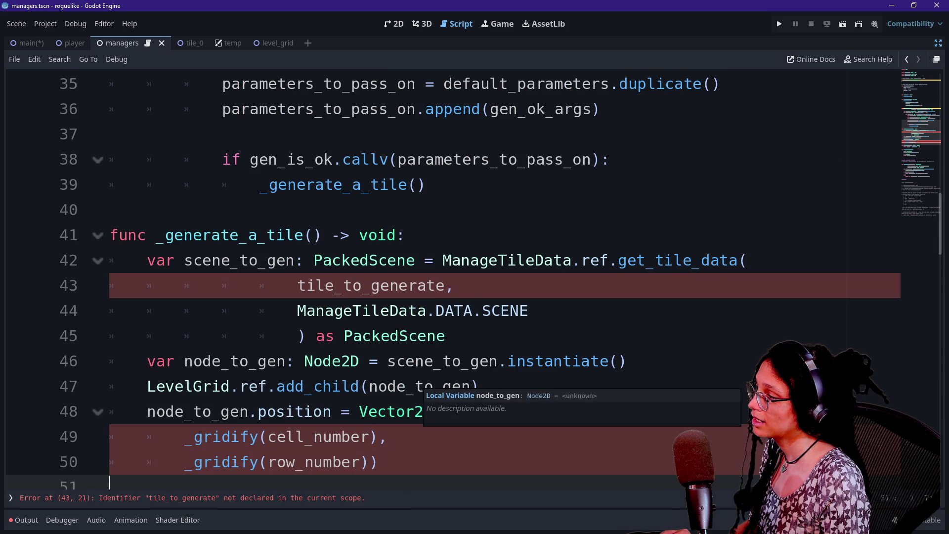
{"action": "left_click", "coordinate": [427, 335]}
{"action": "scroll", "coordinate": [452, 277], "scroll_direction": "down", "scroll_amount": 1}
{"action": "left_click", "coordinate": [365, 185]}
{"action": "left_click", "coordinate": [362, 209]}
{"action": "left_click", "coordinate": [383, 260]}
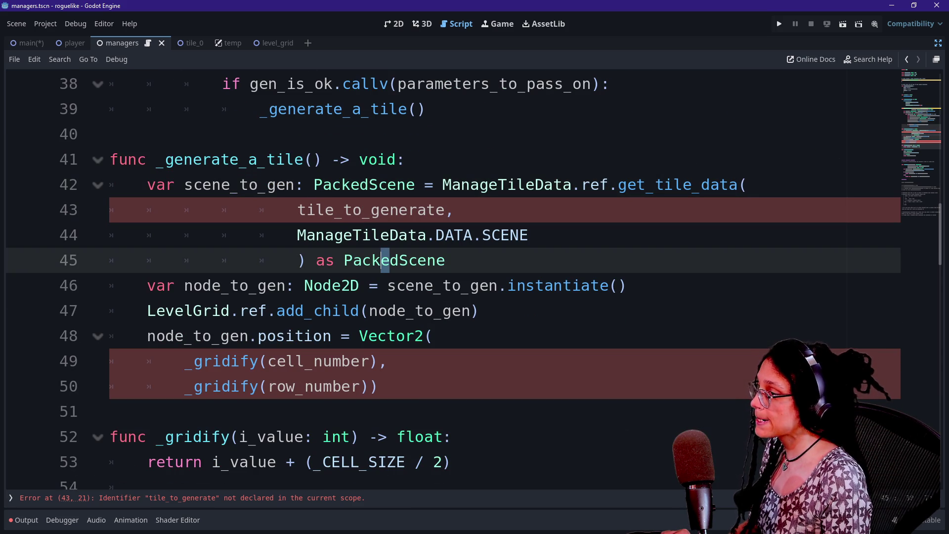
{"action": "left_click", "coordinate": [307, 209]}
{"action": "left_click_drag", "start_coordinate": [314, 210], "coordinate": [454, 209]}
{"action": "left_click", "coordinate": [454, 209]}
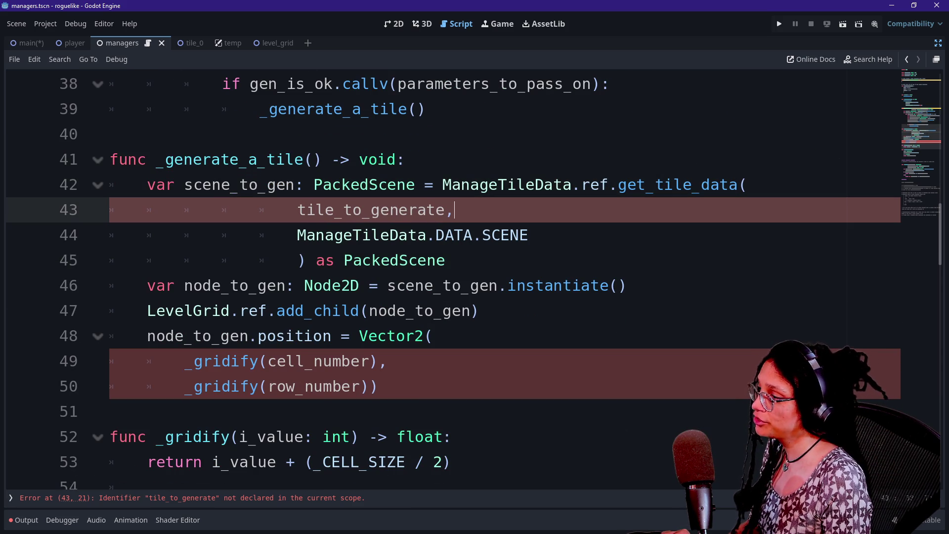
{"action": "left_click", "coordinate": [395, 411]}
{"action": "left_click", "coordinate": [397, 335]}
{"action": "scroll", "coordinate": [397, 335], "scroll_direction": "up", "scroll_amount": 2}
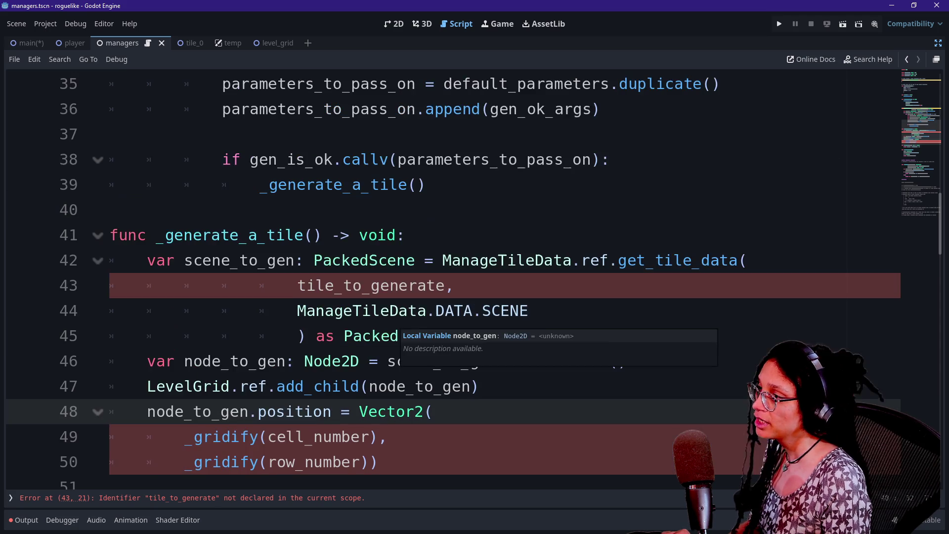
{"action": "scroll", "coordinate": [397, 341], "scroll_direction": "up", "scroll_amount": 1}
{"action": "left_click", "coordinate": [418, 335]}
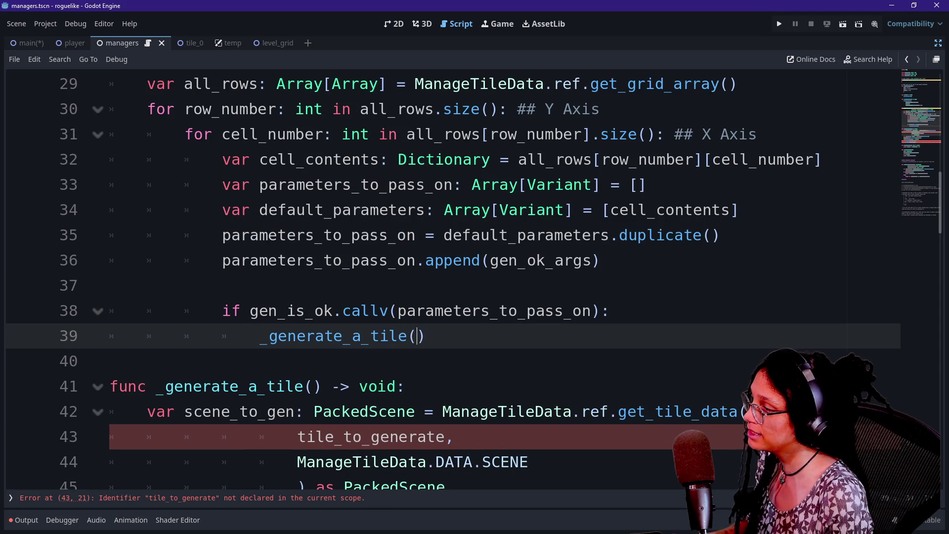
Step: Pass tile_to_generate, cell_number and row_number to the _generate_a_tile call via autocomplete
{"action": "type", "text": "tile"}
{"action": "key", "text": "Return"}
{"action": "type", "text": ",c"}
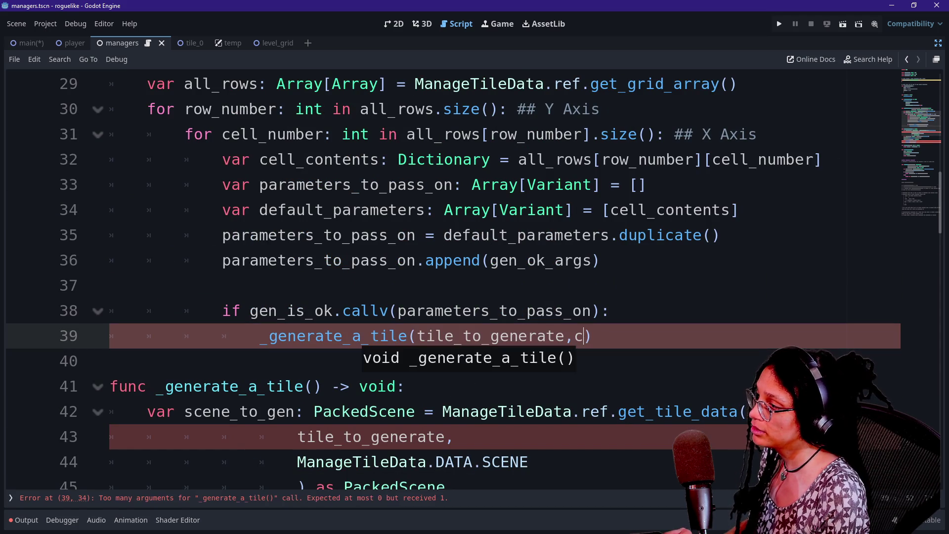
{"action": "type", "text": "e"}
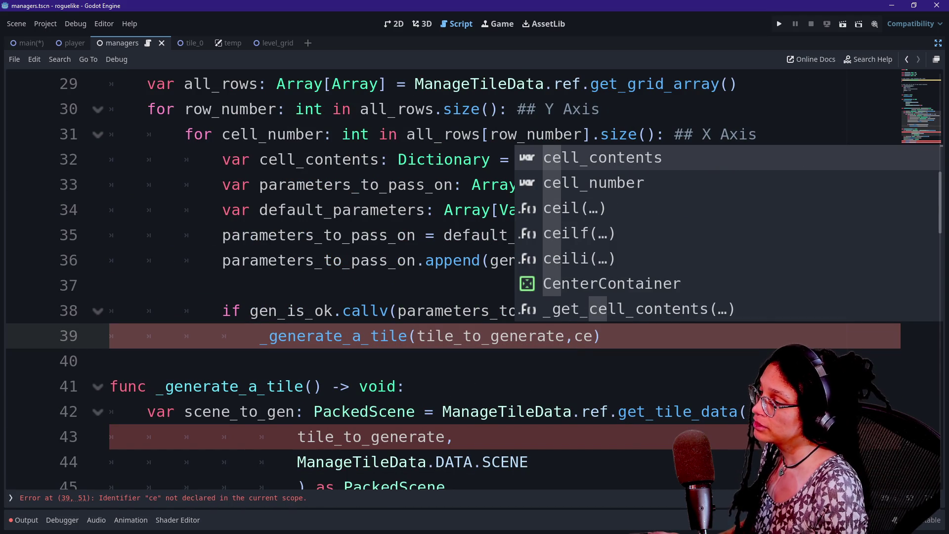
{"action": "key", "text": "Down"}
{"action": "key", "text": "Return"}
{"action": "type", "text": "row"}
{"action": "key", "text": "BackSpace"}
{"action": "key", "text": "BackSpace"}
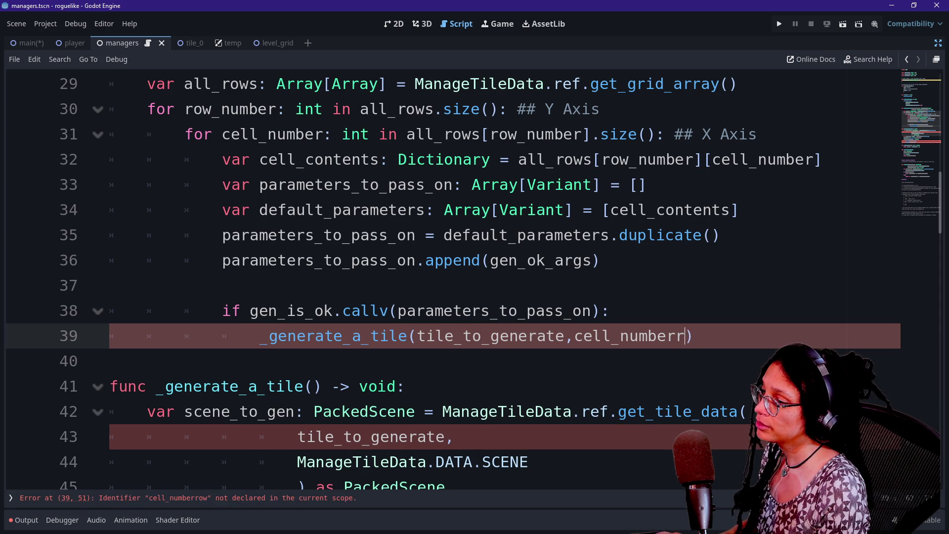
{"action": "key", "text": "BackSpace"}
{"action": "type", "text": ",row_numbe"}
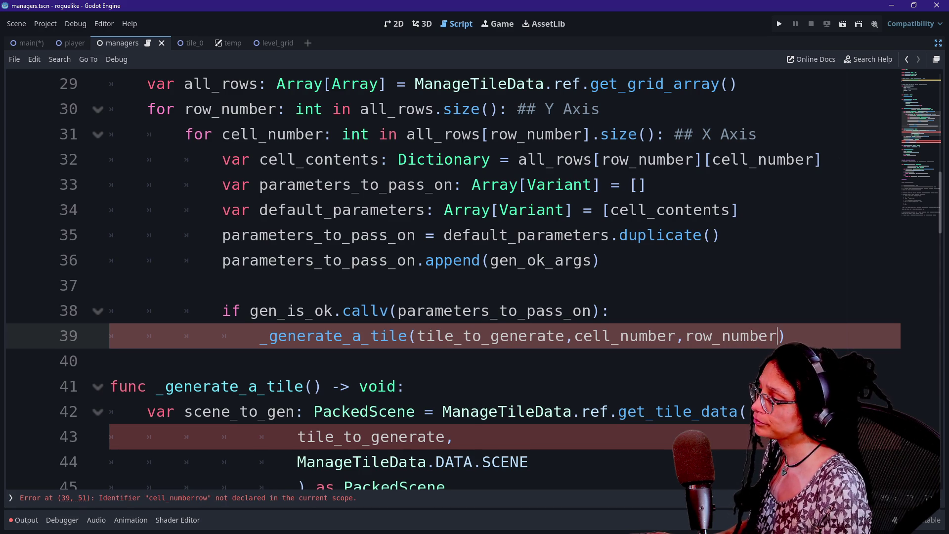
{"action": "type", "text": "er"}
{"action": "scroll", "coordinate": [473, 279], "scroll_direction": "down", "scroll_amount": 2}
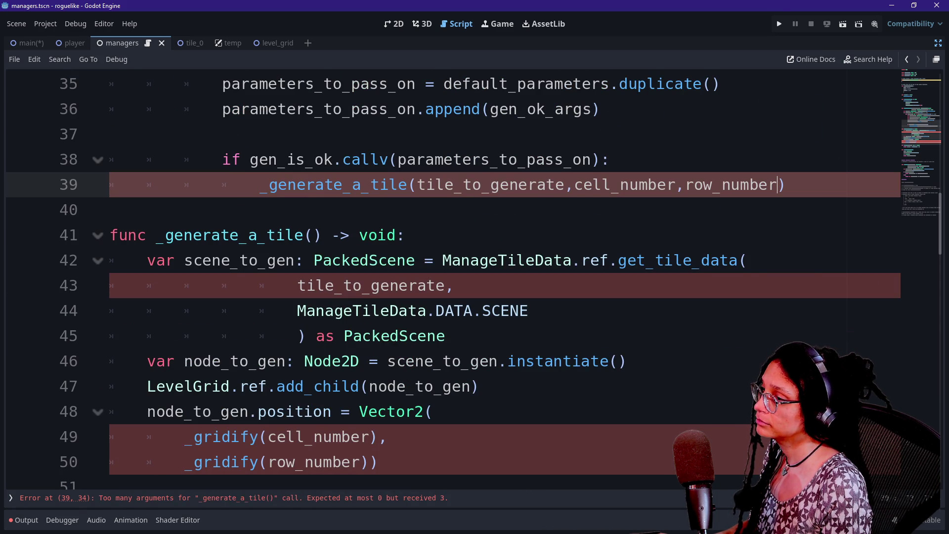
Step: Reorder the call's arguments to row_number, cell_number and begin the tile_to_generate: parameter in the definition
{"action": "left_click_drag", "start_coordinate": [574, 185], "coordinate": [786, 185]}
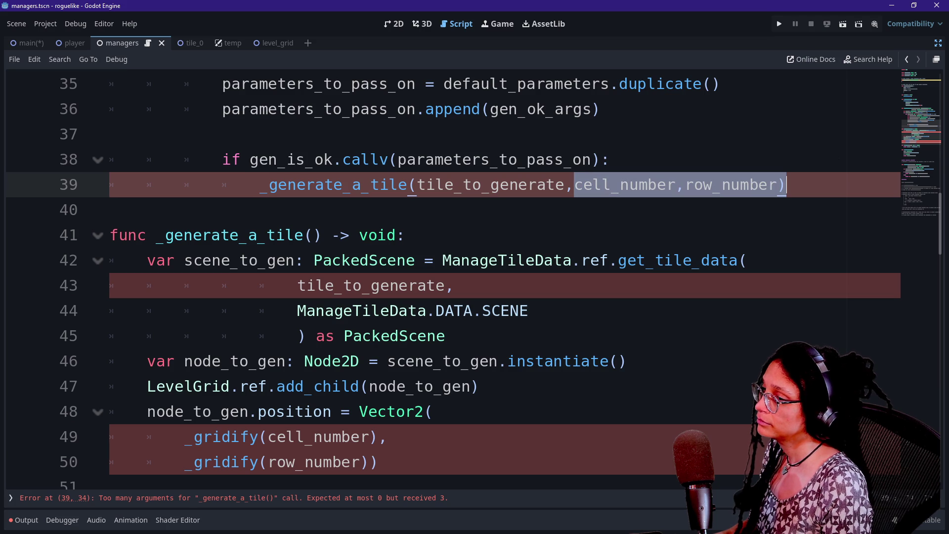
{"action": "type", "text": "row_number"}
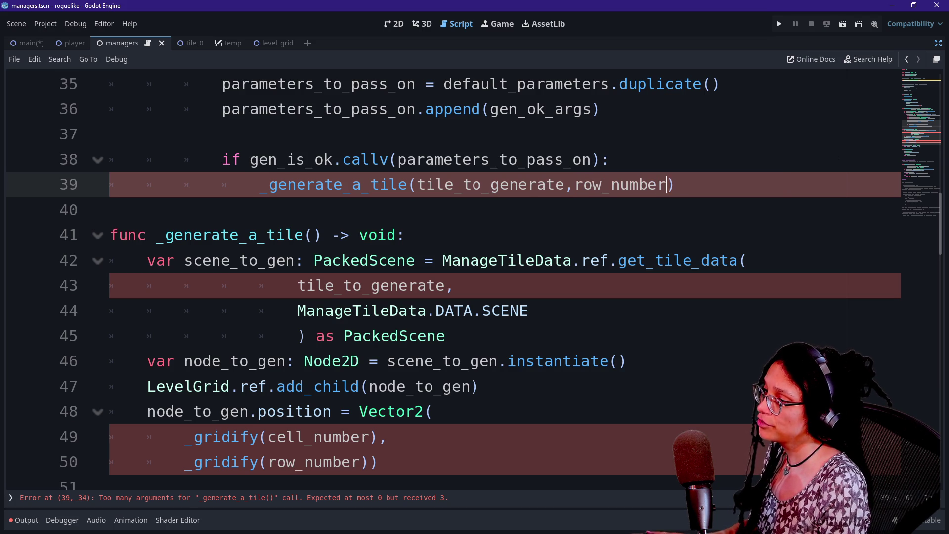
{"action": "type", "text": ",cell_nu,ber"}
{"action": "key", "text": "BackSpace"}
{"action": "key", "text": "BackSpace"}
{"action": "key", "text": "BackSpace"}
{"action": "key", "text": "BackSpace"}
{"action": "type", "text": "mber"}
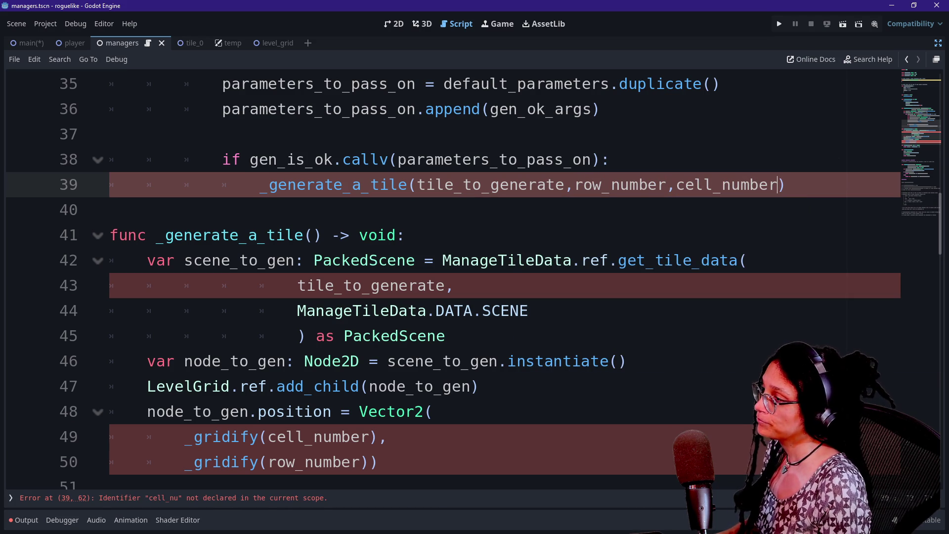
{"action": "left_click", "coordinate": [317, 235]}
{"action": "type", "text": "t"}
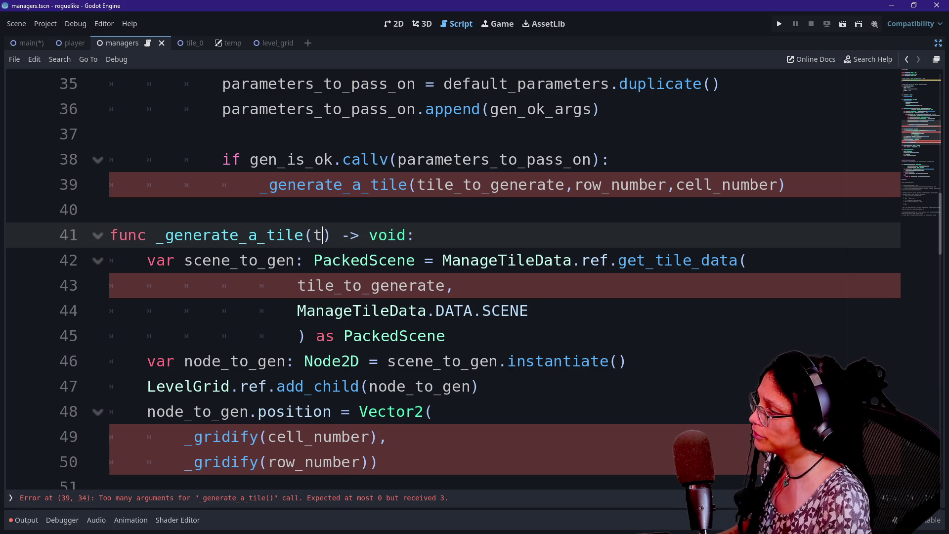
{"action": "type", "text": "ile_"}
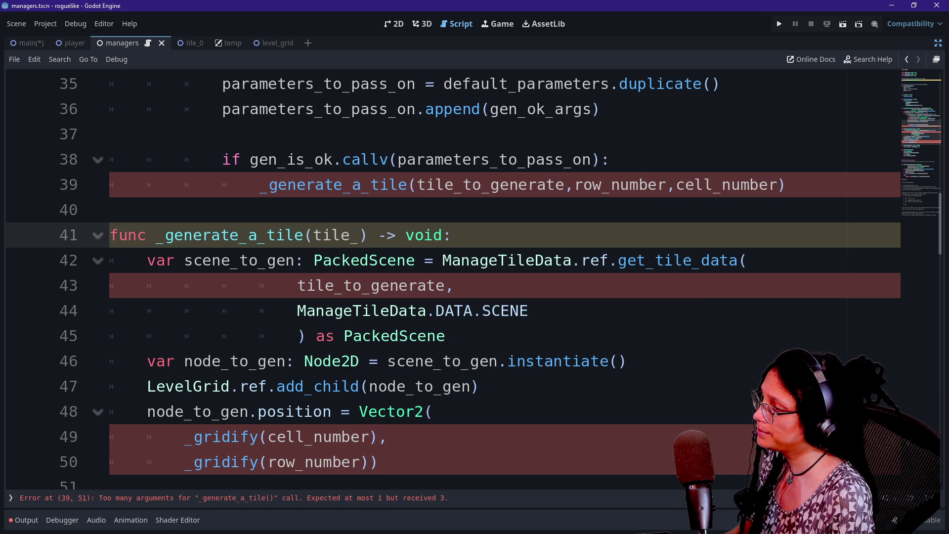
{"action": "type", "text": "to_generate:"}
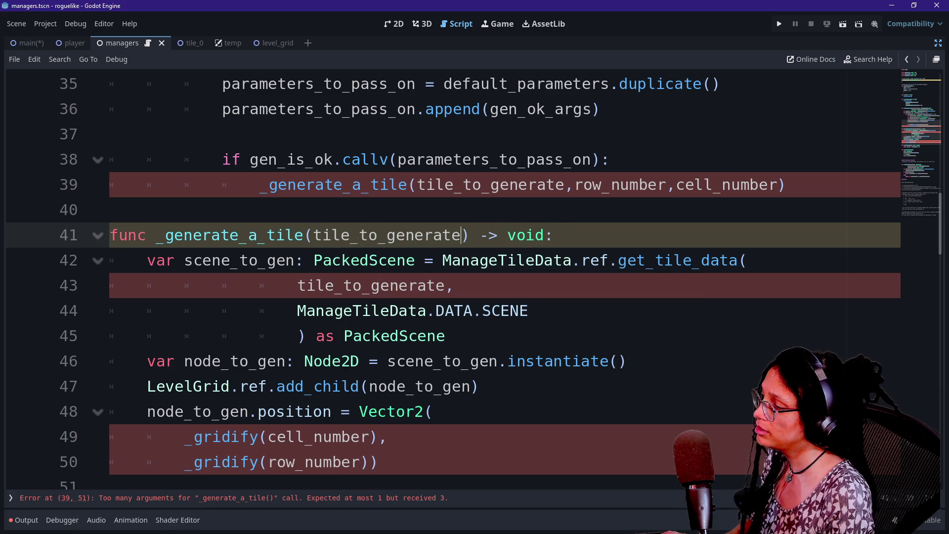
Step: Declare the parameters tile_to_generate: ManageTileData.TILES, row_number: int, cell_number: int on _generate_a_tile
{"action": "scroll", "coordinate": [474, 283], "scroll_direction": "up", "scroll_amount": 4}
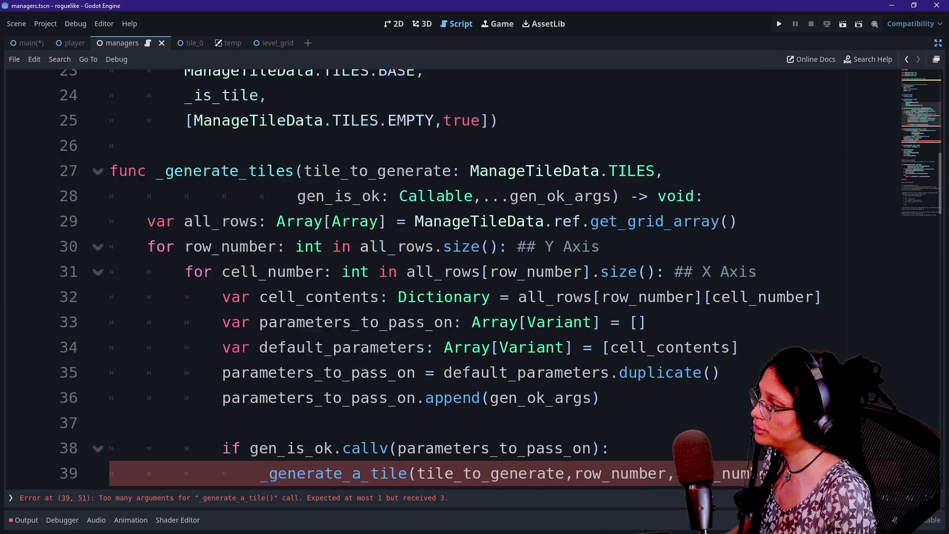
{"action": "scroll", "coordinate": [474, 283], "scroll_direction": "down", "scroll_amount": 1}
{"action": "type", "text": "N) -> void:"}
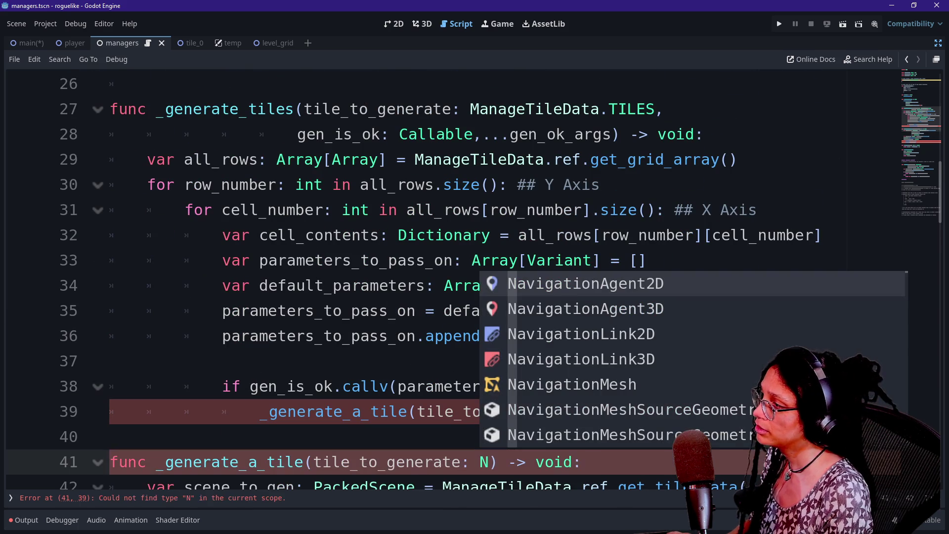
{"action": "scroll", "coordinate": [473, 283], "scroll_direction": "up", "scroll_amount": 1}
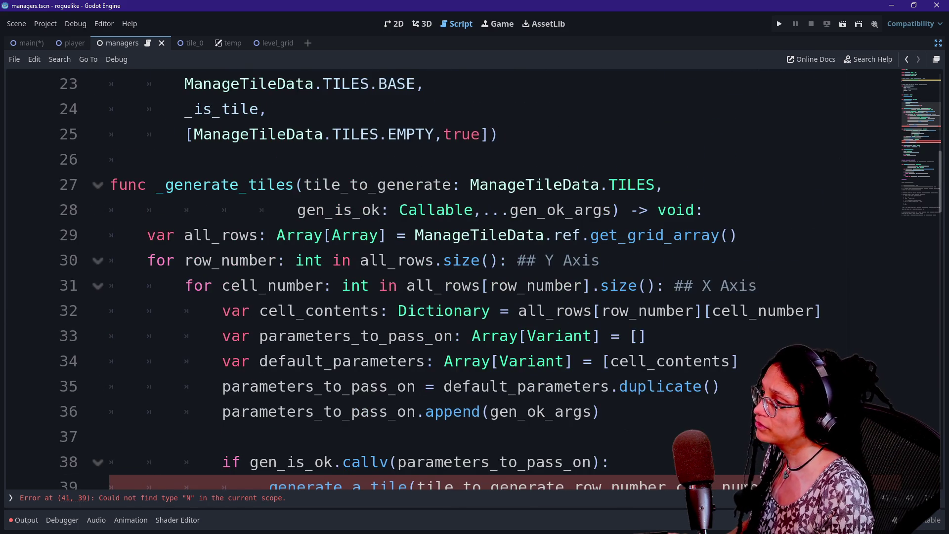
{"action": "scroll", "coordinate": [473, 283], "scroll_direction": "down", "scroll_amount": 1}
{"action": "key", "text": "BackSpace"}
{"action": "type", "text": "ManageTile"}
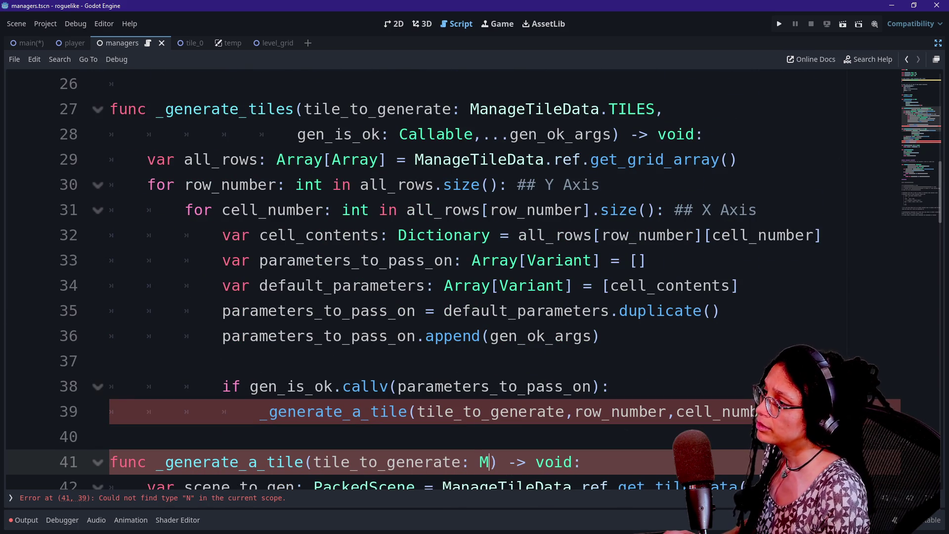
{"action": "type", "text": "Data.Tiles"}
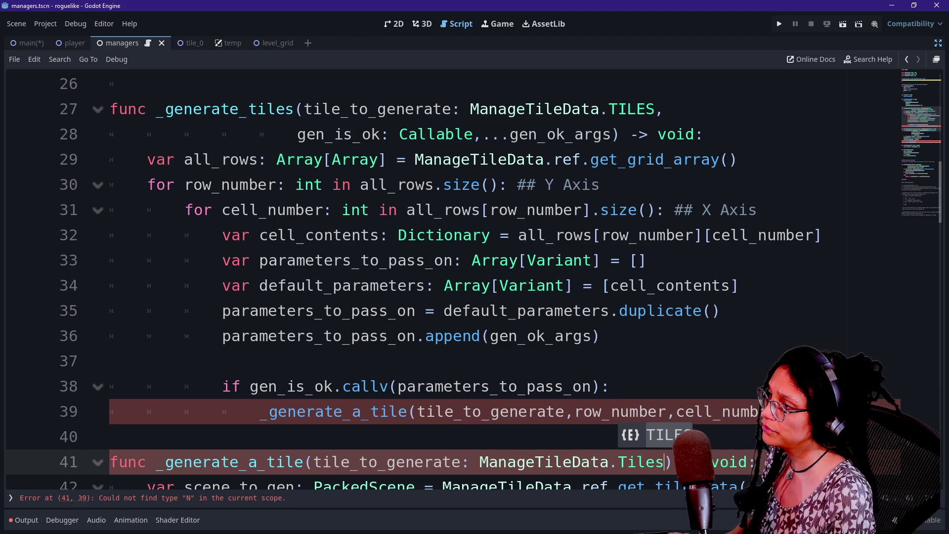
{"action": "key", "text": "BackSpace"}
{"action": "key", "text": "BackSpace"}
{"action": "key", "text": "BackSpace"}
{"action": "type", "text": "ILES"}
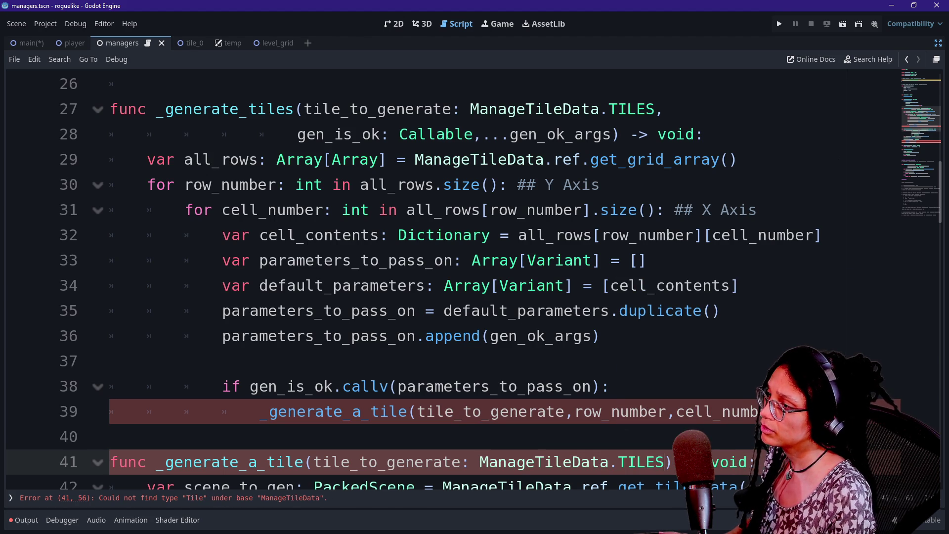
{"action": "type", "text": ","}
{"action": "scroll", "coordinate": [445, 277], "scroll_direction": "down", "scroll_amount": 1}
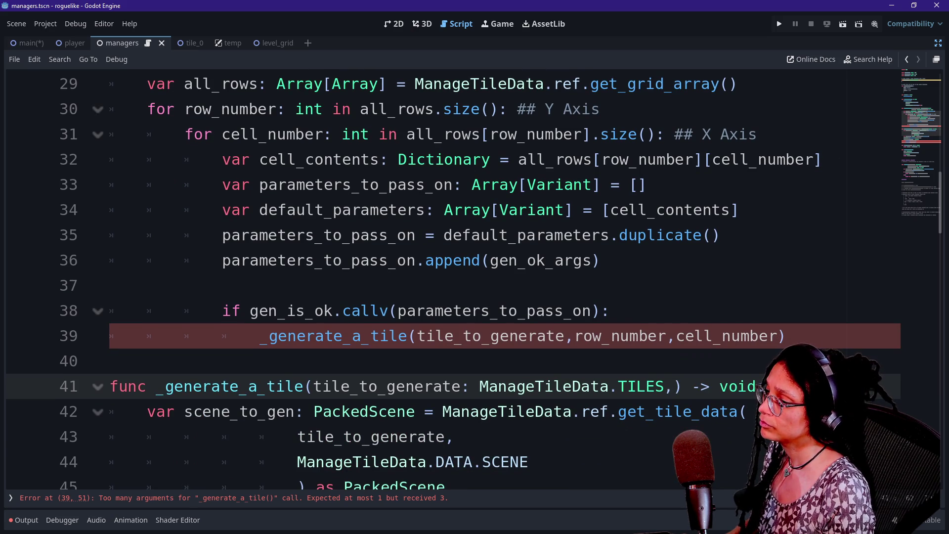
{"action": "type", "text": "row_numbe"}
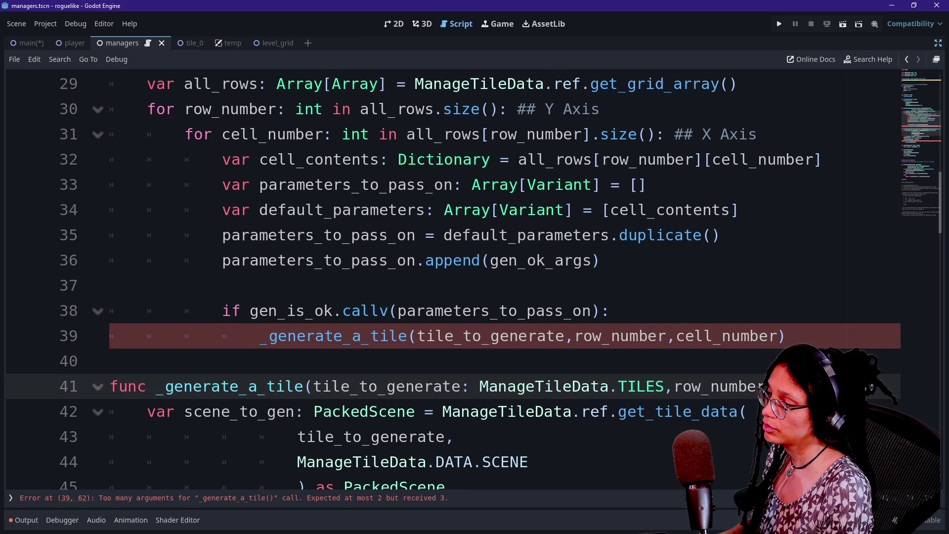
{"action": "type", "text": ",cell"}
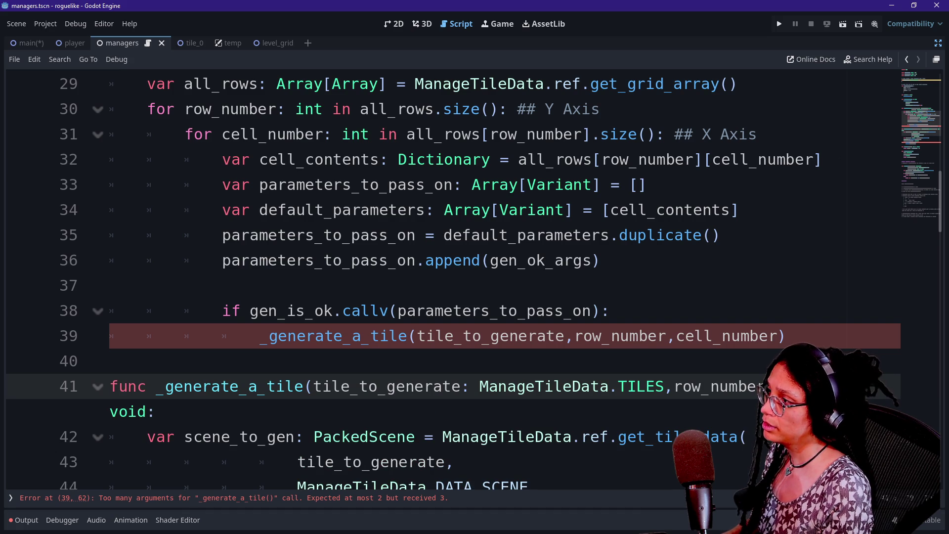
{"action": "type", "text": "_number"}
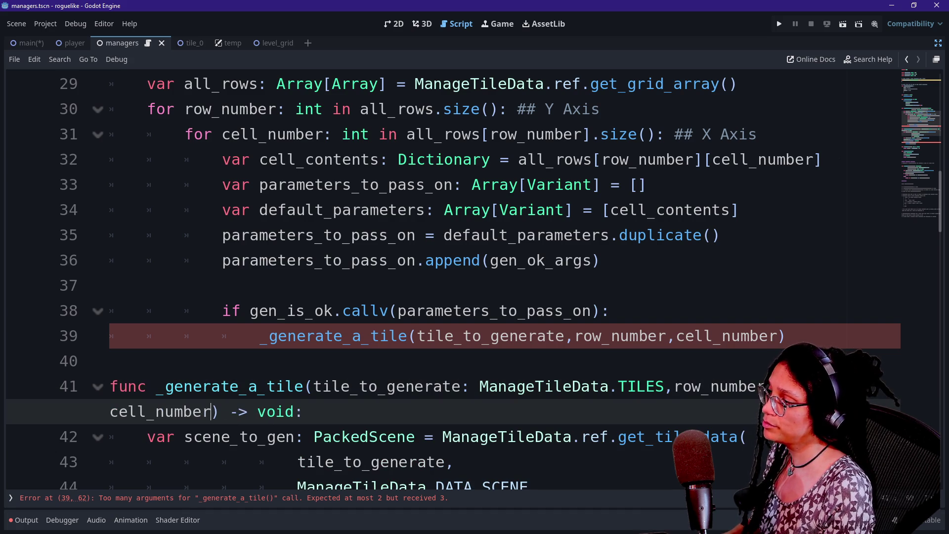
{"action": "type", "text": ": int"}
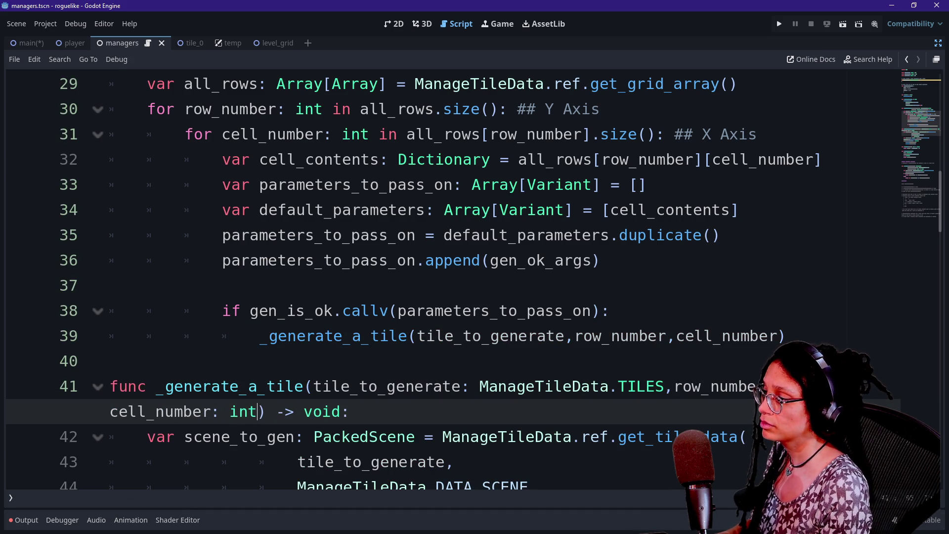
Step: Review the node_to_gen declaration and the _gridify position arguments in _generate_a_tile
{"action": "left_click", "coordinate": [538, 184]}
{"action": "scroll", "coordinate": [538, 185], "scroll_direction": "down", "scroll_amount": 1}
{"action": "scroll", "coordinate": [452, 278], "scroll_direction": "down", "scroll_amount": 2}
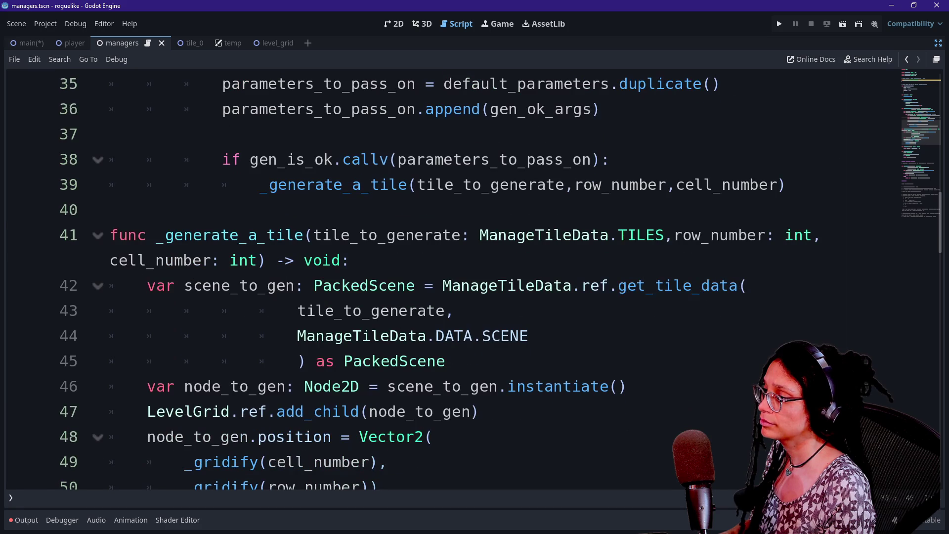
{"action": "left_click", "coordinate": [110, 210]}
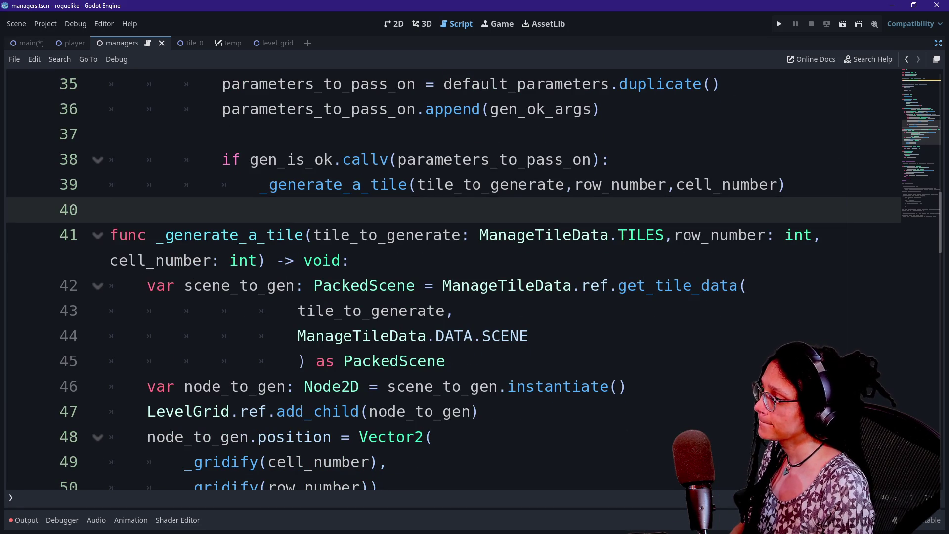
{"action": "scroll", "coordinate": [452, 278], "scroll_direction": "down", "scroll_amount": 1}
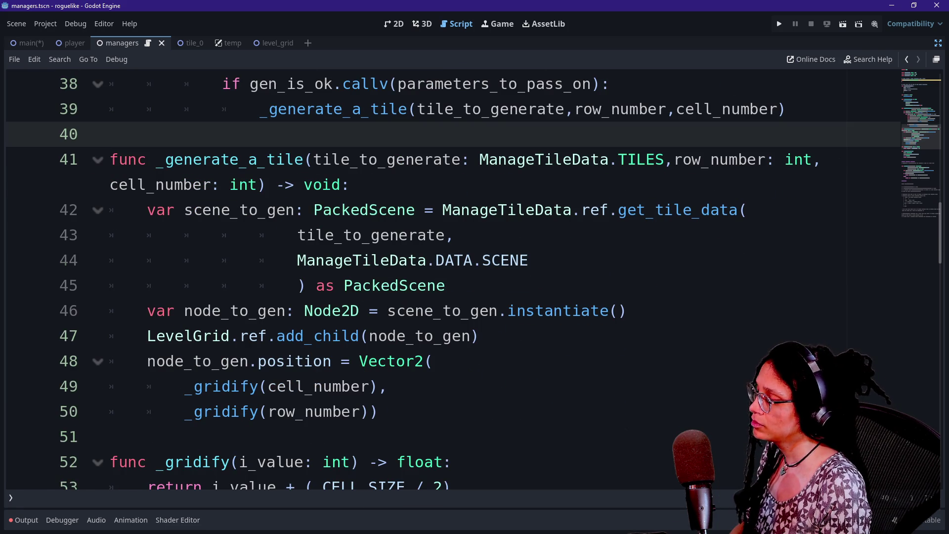
{"action": "left_click", "coordinate": [388, 386]}
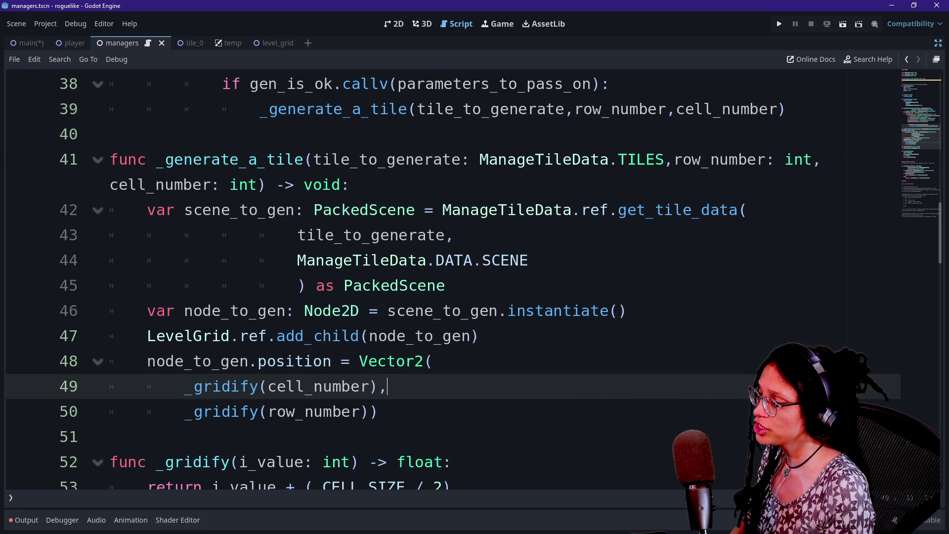
{"action": "left_click", "coordinate": [414, 235]}
{"action": "left_click", "coordinate": [414, 335]}
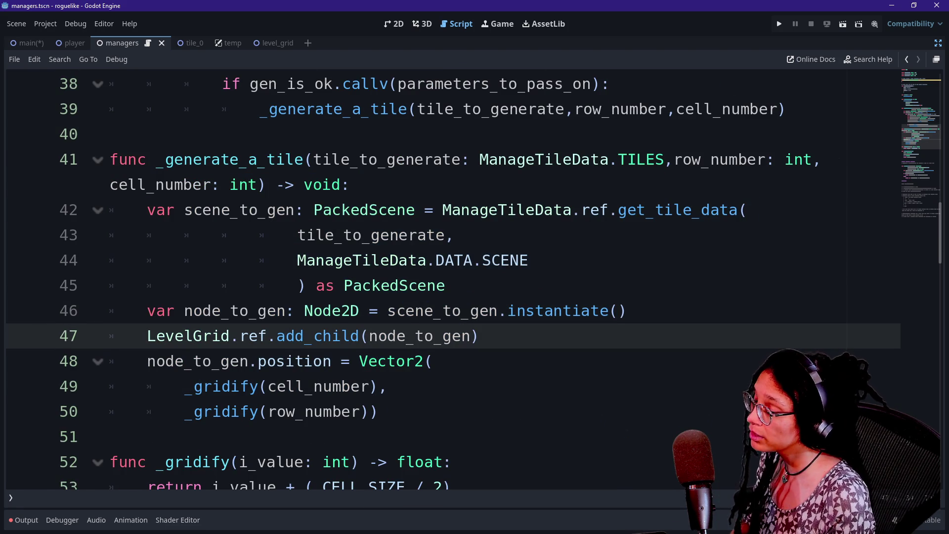
{"action": "scroll", "coordinate": [414, 336], "scroll_direction": "up", "scroll_amount": 1}
{"action": "scroll", "coordinate": [444, 277], "scroll_direction": "up", "scroll_amount": 3}
{"action": "scroll", "coordinate": [445, 277], "scroll_direction": "down", "scroll_amount": 2}
{"action": "right_click", "coordinate": [430, 353]}
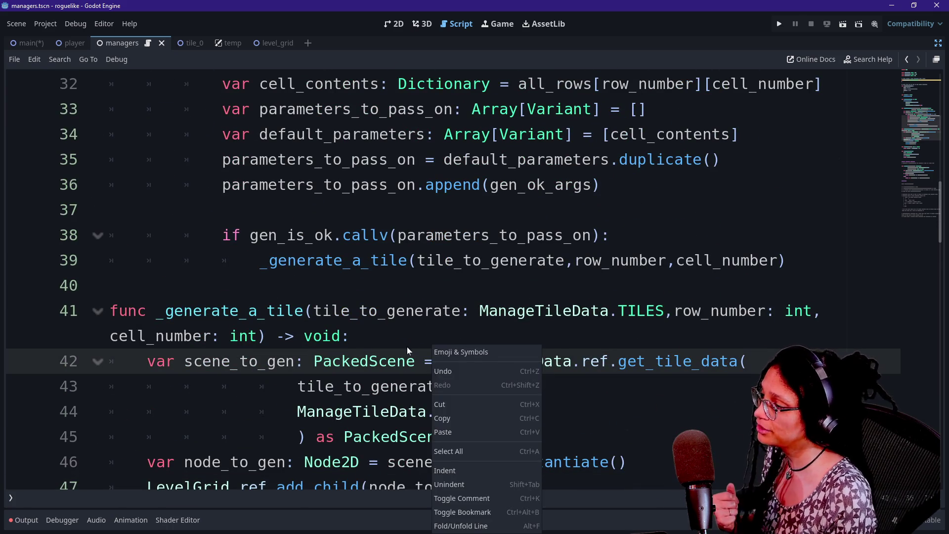
{"action": "key", "text": "Escape"}
{"action": "scroll", "coordinate": [430, 353], "scroll_direction": "down", "scroll_amount": 1}
{"action": "scroll", "coordinate": [453, 279], "scroll_direction": "down", "scroll_amount": 1}
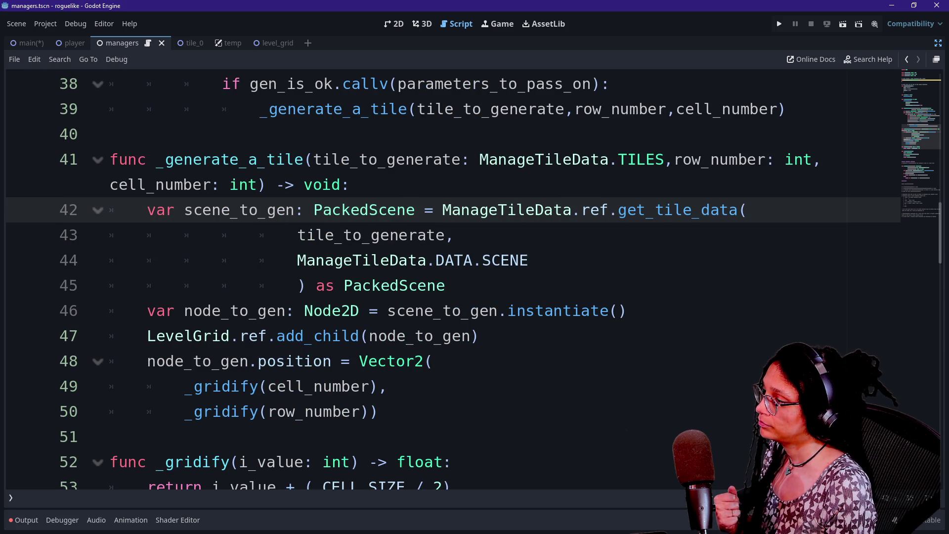
{"action": "left_click_drag", "start_coordinate": [193, 310], "coordinate": [617, 310]}
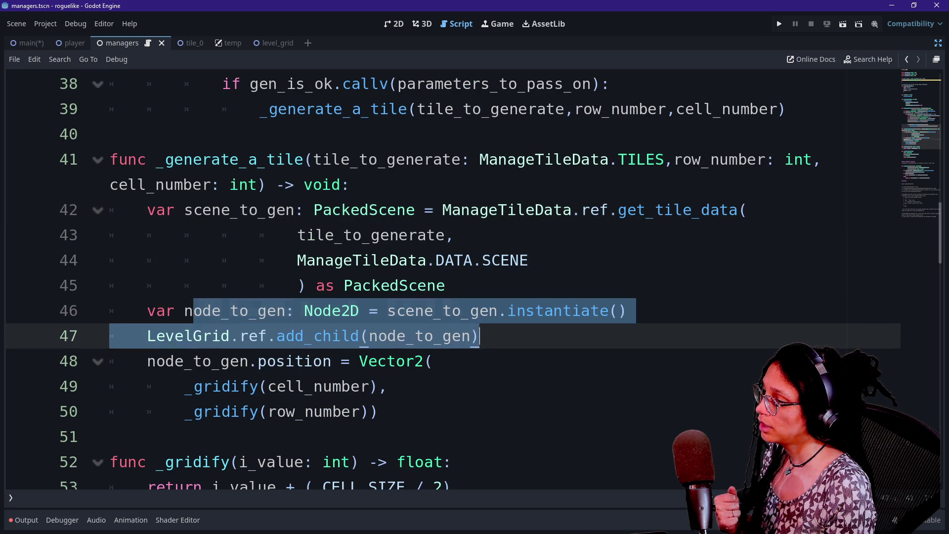
{"action": "left_click", "coordinate": [617, 311]}
{"action": "left_click", "coordinate": [462, 336]}
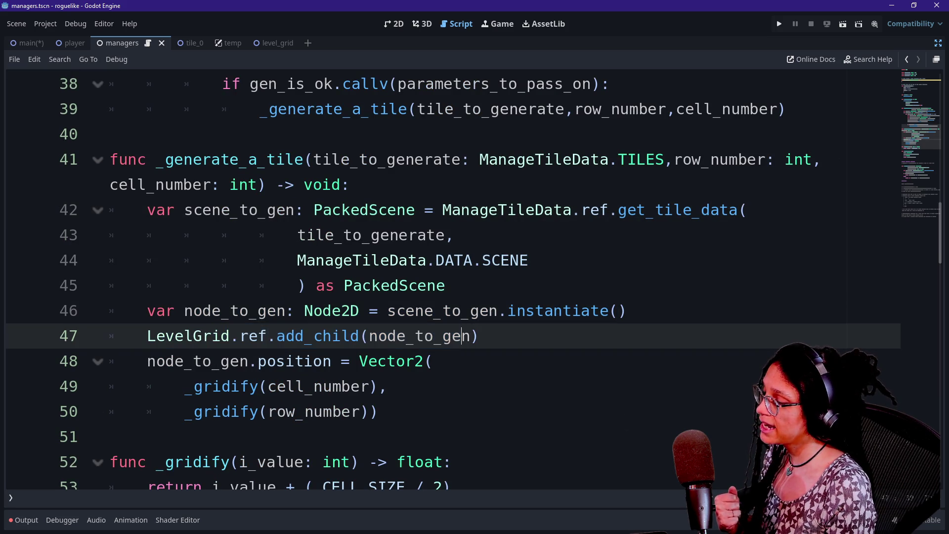
Step: Add a new indented line after the Vector2 position assignment on line 50
{"action": "left_click_drag", "start_coordinate": [368, 361], "coordinate": [378, 411]}
{"action": "left_click", "coordinate": [368, 361]}
{"action": "key", "text": "Up"}
{"action": "key", "text": "Down"}
{"action": "key", "text": "Down"}
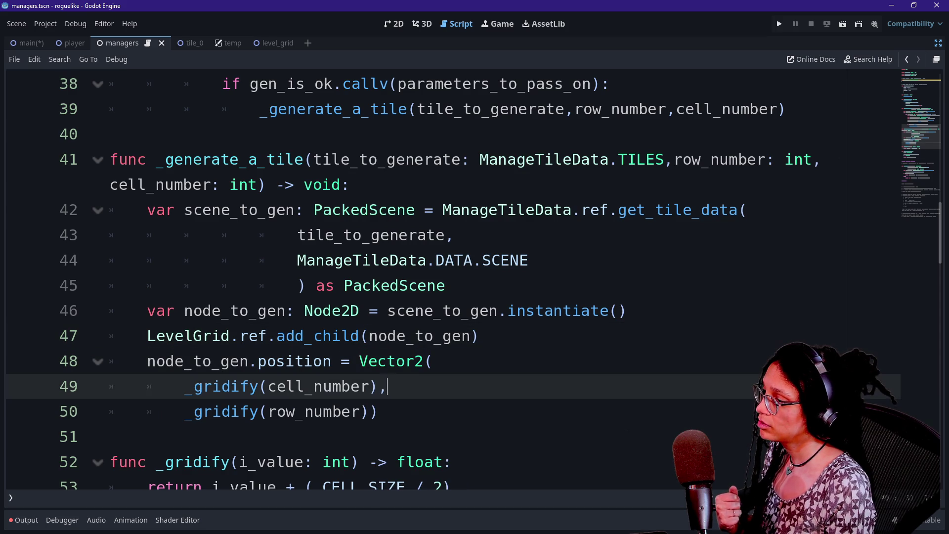
{"action": "key", "text": "Return"}
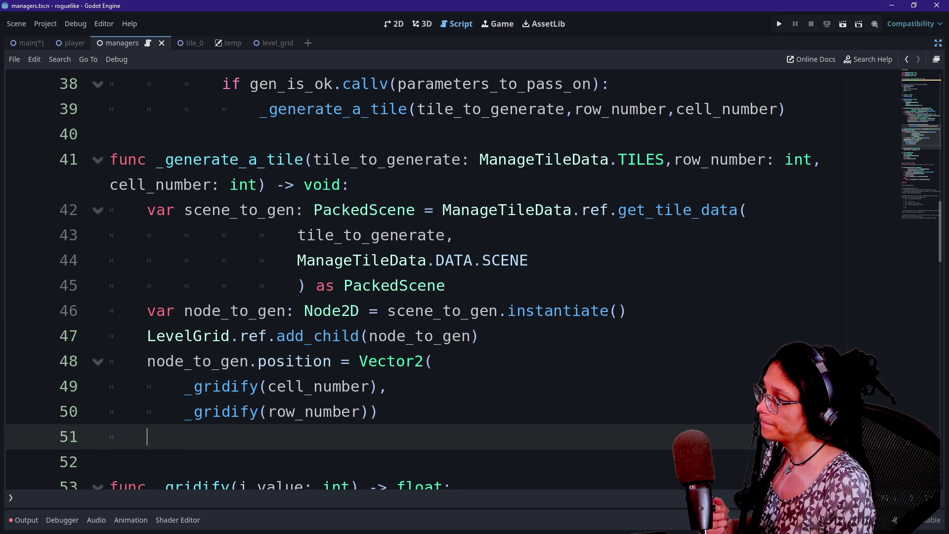
Step: Type a `_log_cell_contents(` call on line 51, correcting the misspelled helper name along the way
{"action": "type", "text": "lo"}
{"action": "key", "text": "BackSpace"}
{"action": "key", "text": "BackSpace"}
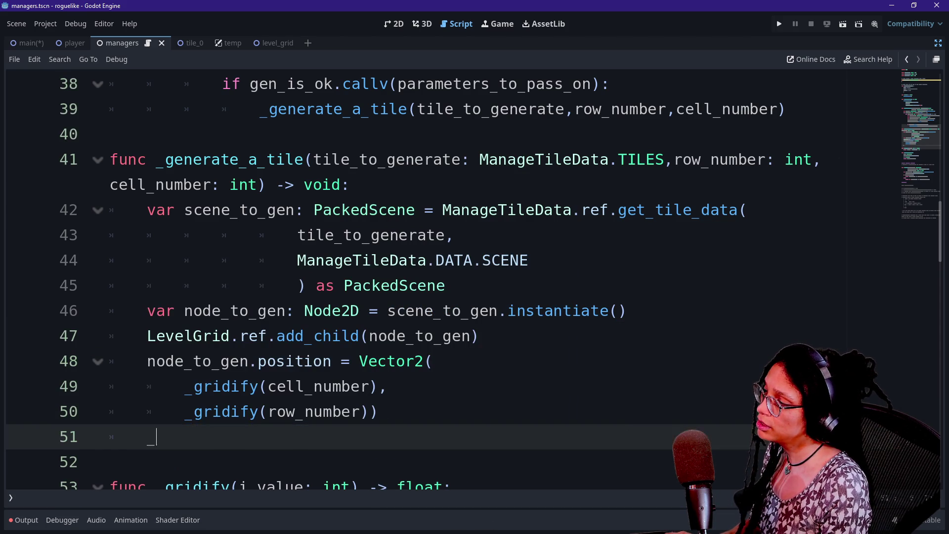
{"action": "type", "text": "_log_"}
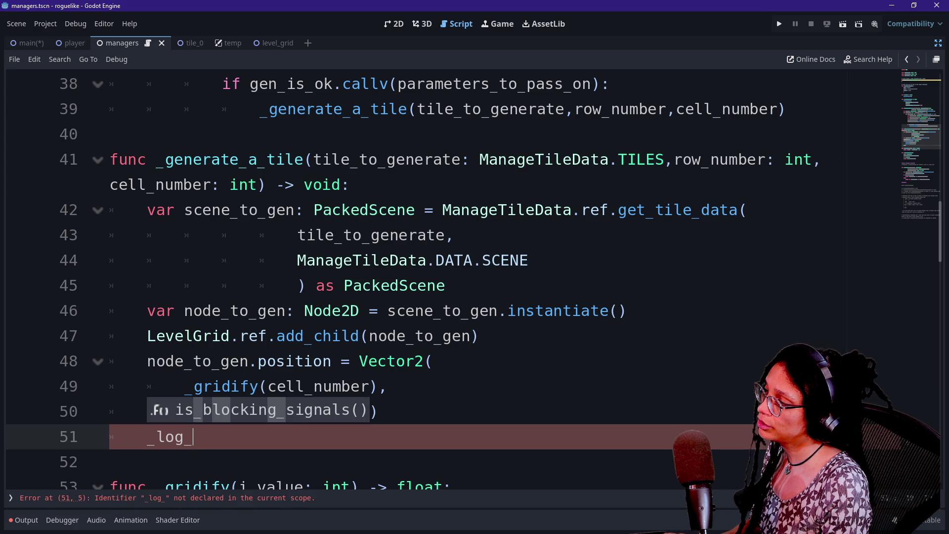
{"action": "type", "text": "new_tile()"}
{"action": "key", "text": "BackSpace"}
{"action": "key", "text": "BackSpace"}
{"action": "key", "text": "BackSpace"}
{"action": "type", "text": "cell_data("}
{"action": "key", "text": "BackSpace"}
{"action": "key", "text": "BackSpace"}
{"action": "key", "text": "BackSpace"}
{"action": "key", "text": "BackSpace"}
{"action": "type", "text": "content"}
{"action": "key", "text": "BackSpace"}
{"action": "key", "text": "BackSpace"}
{"action": "key", "text": "BackSpace"}
{"action": "key", "text": "BackSpace"}
{"action": "key", "text": "BackSpace"}
{"action": "key", "text": "BackSpace"}
{"action": "type", "text": "cell_contents("}
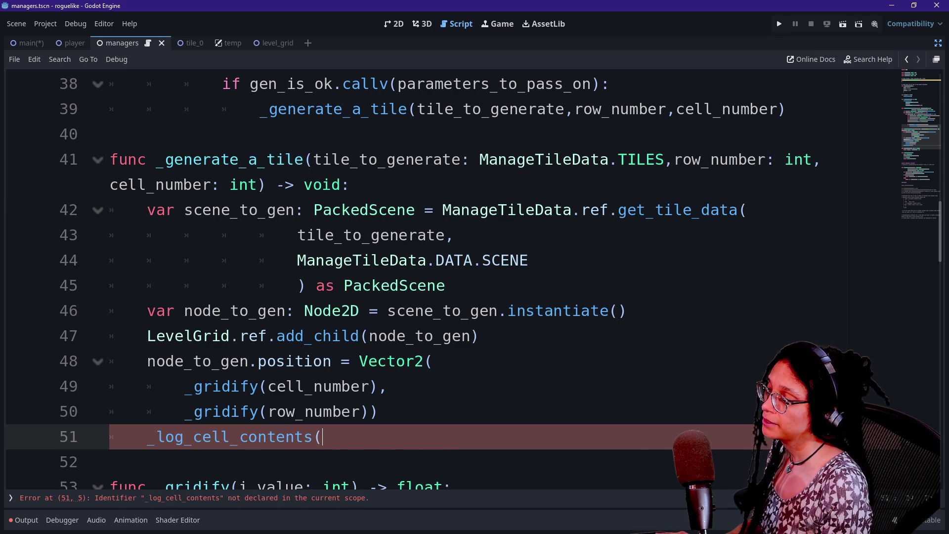
{"action": "scroll", "coordinate": [444, 297], "scroll_direction": "down", "scroll_amount": 1}
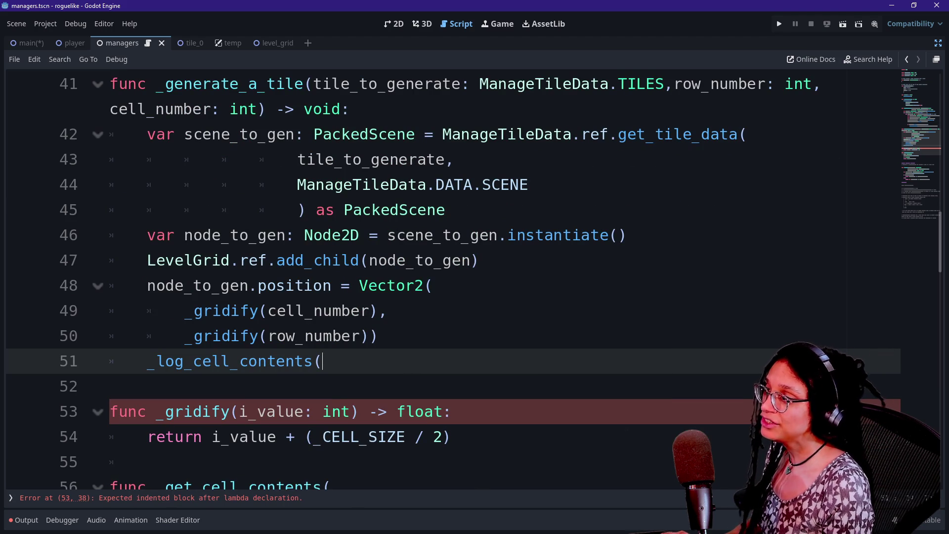
{"action": "mouse_move", "coordinate": [482, 236]}
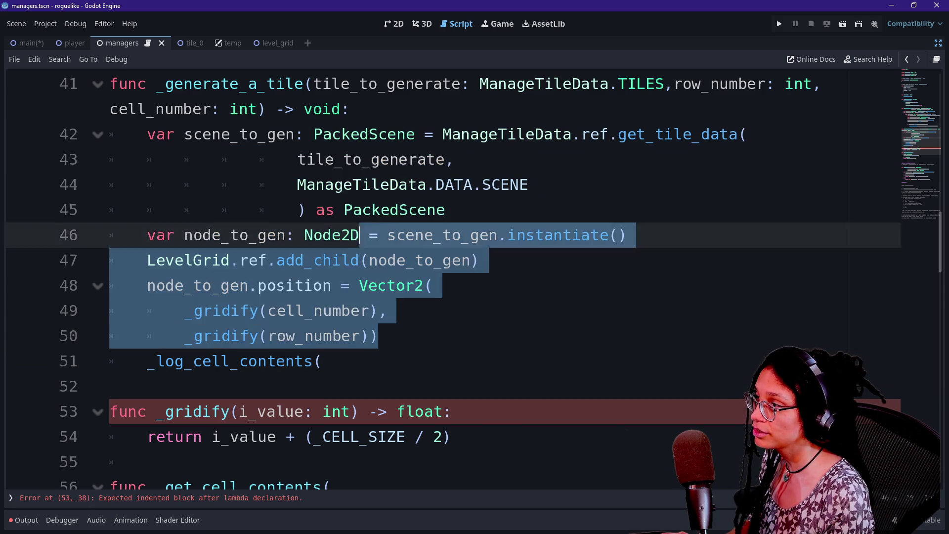
Step: Highlight the tile placement code and the line-32 cell_contents declaration while explaining them
{"action": "left_click_drag", "start_coordinate": [322, 109], "coordinate": [360, 260]}
{"action": "left_click", "coordinate": [360, 310]}
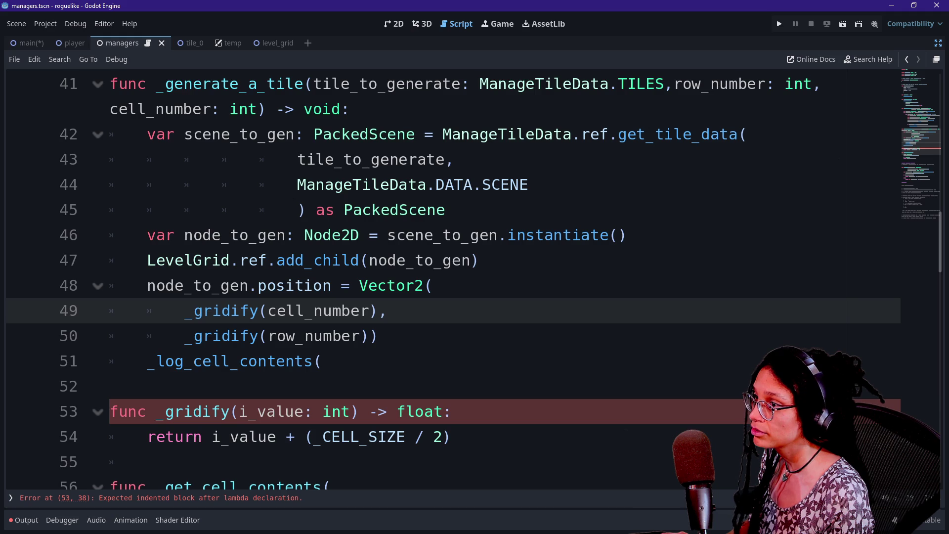
{"action": "scroll", "coordinate": [361, 297], "scroll_direction": "up", "scroll_amount": 4}
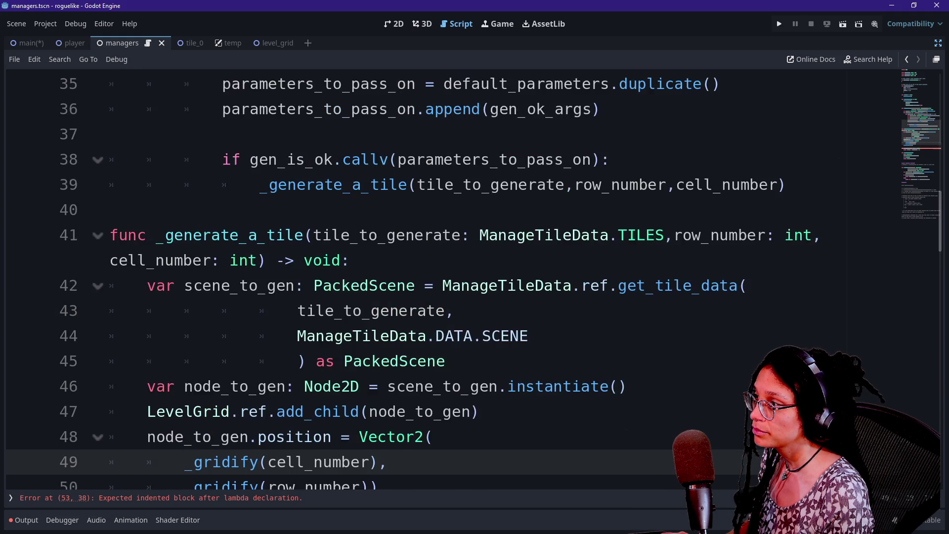
{"action": "left_click_drag", "start_coordinate": [222, 159], "coordinate": [637, 185]}
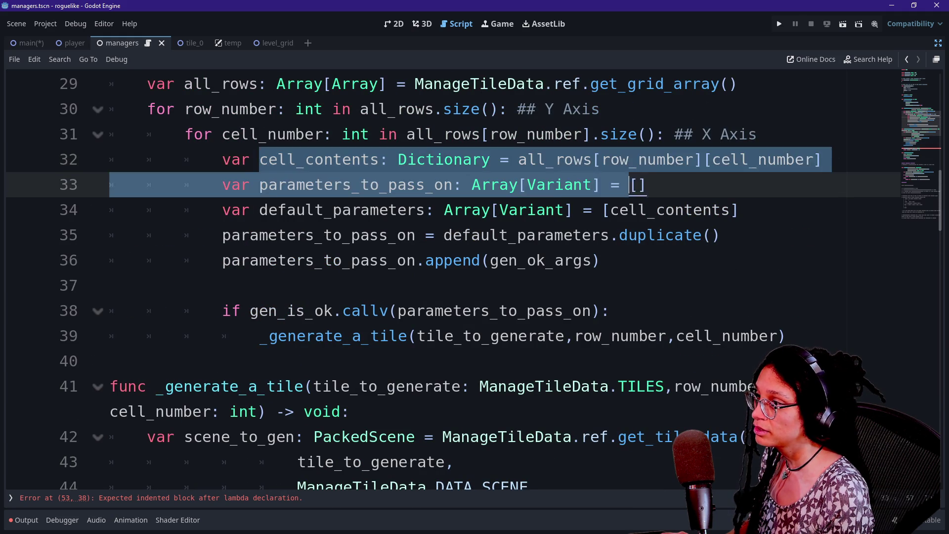
{"action": "left_click_drag", "start_coordinate": [258, 160], "coordinate": [618, 159]}
{"action": "left_click", "coordinate": [618, 159]}
{"action": "left_click_drag", "start_coordinate": [240, 159], "coordinate": [407, 159]}
{"action": "left_click", "coordinate": [426, 159]}
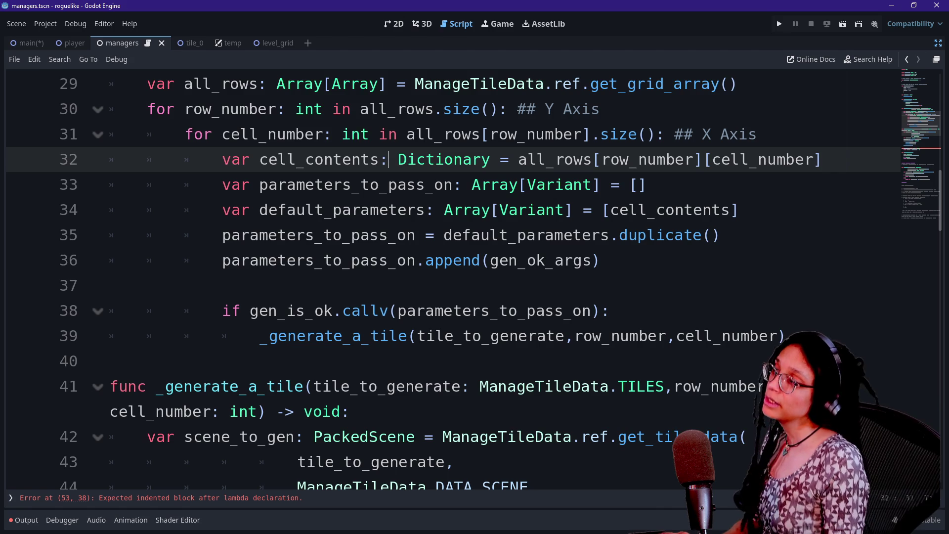
{"action": "left_click_drag", "start_coordinate": [222, 159], "coordinate": [352, 159]}
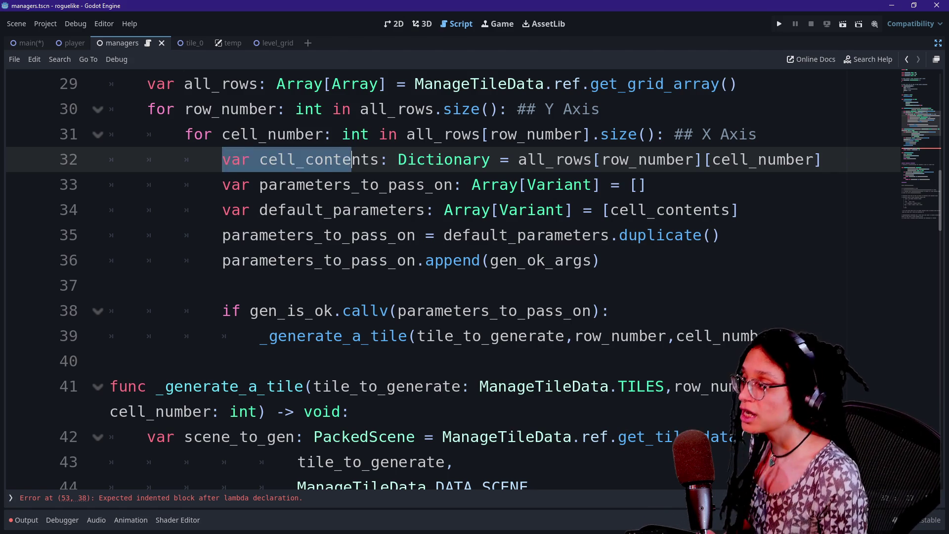
{"action": "left_click", "coordinate": [351, 159]}
{"action": "key", "text": "Up"}
{"action": "key", "text": "Up"}
{"action": "key", "text": "Up"}
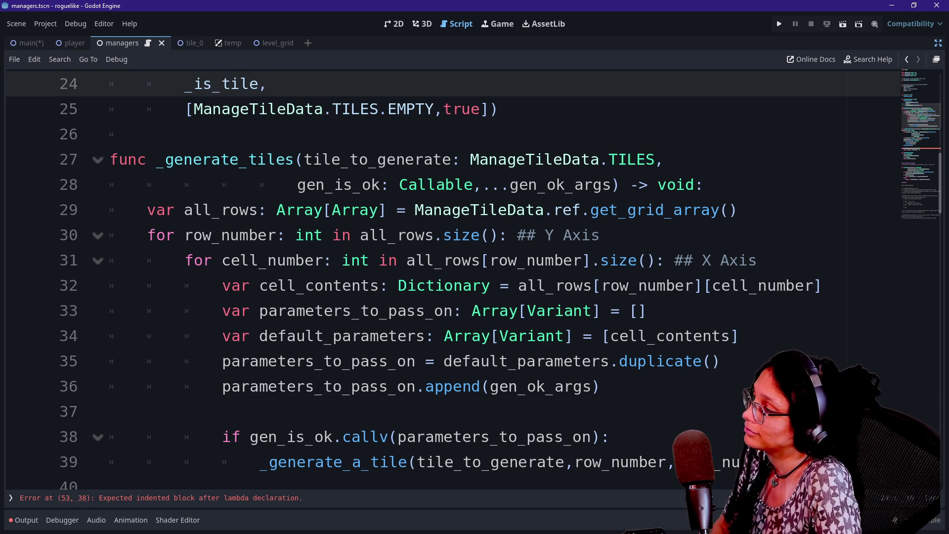
Step: Jump from the get_grid_array call on line 29 to its definition
{"action": "left_click", "coordinate": [324, 260]}
{"action": "scroll", "coordinate": [494, 336], "scroll_direction": "up", "scroll_amount": 2}
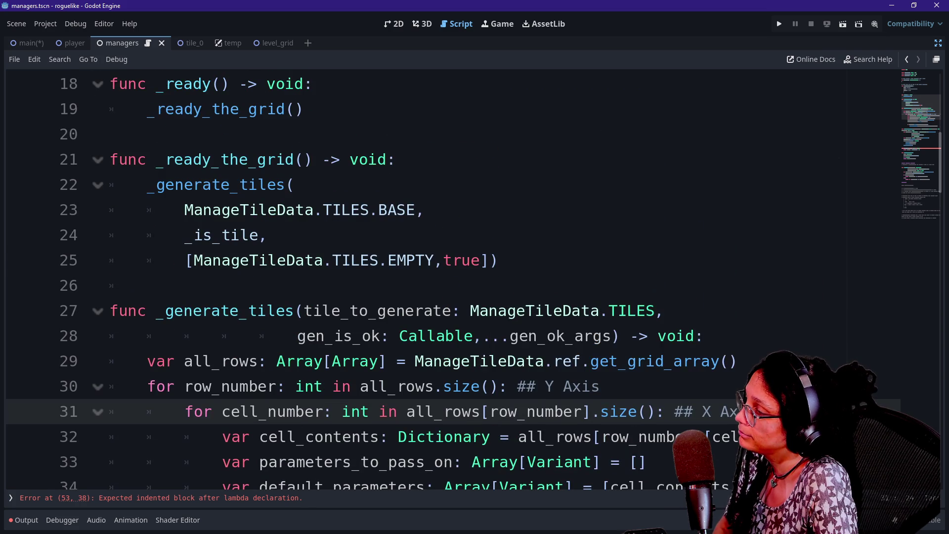
{"action": "scroll", "coordinate": [494, 336], "scroll_direction": "down", "scroll_amount": 1}
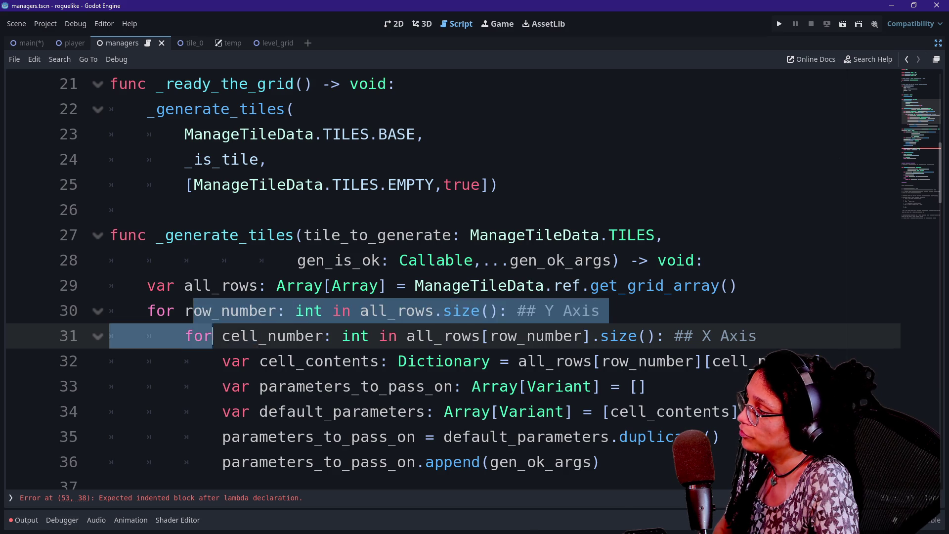
{"action": "left_click", "coordinate": [452, 310]}
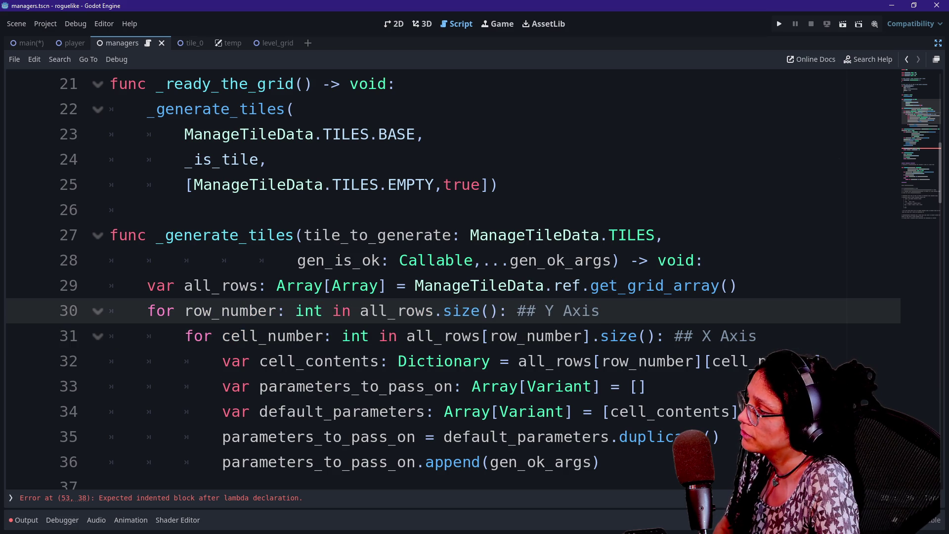
{"action": "left_click_drag", "start_coordinate": [433, 285], "coordinate": [600, 310]}
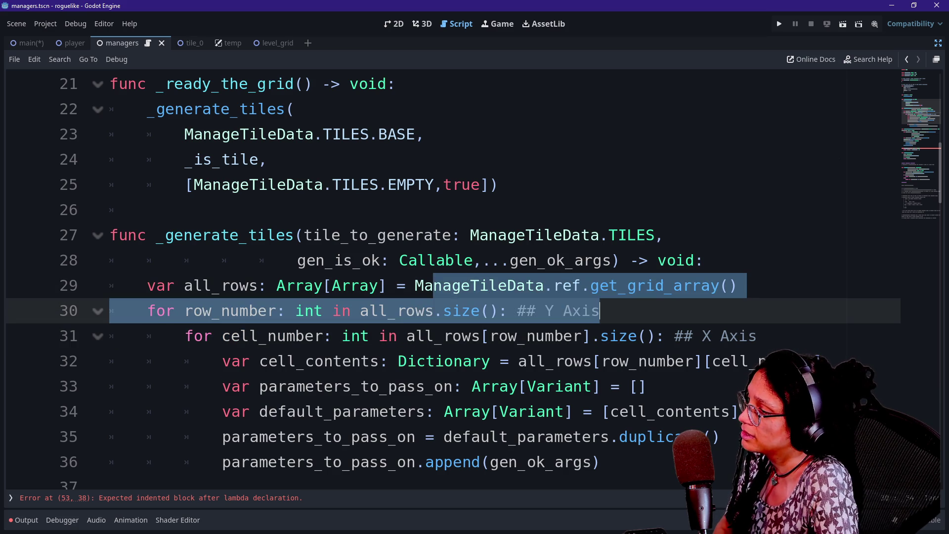
{"action": "left_click", "coordinate": [674, 285]}
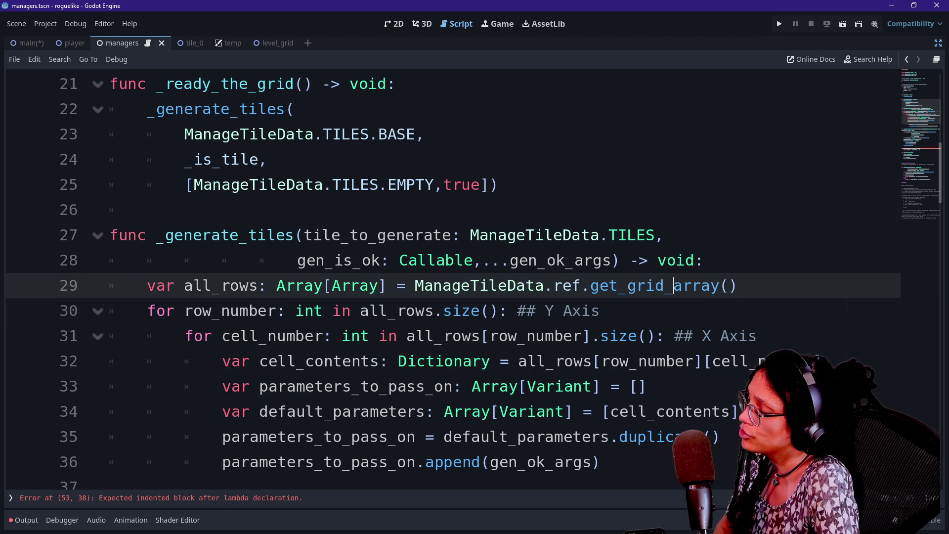
{"action": "left_click", "coordinate": [674, 285], "text": "ctrl"}
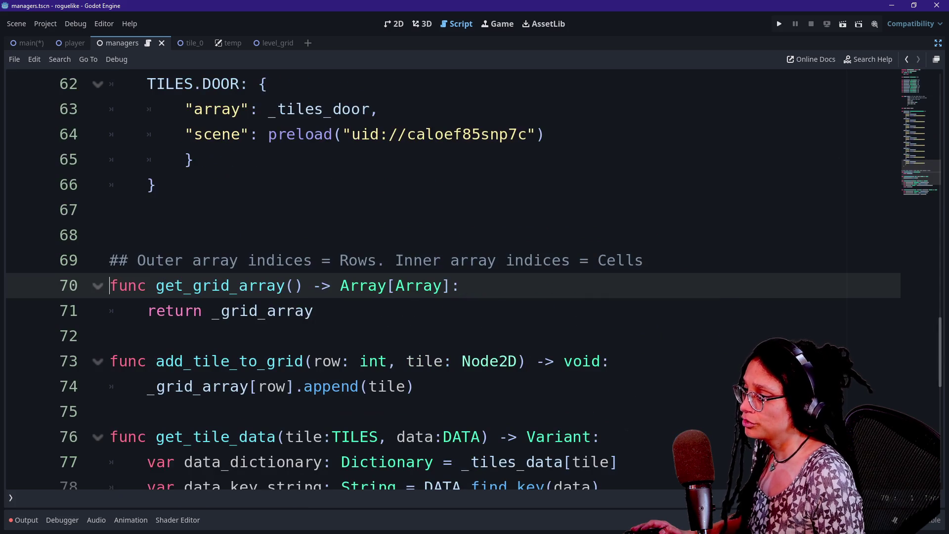
Step: Add a blank line above the `_grid_array: Array[Array]` declaration on line 6
{"action": "scroll", "coordinate": [444, 285], "scroll_direction": "up", "scroll_amount": 20}
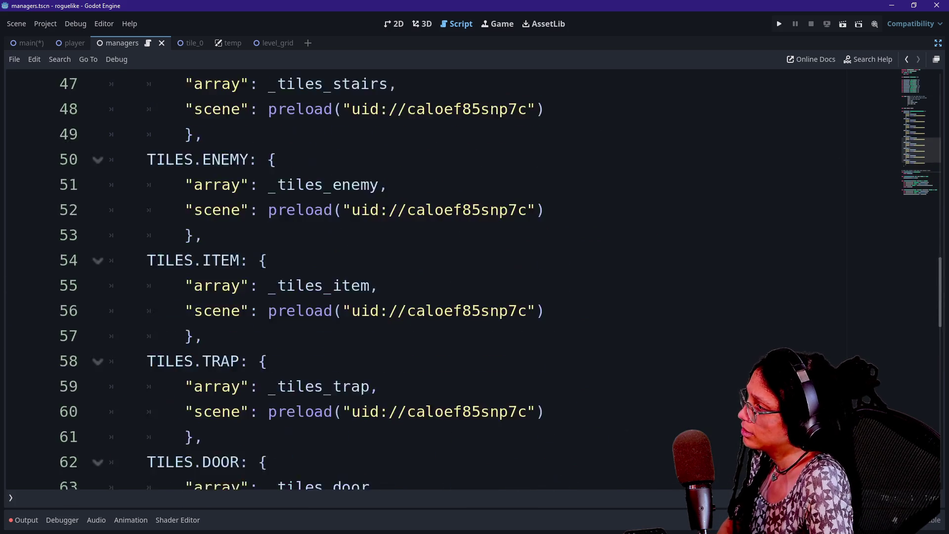
{"action": "scroll", "coordinate": [445, 285], "scroll_direction": "down", "scroll_amount": 1}
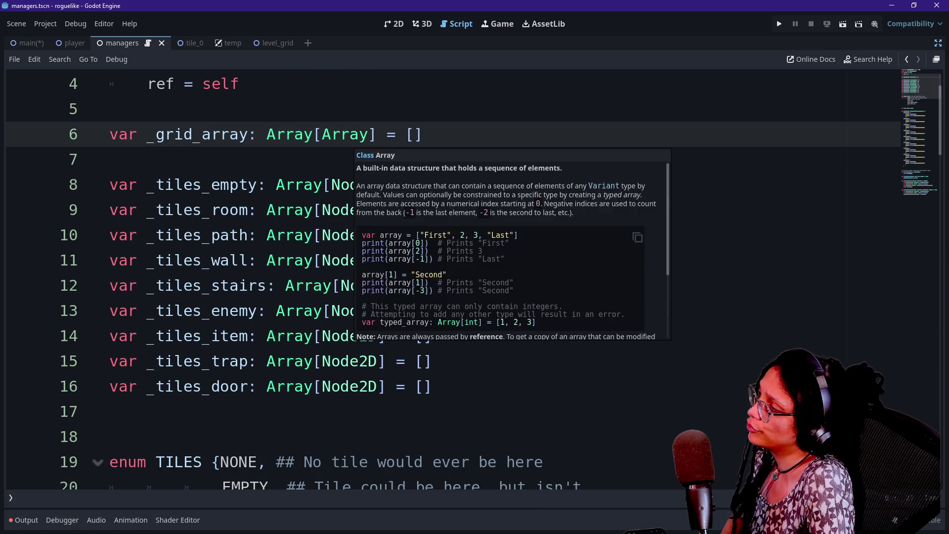
{"action": "scroll", "coordinate": [346, 134], "scroll_direction": "up", "scroll_amount": 1}
{"action": "scroll", "coordinate": [346, 148], "scroll_direction": "up", "scroll_amount": 1}
{"action": "left_click", "coordinate": [313, 185]}
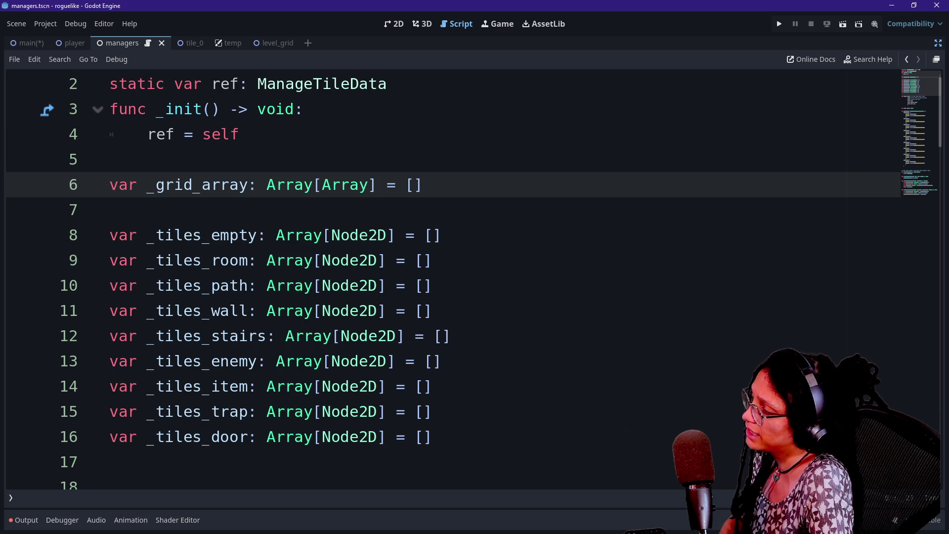
{"action": "left_click_drag", "start_coordinate": [313, 185], "coordinate": [377, 185]}
{"action": "left_click", "coordinate": [387, 185]}
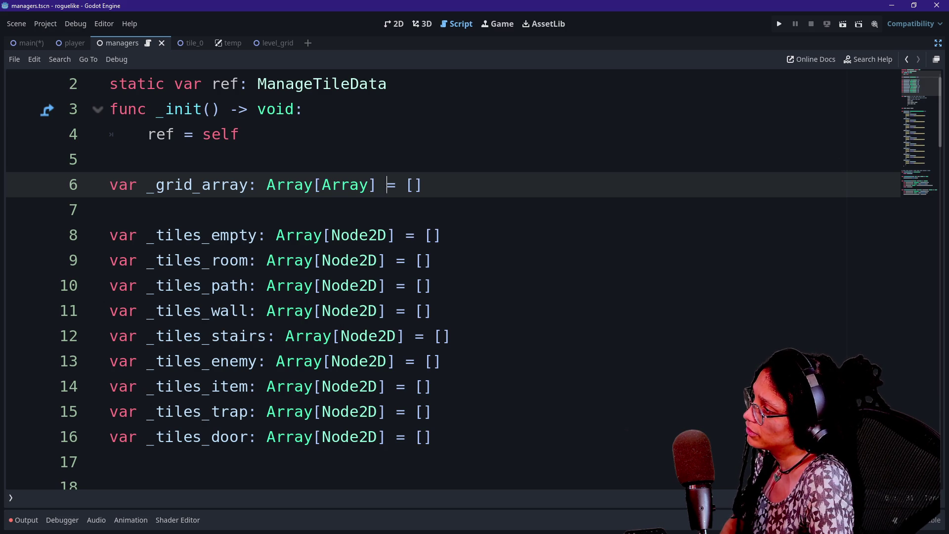
{"action": "key", "text": "Up"}
{"action": "key", "text": "Return"}
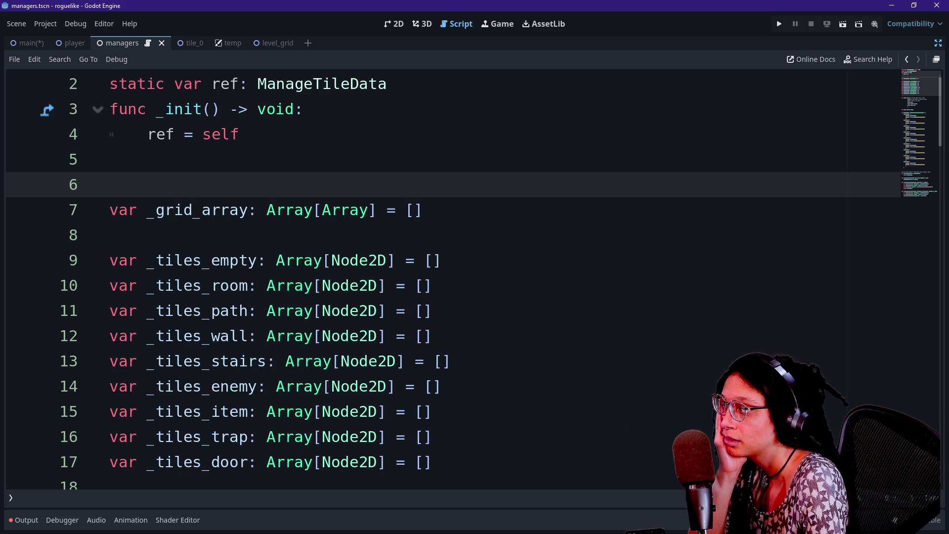
Step: Delete the _grid_array declaration, comment out the get_grid_array function, and save the script
{"action": "key", "text": "shift+Down"}
{"action": "key", "text": "shift+Down"}
{"action": "key", "text": "Delete"}
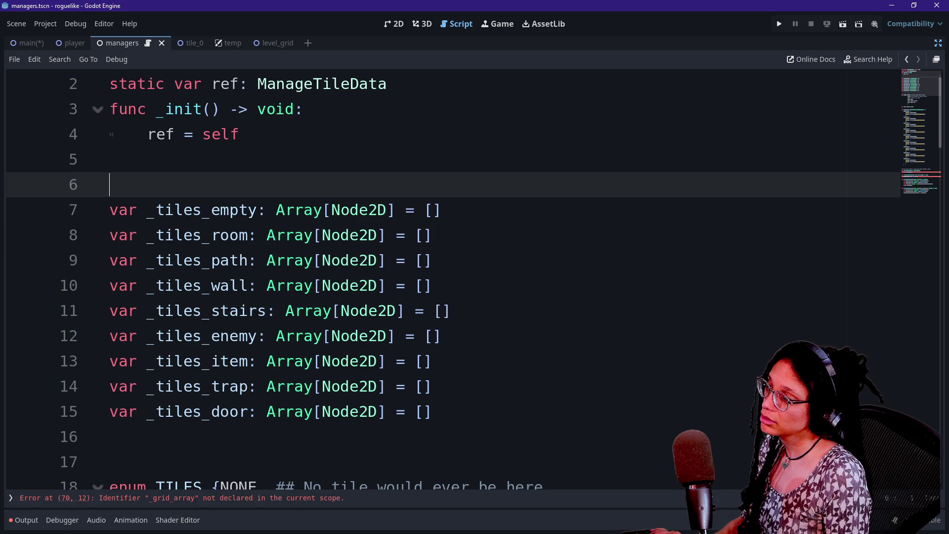
{"action": "scroll", "coordinate": [475, 277], "scroll_direction": "down", "scroll_amount": 1}
{"action": "scroll", "coordinate": [445, 276], "scroll_direction": "up", "scroll_amount": 2}
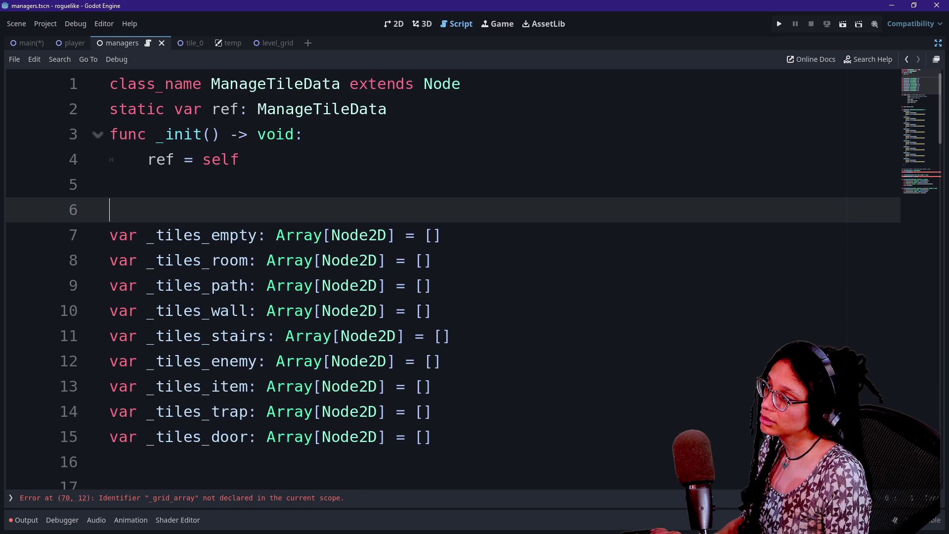
{"action": "scroll", "coordinate": [445, 277], "scroll_direction": "down", "scroll_amount": 7}
{"action": "scroll", "coordinate": [445, 277], "scroll_direction": "down", "scroll_amount": 12}
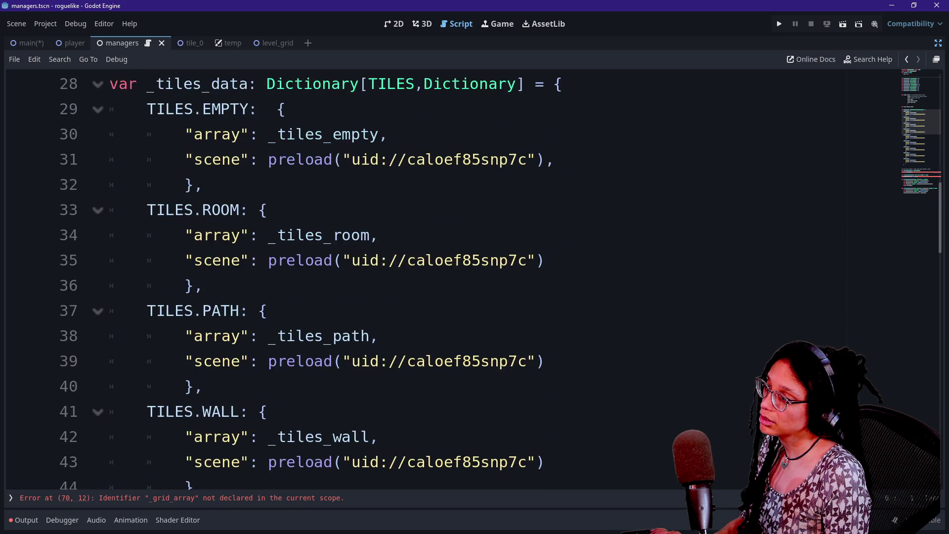
{"action": "scroll", "coordinate": [445, 277], "scroll_direction": "down", "scroll_amount": 2}
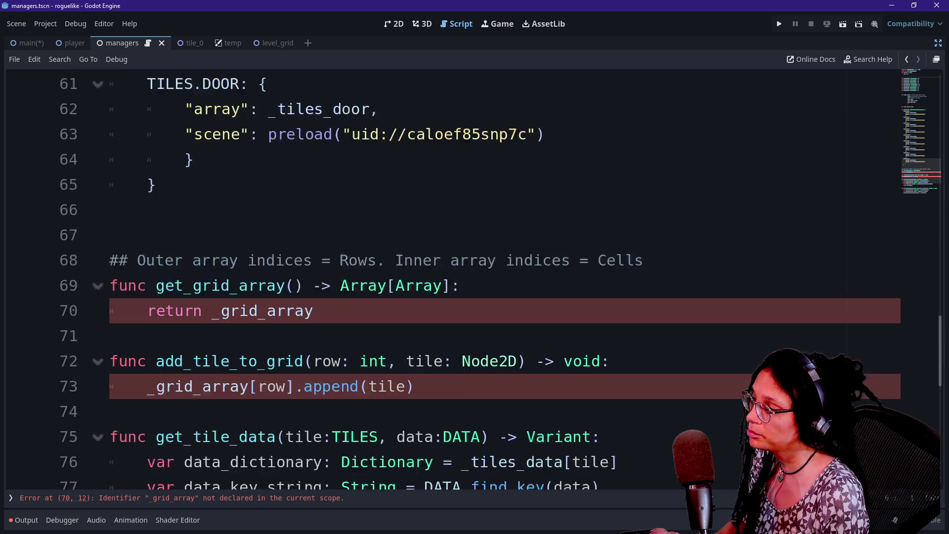
{"action": "left_click", "coordinate": [314, 235]}
{"action": "mouse_move", "coordinate": [314, 235]}
{"action": "left_mouse_down"}
{"action": "mouse_move", "coordinate": [339, 210]}
{"action": "mouse_move", "coordinate": [292, 184]}
{"action": "left_mouse_up"}
{"action": "mouse_move", "coordinate": [110, 159]}
{"action": "left_mouse_down"}
{"action": "mouse_move", "coordinate": [303, 210]}
{"action": "mouse_move", "coordinate": [305, 235]}
{"action": "mouse_move", "coordinate": [313, 235]}
{"action": "mouse_move", "coordinate": [111, 160]}
{"action": "left_mouse_up"}
{"action": "left_click_drag", "start_coordinate": [313, 234], "coordinate": [303, 210]}
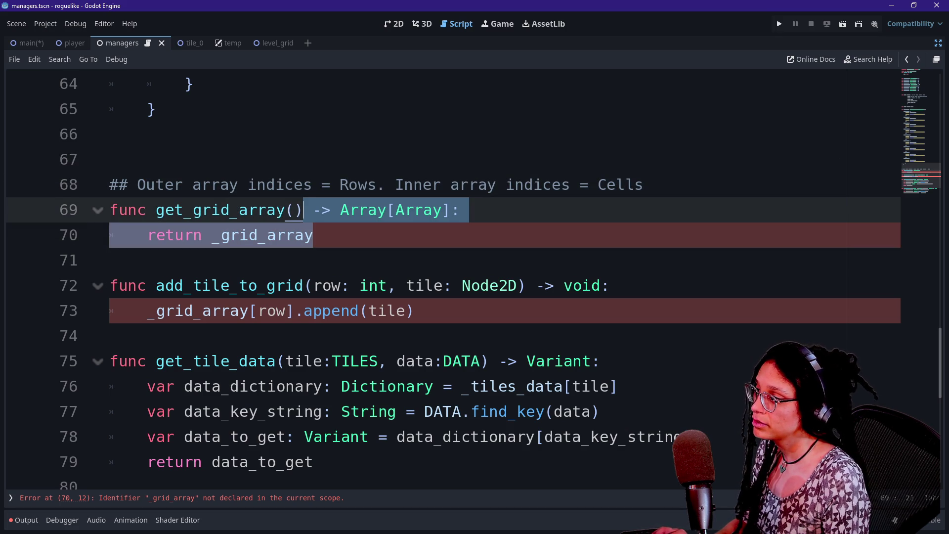
{"action": "key", "text": "shift+Up"}
{"action": "key", "text": "ctrl+k"}
{"action": "left_click", "coordinate": [110, 159]}
{"action": "key", "text": "ctrl+s"}
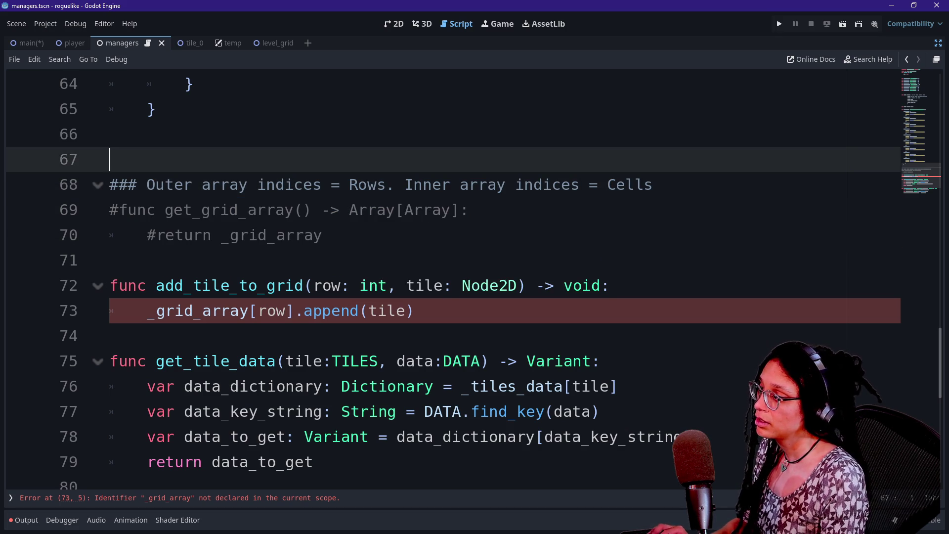
Step: Comment out get_grid_array and add_tile_to_grid together as one block
{"action": "mouse_move", "coordinate": [413, 310]}
{"action": "left_mouse_down"}
{"action": "mouse_move", "coordinate": [424, 285]}
{"action": "mouse_move", "coordinate": [110, 260]}
{"action": "mouse_move", "coordinate": [326, 184]}
{"action": "left_mouse_up"}
{"action": "left_click", "coordinate": [110, 260]}
{"action": "key", "text": "ctrl+k"}
{"action": "left_click_drag", "start_coordinate": [424, 310], "coordinate": [110, 285]}
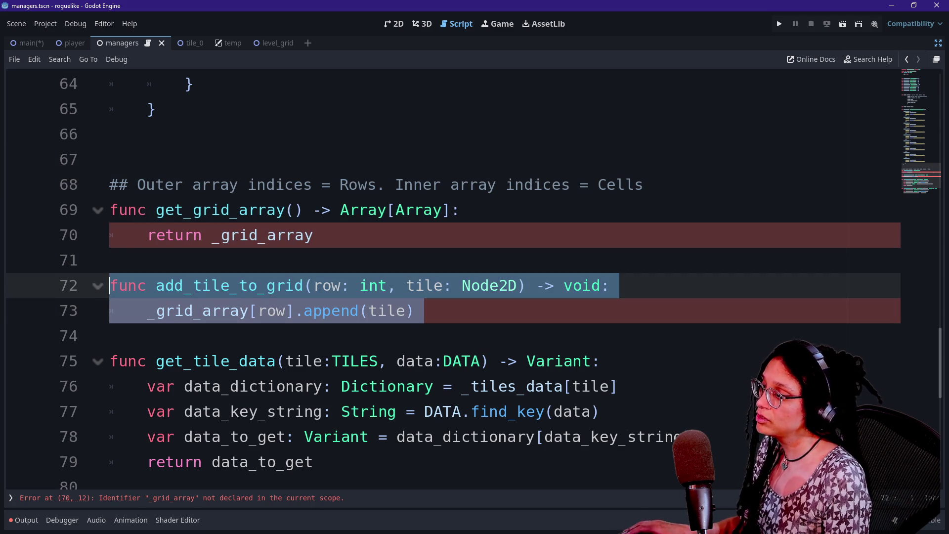
{"action": "key", "text": "shift+Up"}
{"action": "key", "text": "shift+Up"}
{"action": "key", "text": "shift+Up"}
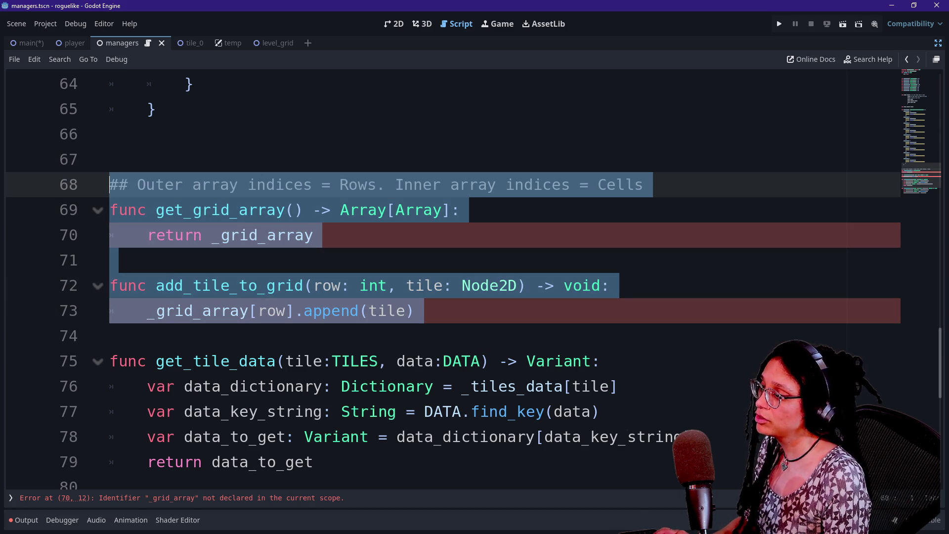
{"action": "key", "text": "ctrl+k"}
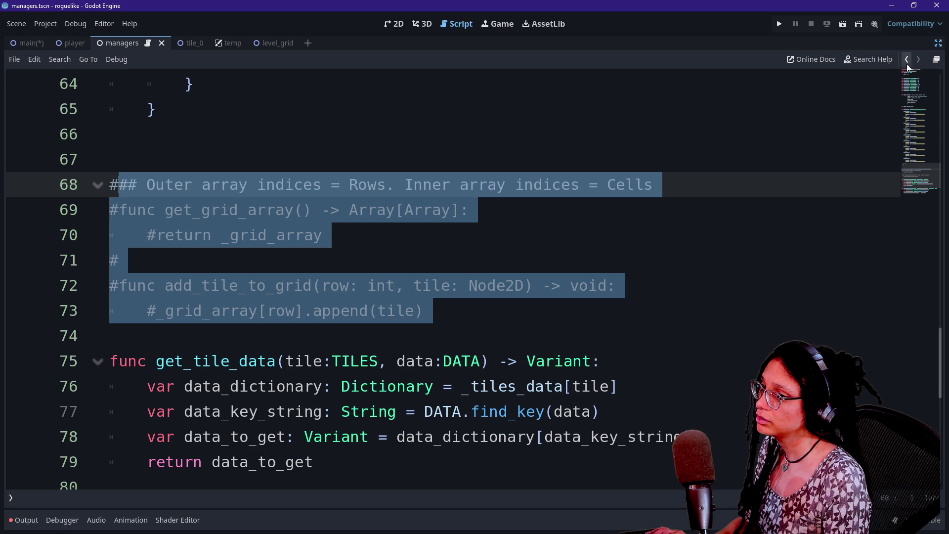
{"action": "left_click", "coordinate": [906, 60]}
{"action": "left_click", "coordinate": [905, 60]}
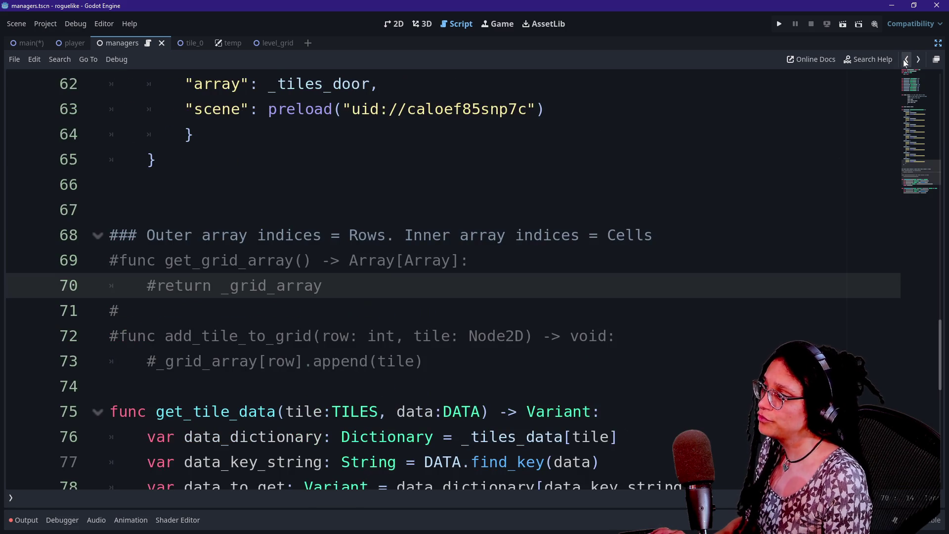
{"action": "left_click", "coordinate": [586, 235]}
{"action": "key", "text": "Up"}
{"action": "scroll", "coordinate": [444, 277], "scroll_direction": "down", "scroll_amount": 1}
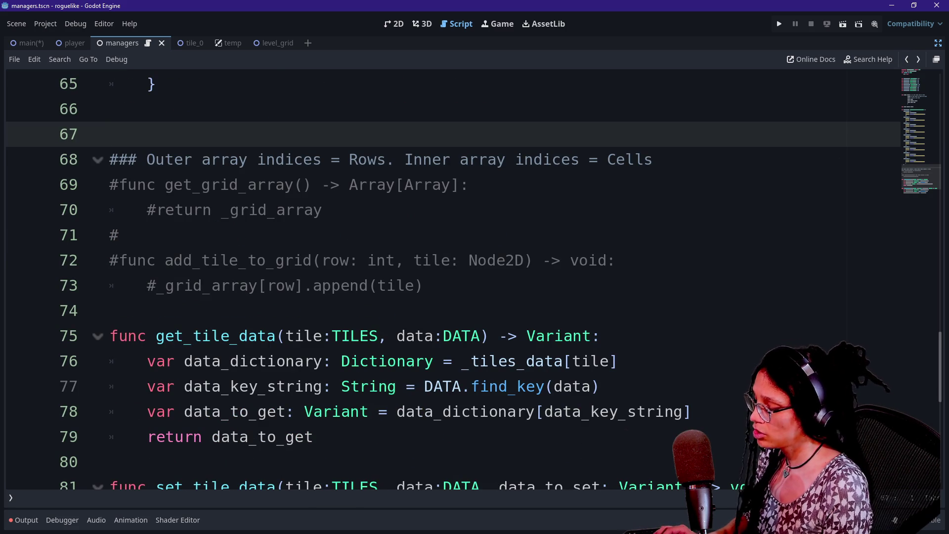
Step: Open manage_levels.gd by searching 'level' in the quick file search
{"action": "key", "text": "shift+alt+o"}
{"action": "type", "text": "level"}
{"action": "key", "text": "Down"}
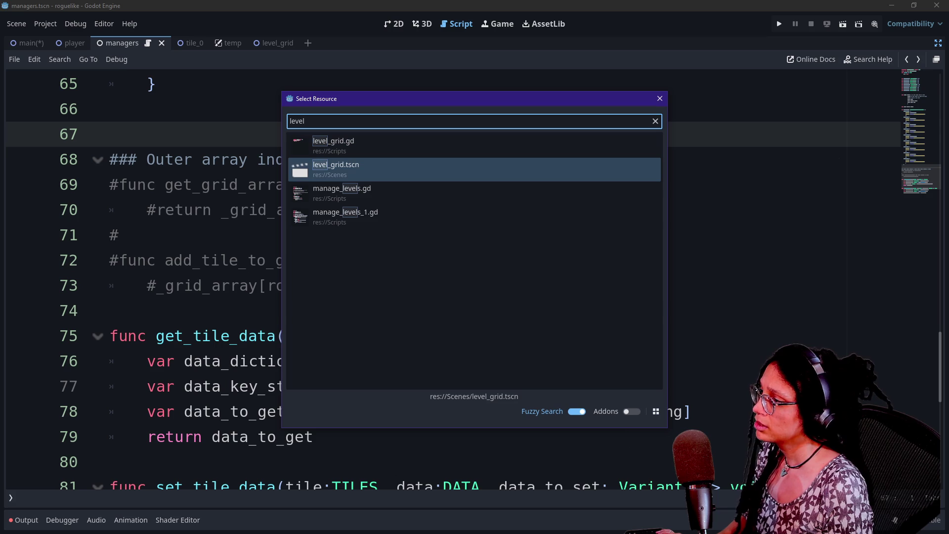
{"action": "key", "text": "Down"}
{"action": "key", "text": "Return"}
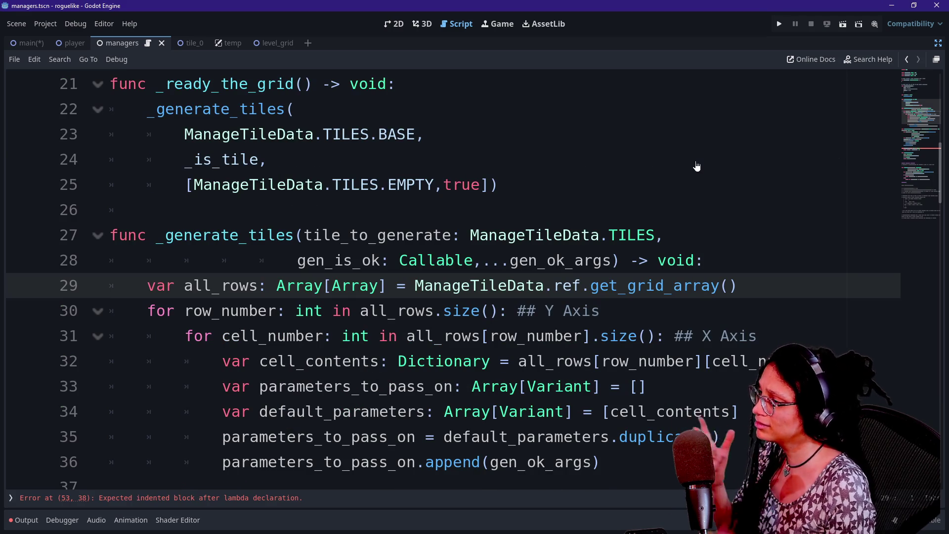
Step: Insert the get_grid_array and add_tile_to_grid functions on a new line below `_log_cell_contents(`
{"action": "scroll", "coordinate": [445, 277], "scroll_direction": "down", "scroll_amount": 3}
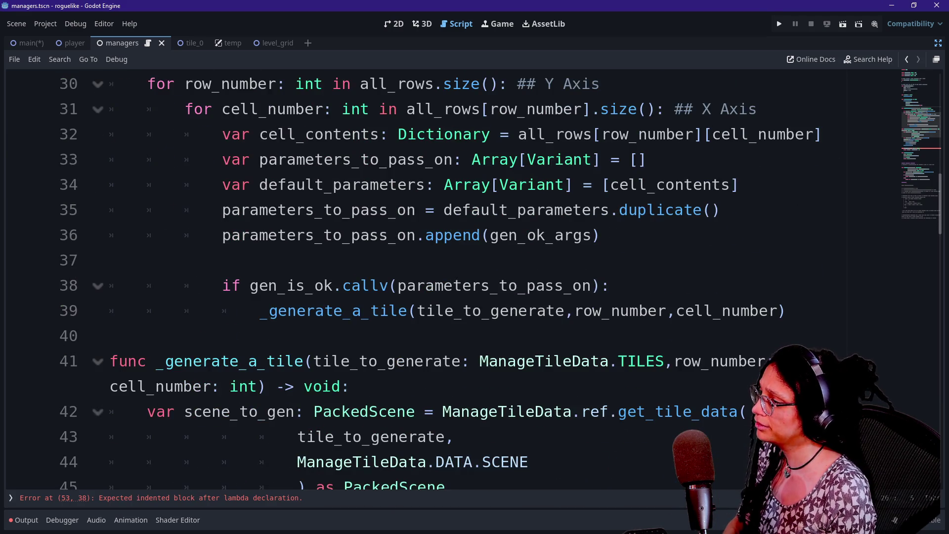
{"action": "scroll", "coordinate": [444, 277], "scroll_direction": "up", "scroll_amount": 2}
{"action": "scroll", "coordinate": [454, 278], "scroll_direction": "up", "scroll_amount": 2}
{"action": "scroll", "coordinate": [453, 278], "scroll_direction": "down", "scroll_amount": 3}
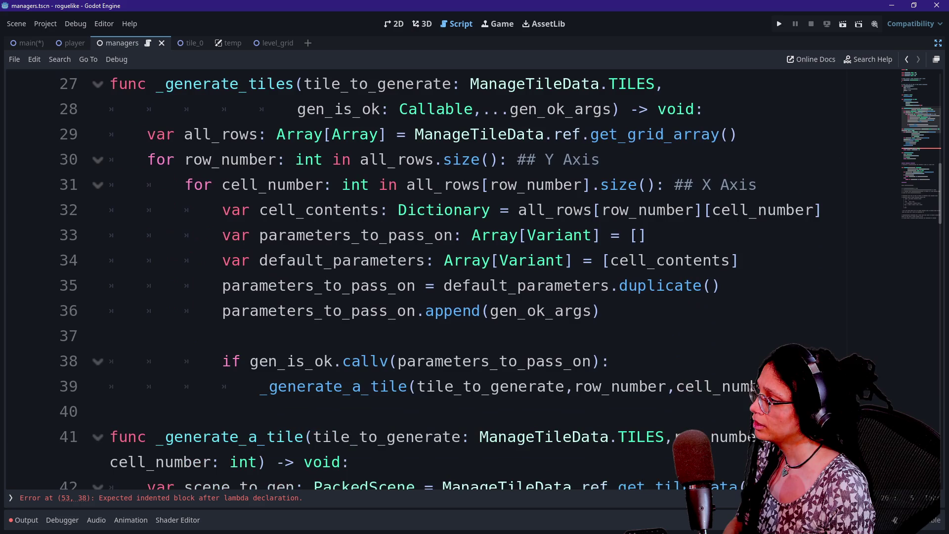
{"action": "scroll", "coordinate": [454, 279], "scroll_direction": "up", "scroll_amount": 3}
{"action": "scroll", "coordinate": [435, 280], "scroll_direction": "down", "scroll_amount": 7}
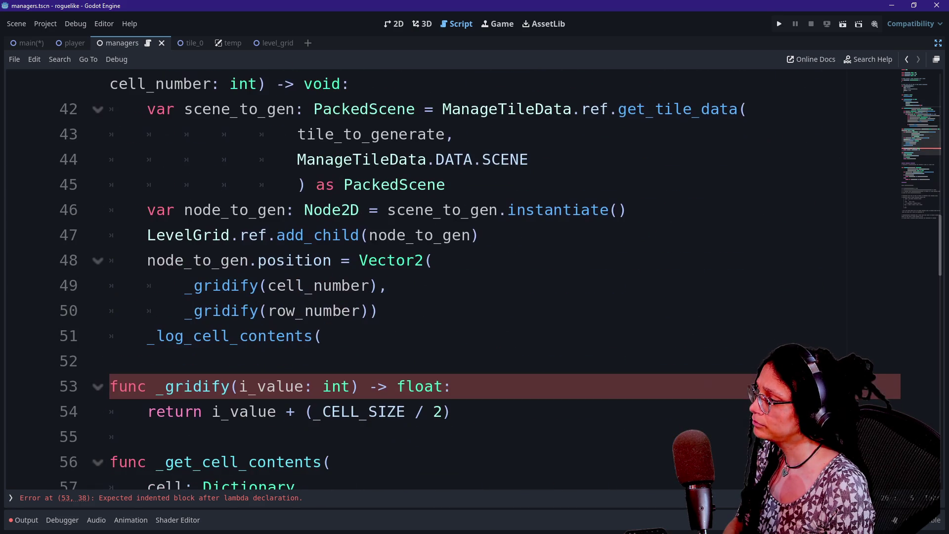
{"action": "scroll", "coordinate": [445, 277], "scroll_direction": "up", "scroll_amount": 2}
{"action": "scroll", "coordinate": [445, 277], "scroll_direction": "down", "scroll_amount": 2}
{"action": "left_click", "coordinate": [158, 361]}
{"action": "key", "text": "Return"}
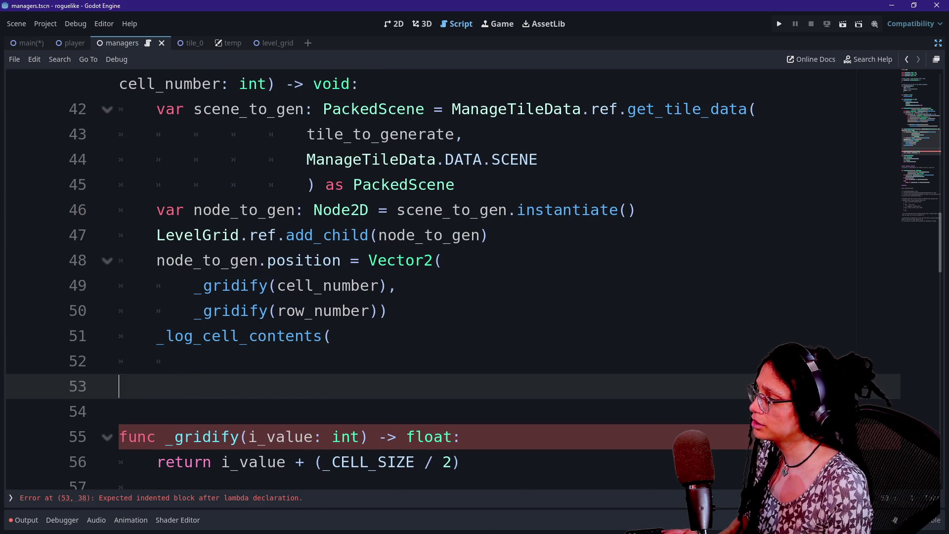
{"action": "key", "text": "ctrl+z"}
{"action": "key", "text": "ctrl+z"}
{"action": "key", "text": "ctrl+z"}
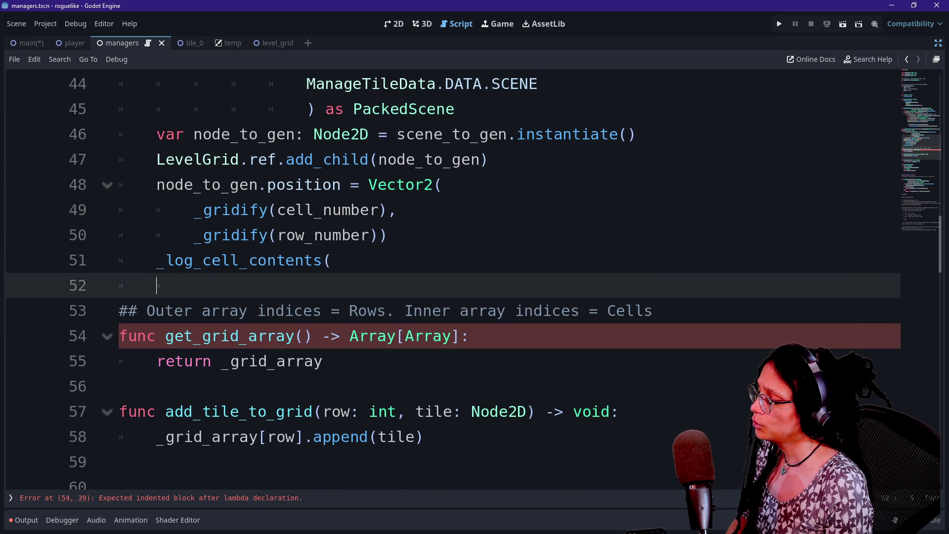
Step: Select and review the inserted get_grid_array function and its rows-and-cells comment
{"action": "left_click", "coordinate": [202, 336]}
{"action": "left_click", "coordinate": [165, 336]}
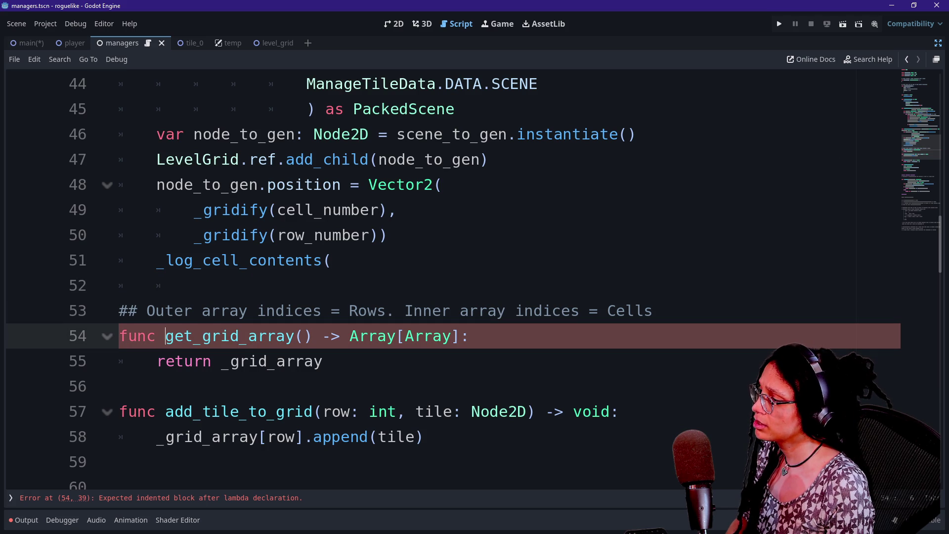
{"action": "mouse_move", "coordinate": [323, 361]}
{"action": "left_mouse_down"}
{"action": "mouse_move", "coordinate": [445, 336]}
{"action": "mouse_move", "coordinate": [195, 286]}
{"action": "left_mouse_up"}
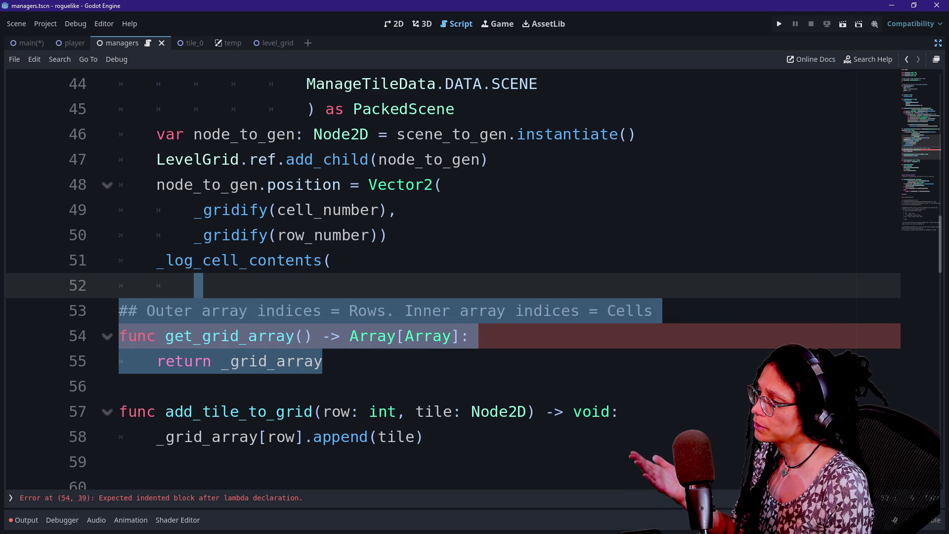
{"action": "mouse_move", "coordinate": [652, 311]}
{"action": "left_mouse_down"}
{"action": "mouse_move", "coordinate": [196, 285]}
{"action": "mouse_move", "coordinate": [145, 310]}
{"action": "mouse_move", "coordinate": [119, 310]}
{"action": "left_mouse_up"}
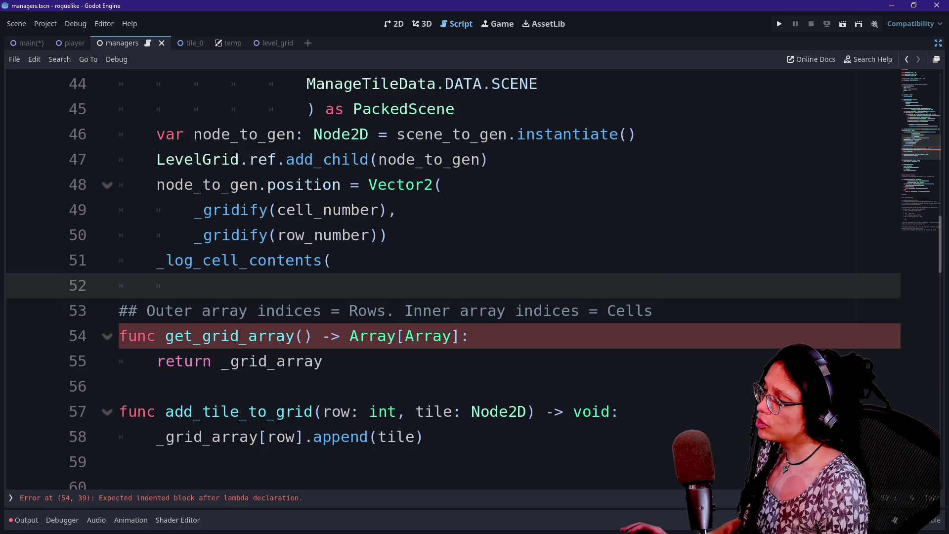
{"action": "left_click", "coordinate": [193, 361]}
{"action": "left_click", "coordinate": [367, 311]}
{"action": "key", "text": "Down"}
{"action": "key", "text": "Down"}
{"action": "key", "text": "shift+Up"}
{"action": "key", "text": "shift+Up"}
{"action": "key", "text": "shift+Up"}
{"action": "key", "text": "shift+Down"}
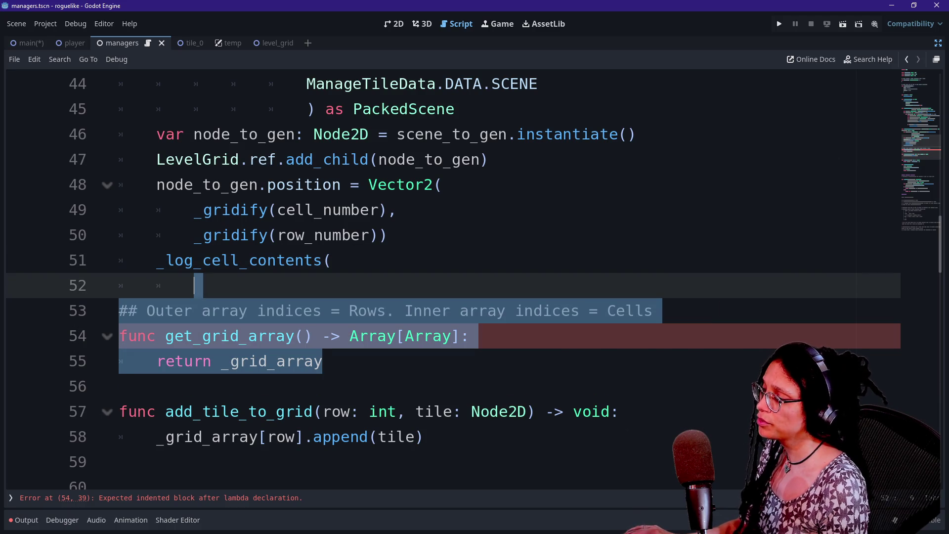
{"action": "type", "text": "\\"}
{"action": "key", "text": "BackSpace"}
{"action": "key", "text": "BackSpace"}
{"action": "key", "text": "BackSpace"}
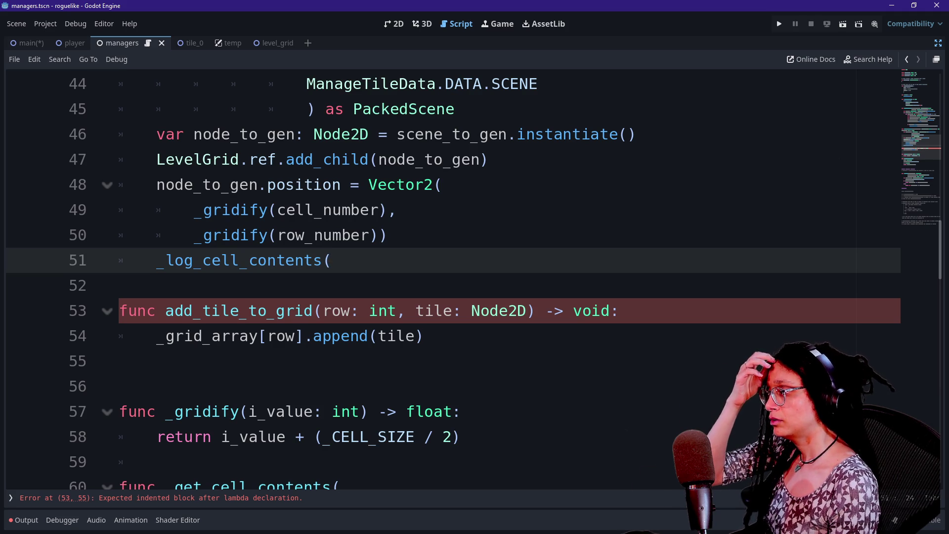
{"action": "left_click_drag", "start_coordinate": [165, 311], "coordinate": [313, 311]}
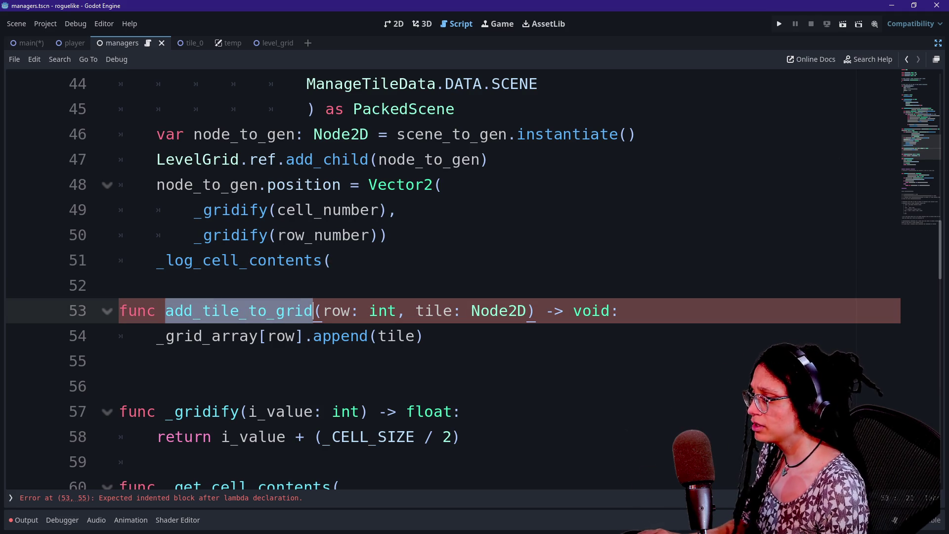
{"action": "type", "text": "log_cell_conte"}
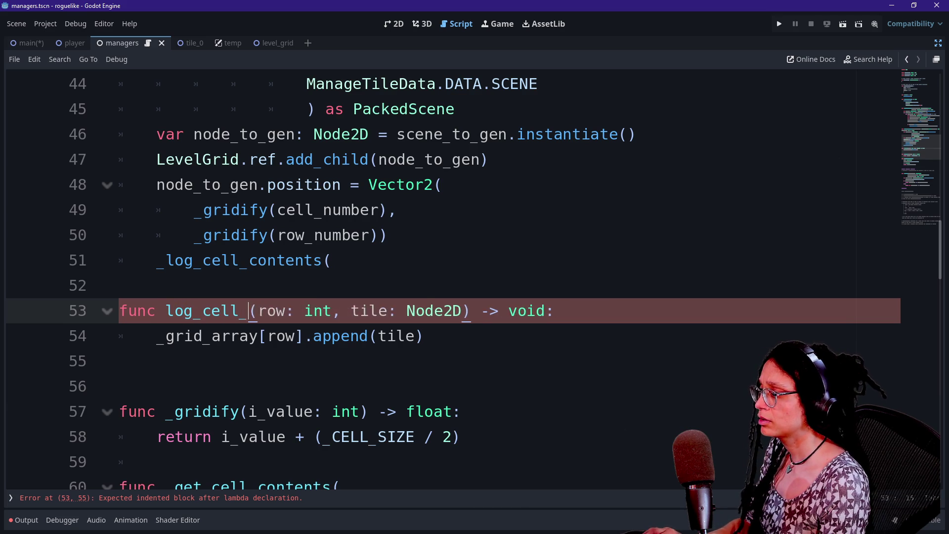
{"action": "type", "text": "nts"}
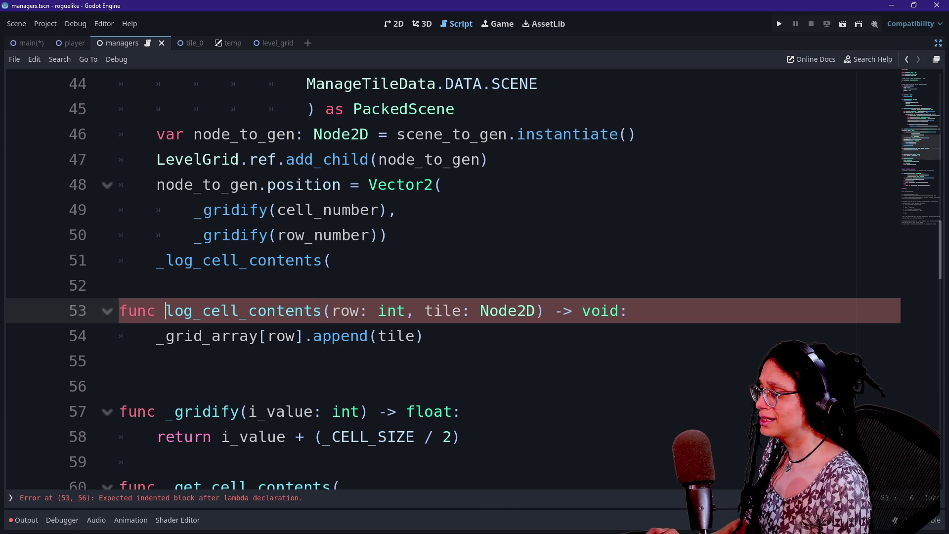
{"action": "left_click", "coordinate": [166, 311]}
{"action": "type", "text": "_"}
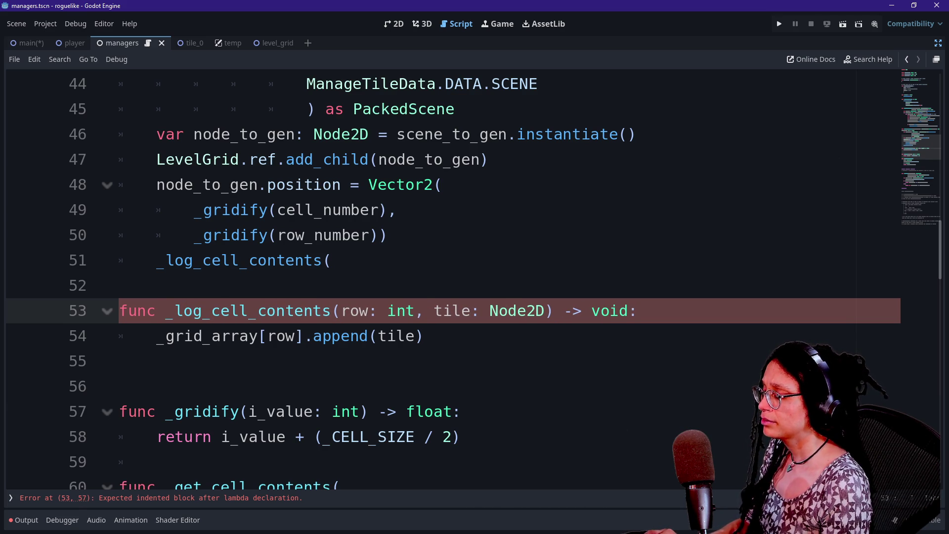
{"action": "left_click", "coordinate": [368, 336]}
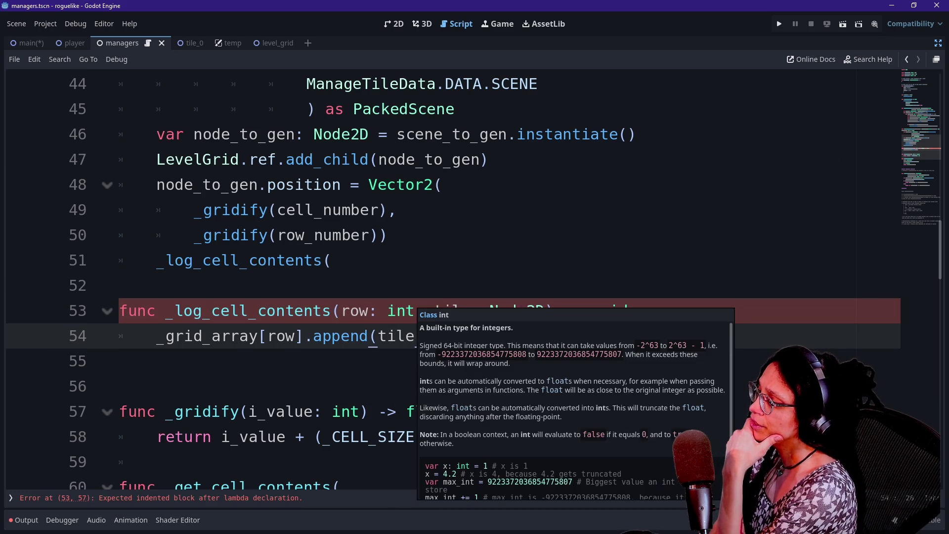
{"action": "left_click", "coordinate": [396, 311]}
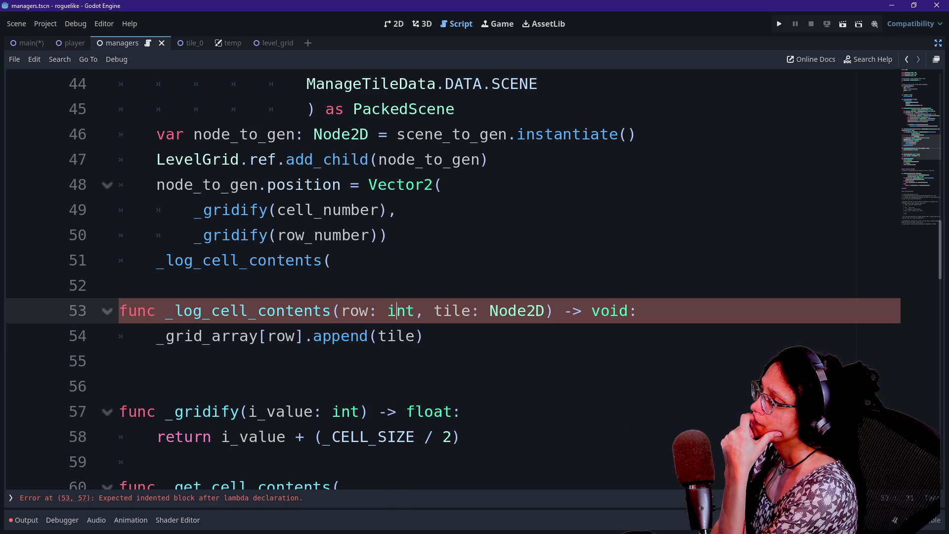
{"action": "scroll", "coordinate": [445, 276], "scroll_direction": "up", "scroll_amount": 3}
{"action": "scroll", "coordinate": [444, 276], "scroll_direction": "up", "scroll_amount": 2}
{"action": "left_click", "coordinate": [537, 159]}
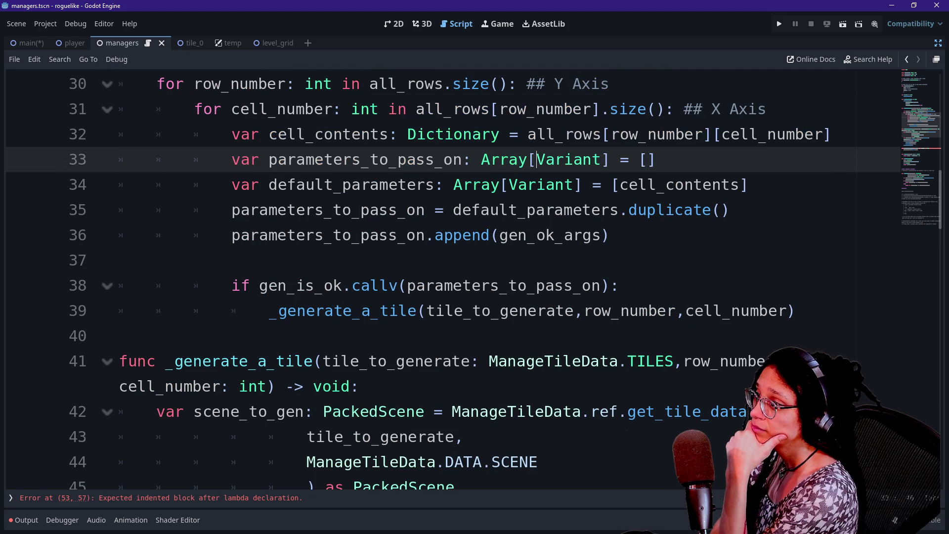
{"action": "scroll", "coordinate": [543, 159], "scroll_direction": "up", "scroll_amount": 2}
{"action": "left_click", "coordinate": [472, 285]}
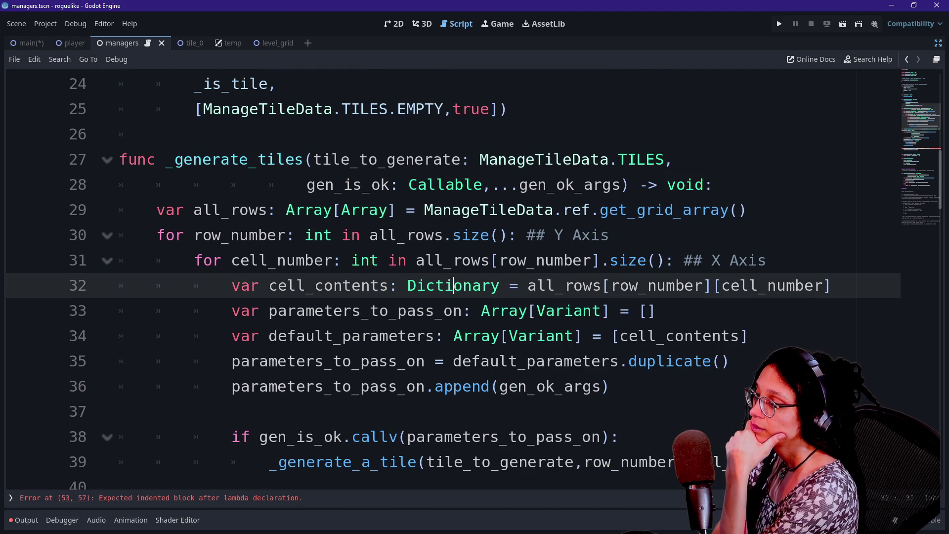
{"action": "left_click", "coordinate": [771, 260]}
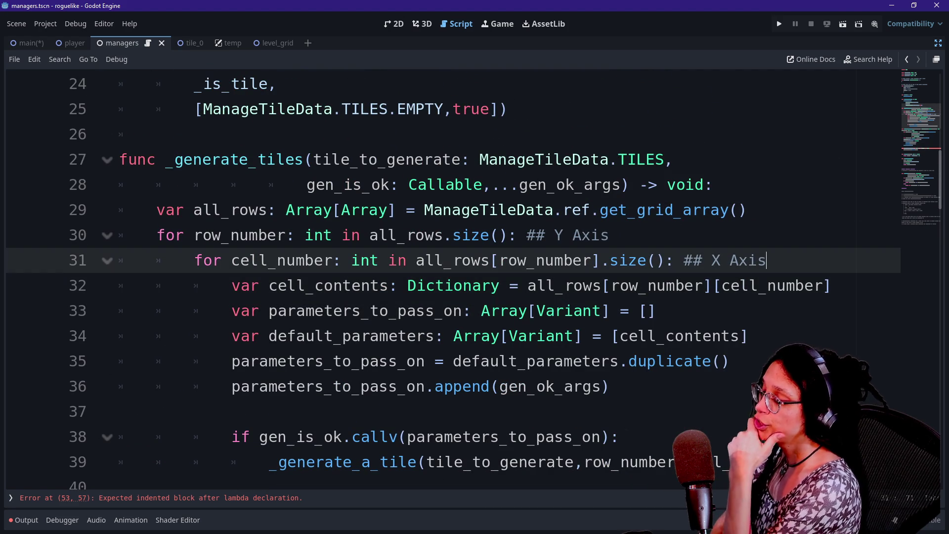
Step: Start an `if _level_data[` line at the top of the inner cell loop, then view _level_data's definition
{"action": "key", "text": "Return"}
{"action": "type", "text": "if _level"}
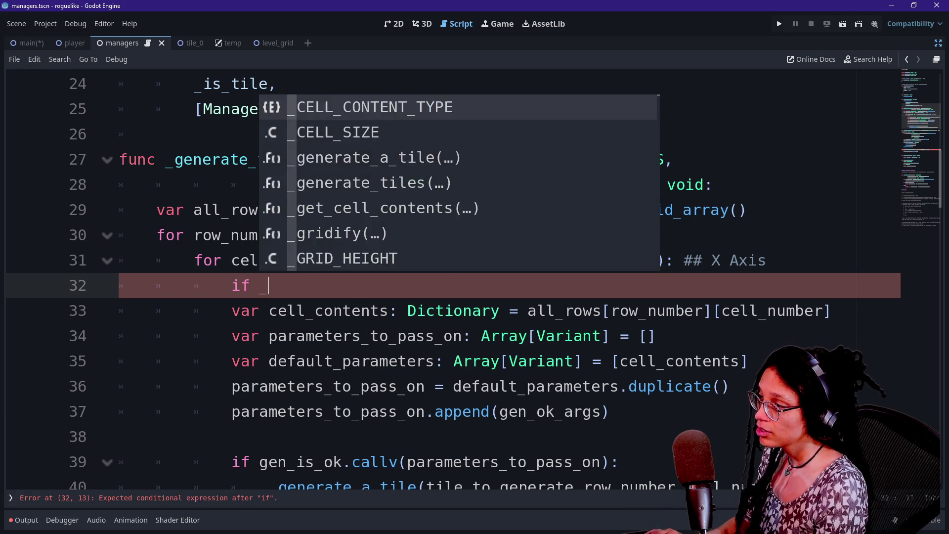
{"action": "key", "text": "Return"}
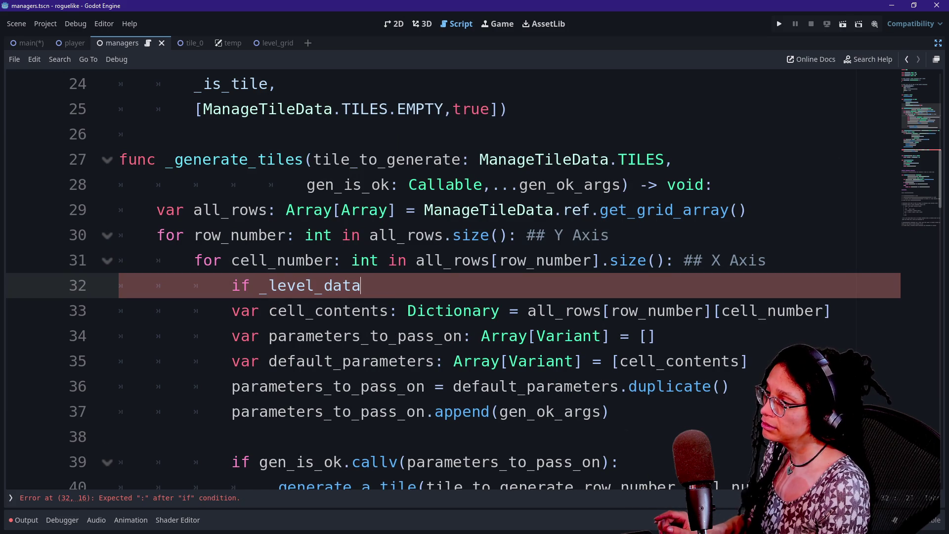
{"action": "type", "text": "["}
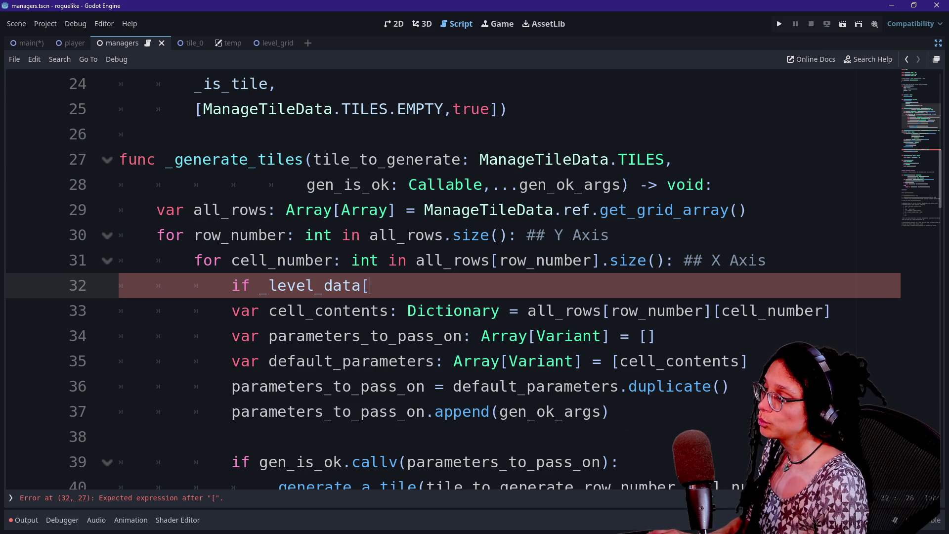
{"action": "mouse_move", "coordinate": [296, 286]}
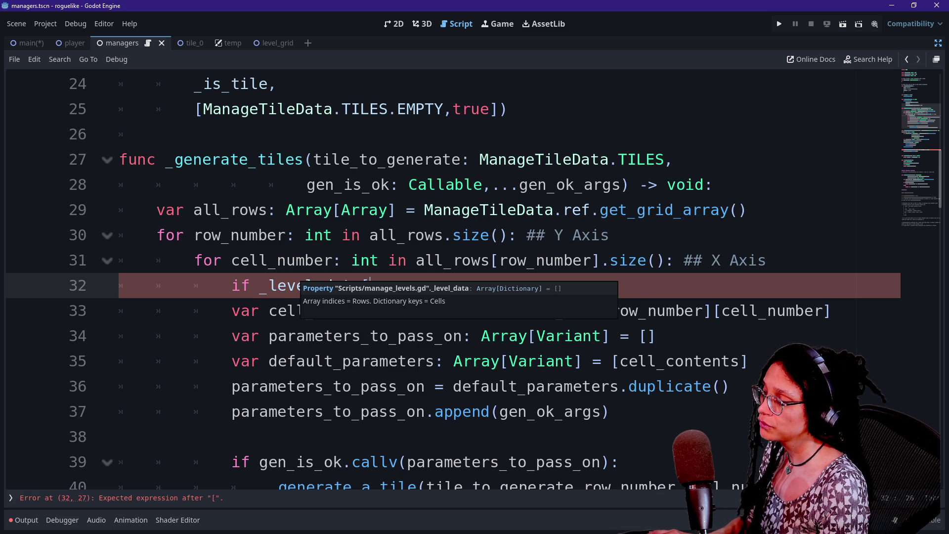
{"action": "left_click", "coordinate": [296, 286], "text": "ctrl"}
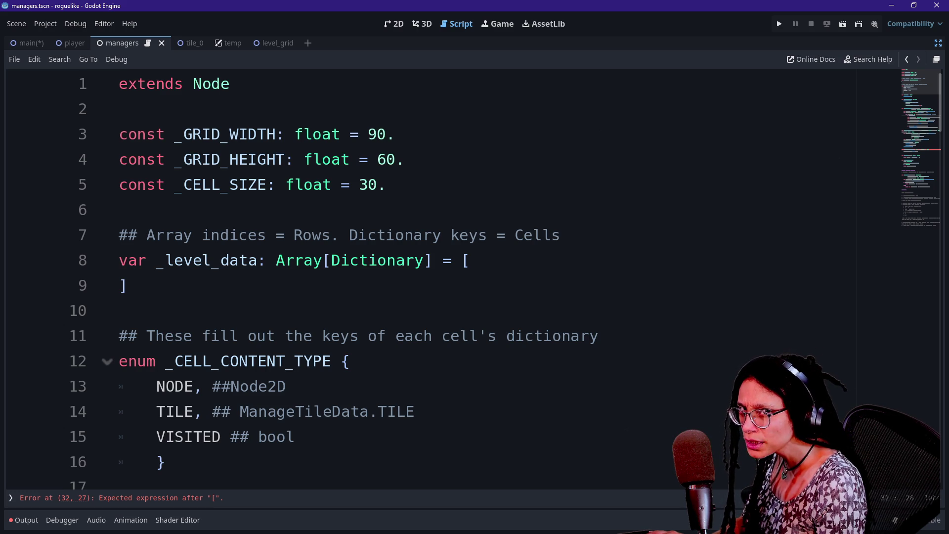
Step: Review the _generate_tiles row and cell loops, returning to the unfinished _level_data check
{"action": "mouse_move", "coordinate": [120, 209]}
{"action": "left_mouse_down"}
{"action": "mouse_move", "coordinate": [350, 235]}
{"action": "mouse_move", "coordinate": [377, 260]}
{"action": "left_mouse_up"}
{"action": "left_click", "coordinate": [346, 310]}
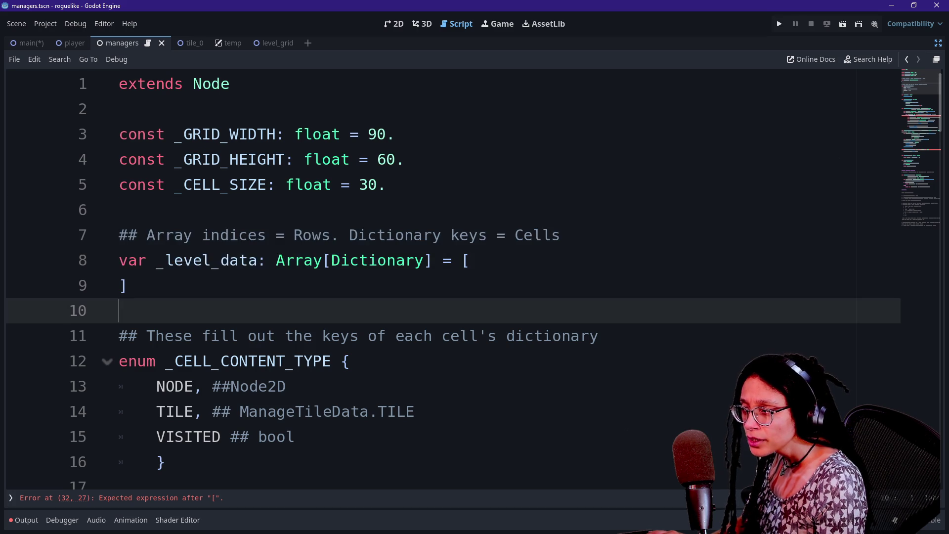
{"action": "scroll", "coordinate": [346, 311], "scroll_direction": "down", "scroll_amount": 5}
{"action": "scroll", "coordinate": [484, 280], "scroll_direction": "down", "scroll_amount": 4}
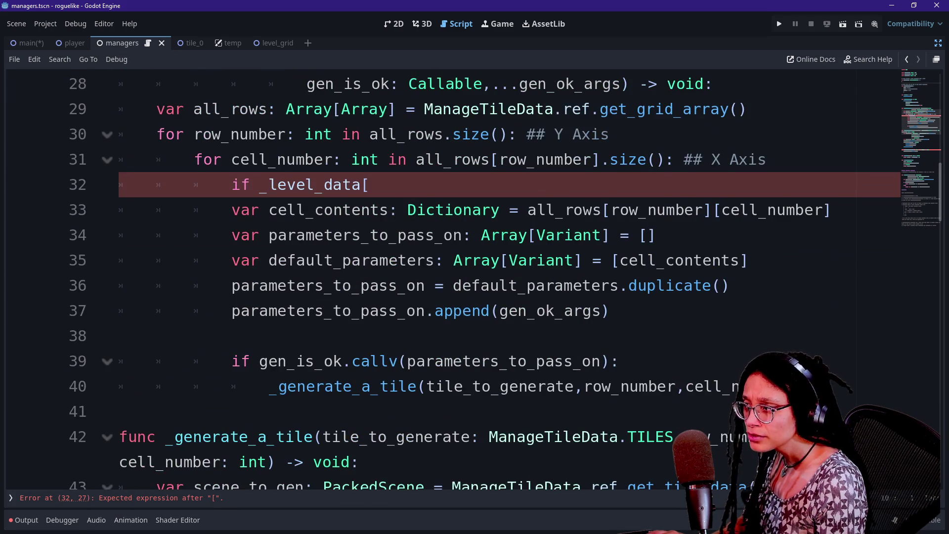
{"action": "scroll", "coordinate": [485, 280], "scroll_direction": "up", "scroll_amount": 2}
{"action": "scroll", "coordinate": [346, 265], "scroll_direction": "down", "scroll_amount": 1}
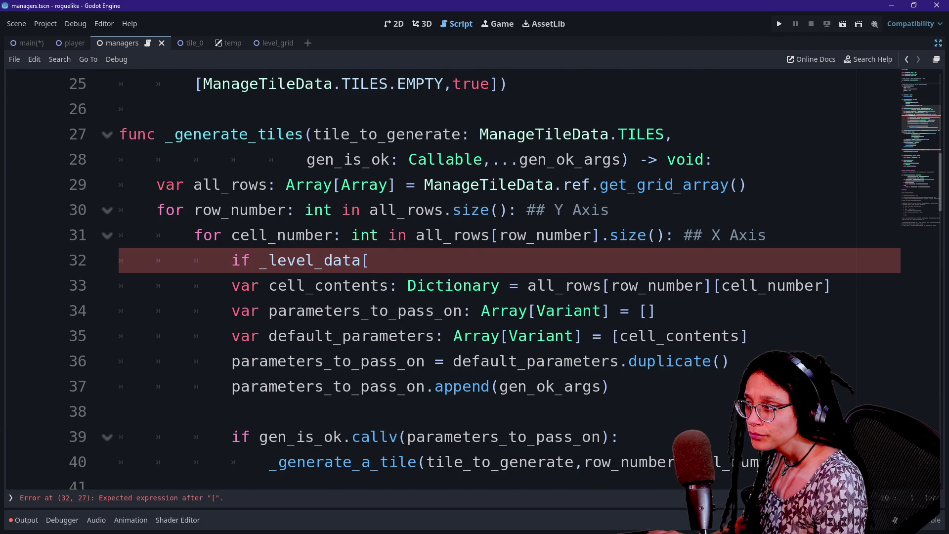
{"action": "left_click", "coordinate": [526, 134]}
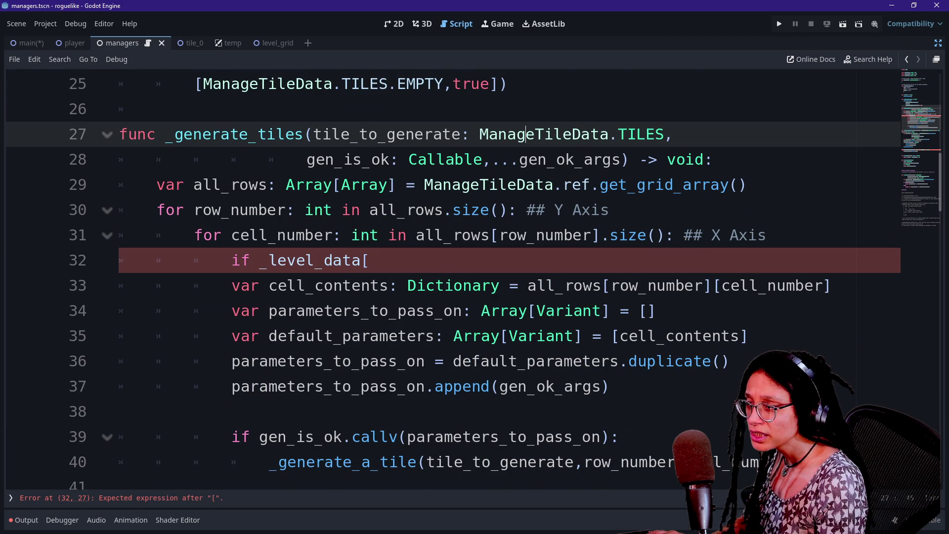
{"action": "left_click", "coordinate": [619, 235]}
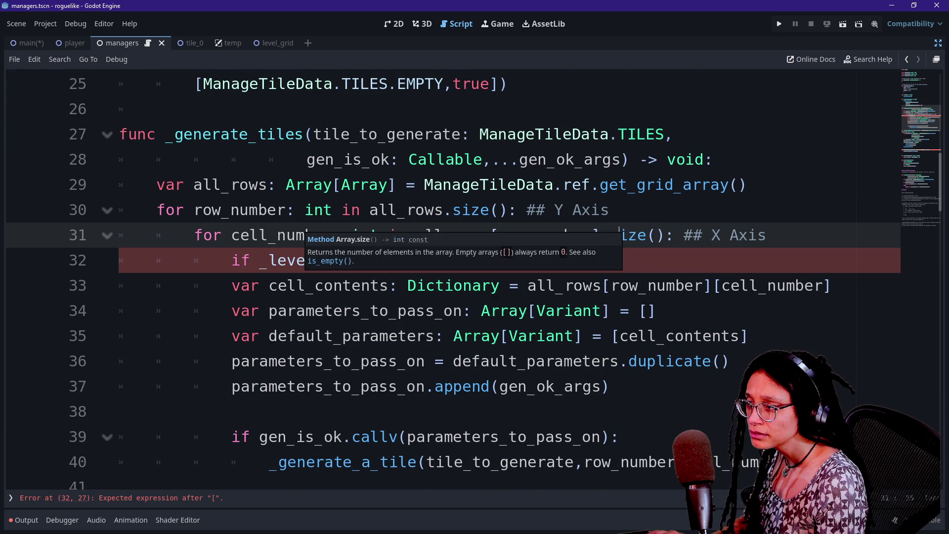
{"action": "left_click", "coordinate": [610, 209]}
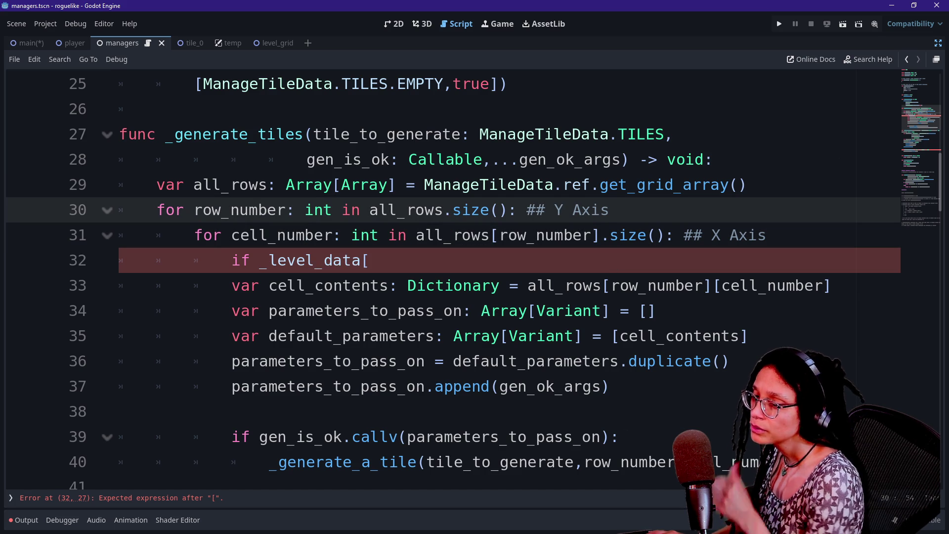
{"action": "left_click", "coordinate": [370, 260]}
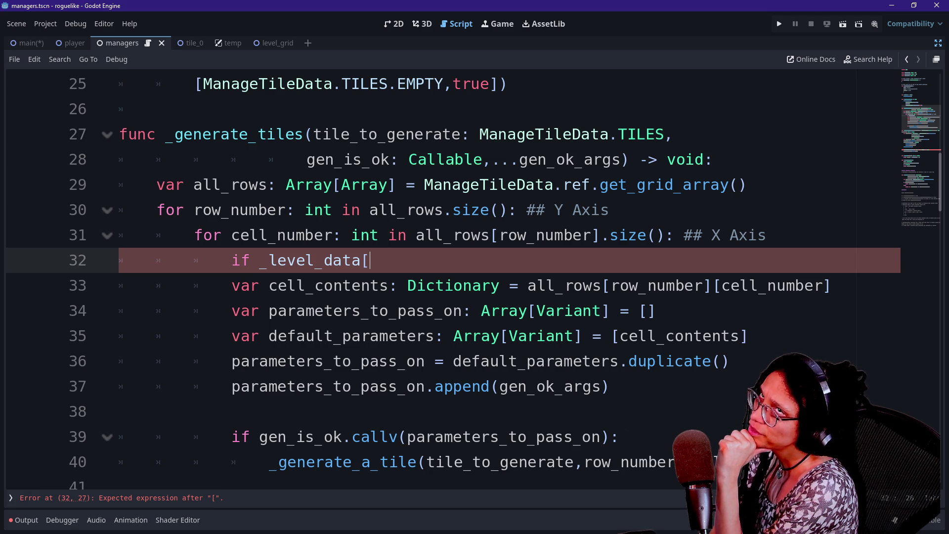
{"action": "scroll", "coordinate": [464, 70], "scroll_direction": "up", "scroll_amount": 8}
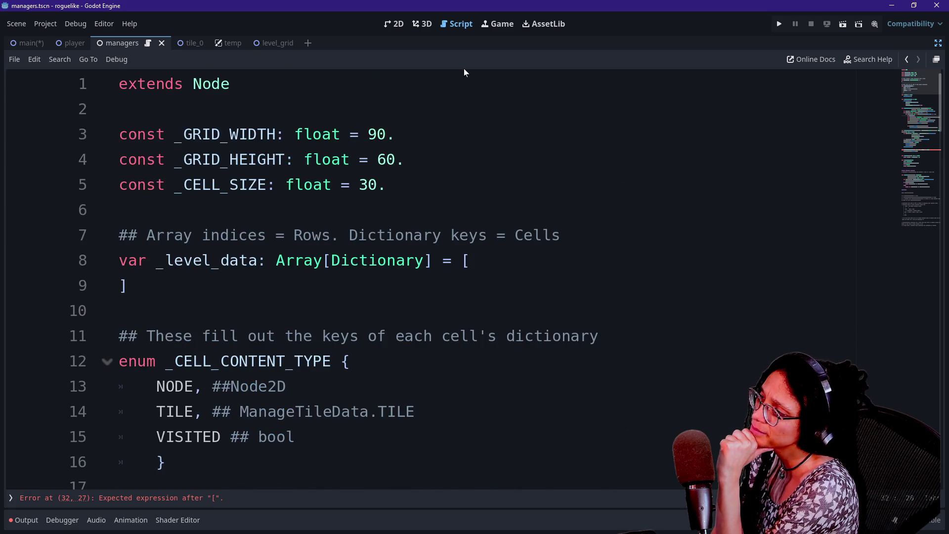
Step: Replace Dictionary with Array in the line-8 `_level_data` declaration, then return to the cell loop
{"action": "double_click", "coordinate": [377, 260]}
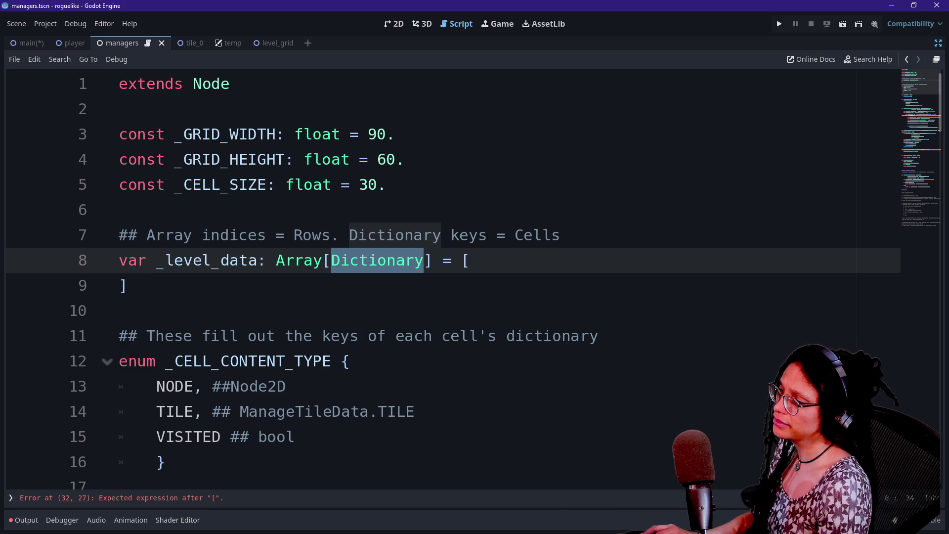
{"action": "type", "text": "Arrau"}
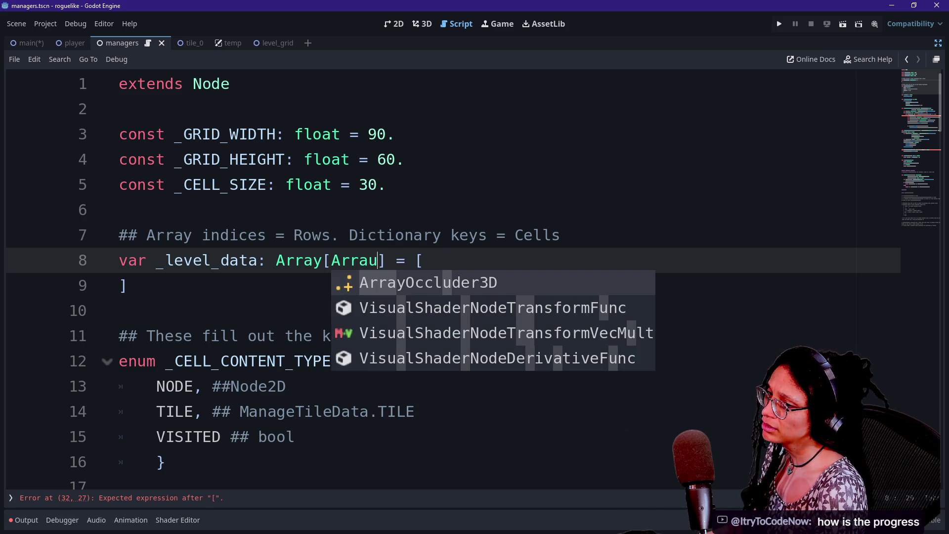
{"action": "key", "text": "BackSpace"}
{"action": "type", "text": "y"}
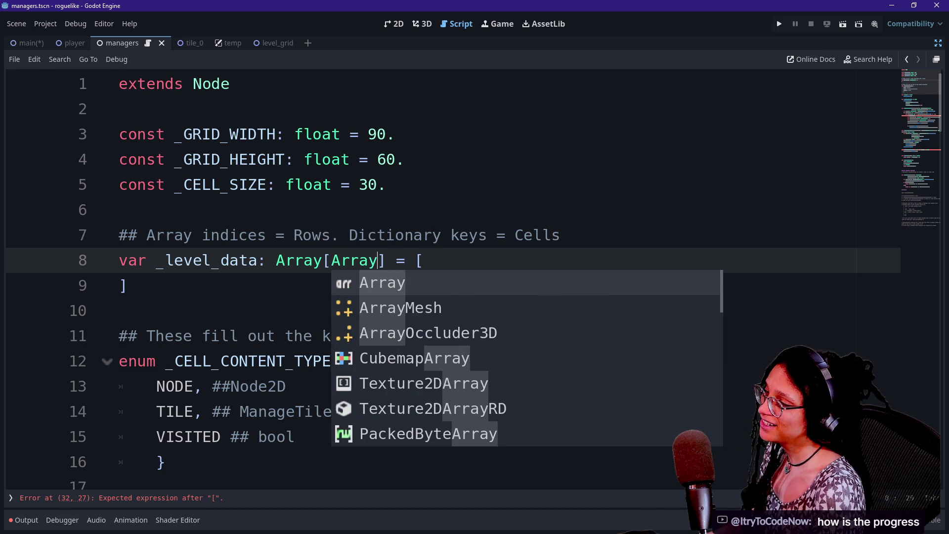
{"action": "left_click", "coordinate": [119, 209]}
{"action": "scroll", "coordinate": [452, 277], "scroll_direction": "down", "scroll_amount": 8}
{"action": "scroll", "coordinate": [453, 277], "scroll_direction": "down", "scroll_amount": 1}
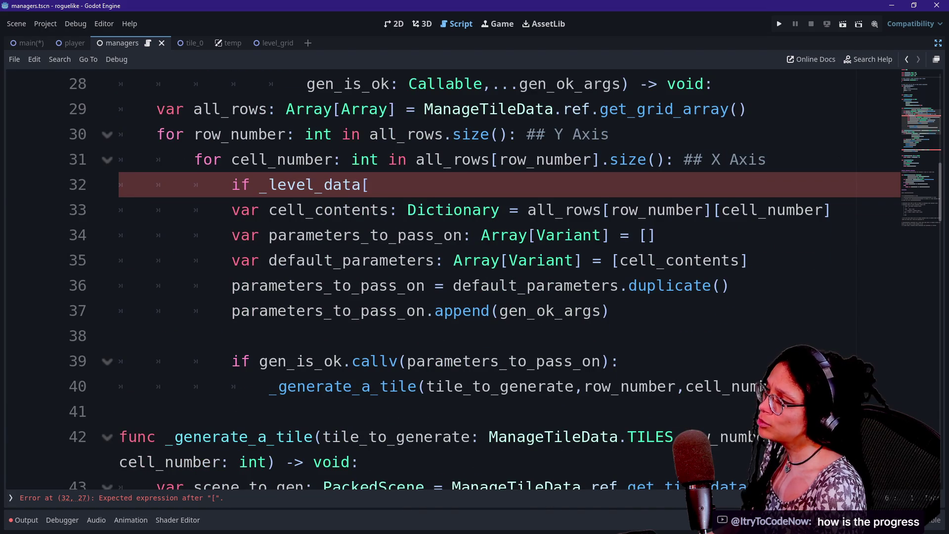
{"action": "left_click", "coordinate": [369, 184]}
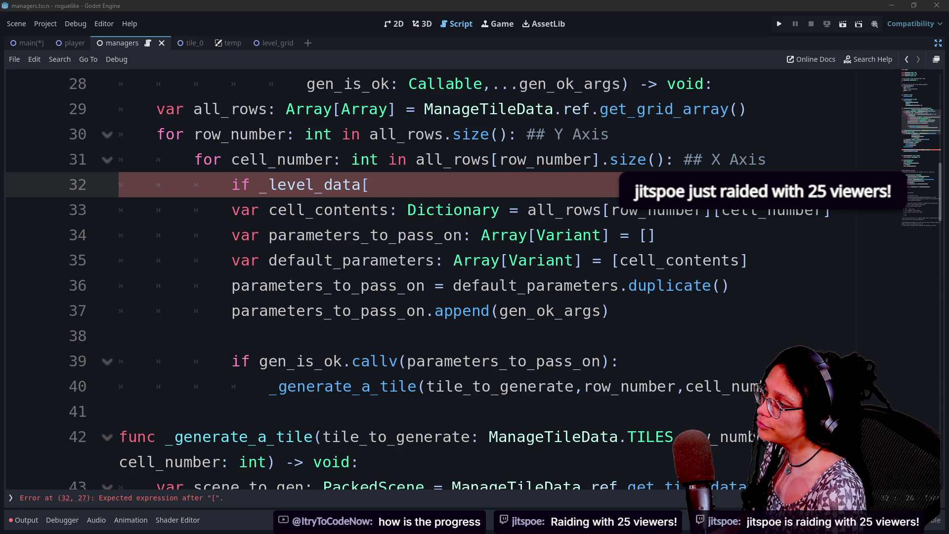
{"action": "key", "text": "Up"}
{"action": "key", "text": "Up"}
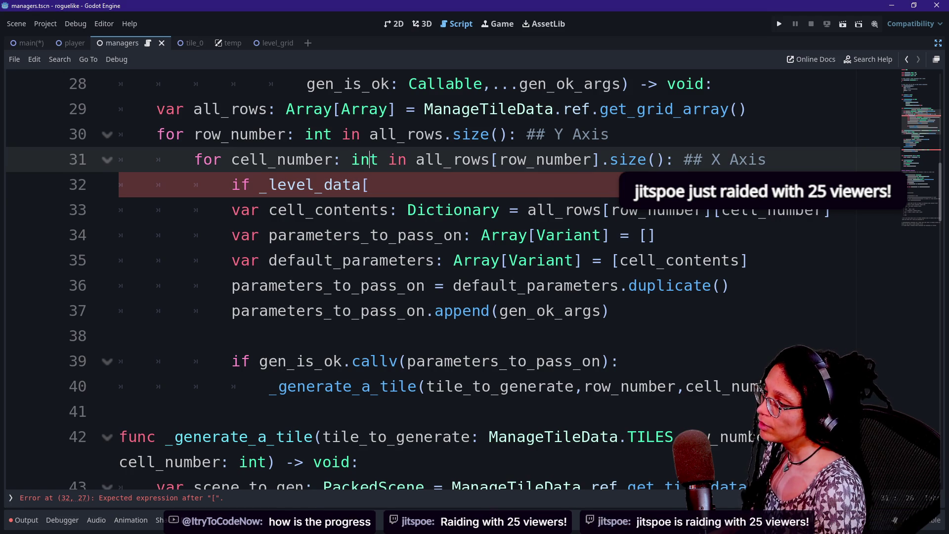
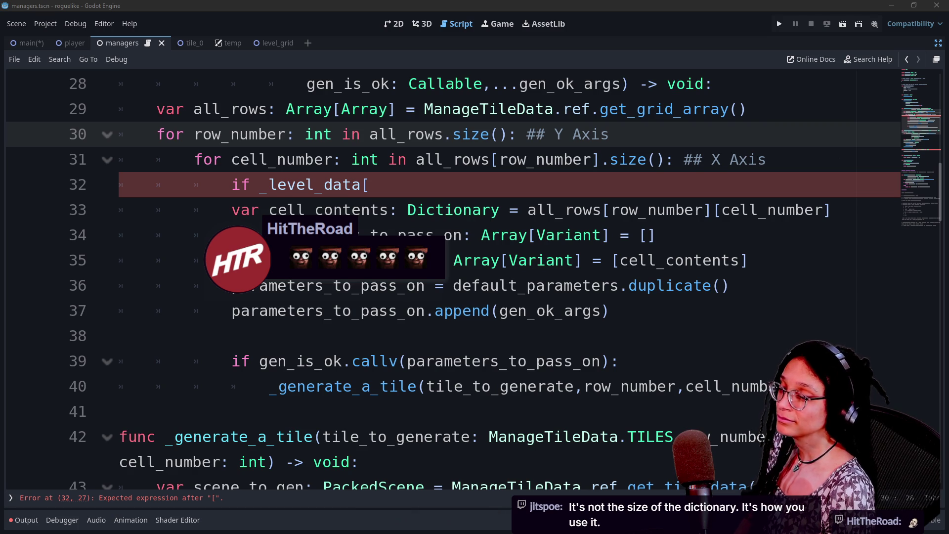
Step: Put the caret back at the end of the unfinished if line in the script
{"action": "left_click", "coordinate": [438, 209]}
{"action": "left_click", "coordinate": [370, 184]}
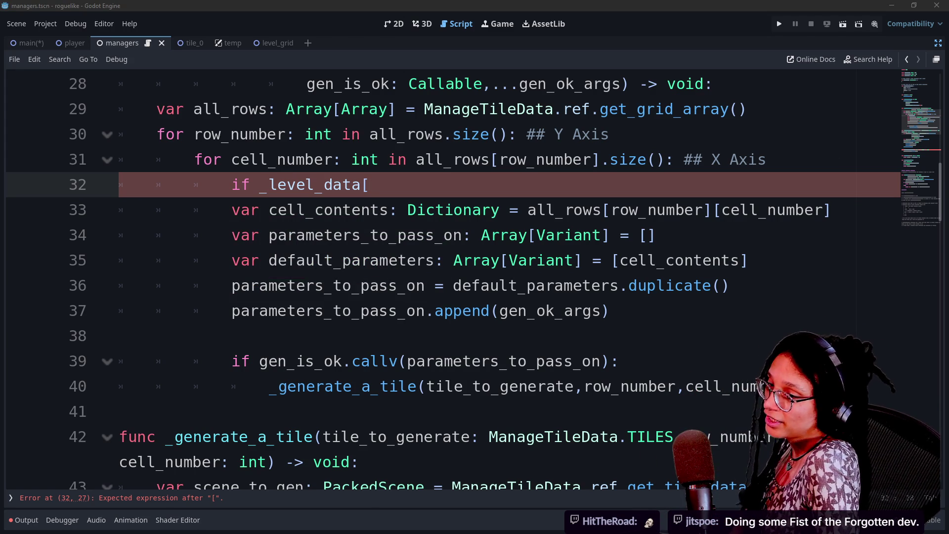
{"action": "left_click", "coordinate": [611, 311]}
{"action": "left_click", "coordinate": [230, 134]}
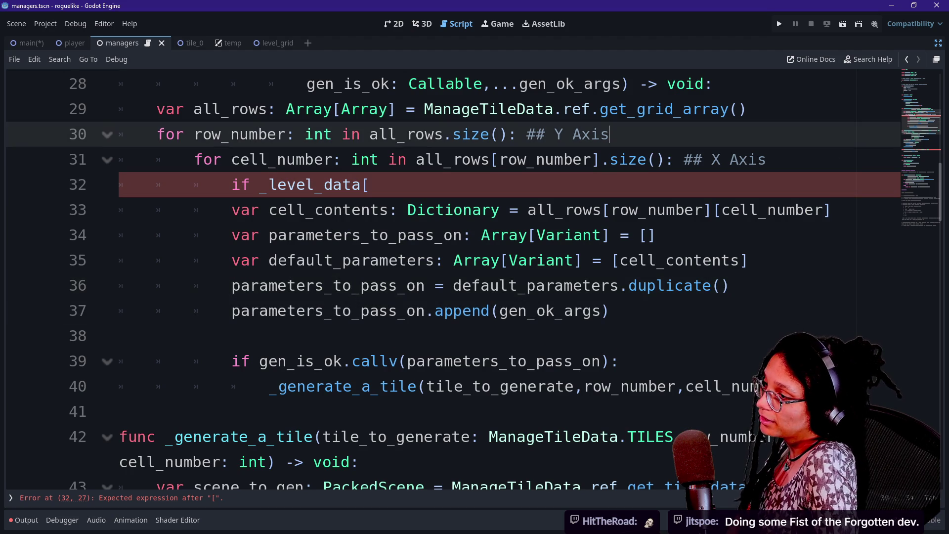
{"action": "left_click", "coordinate": [368, 184]}
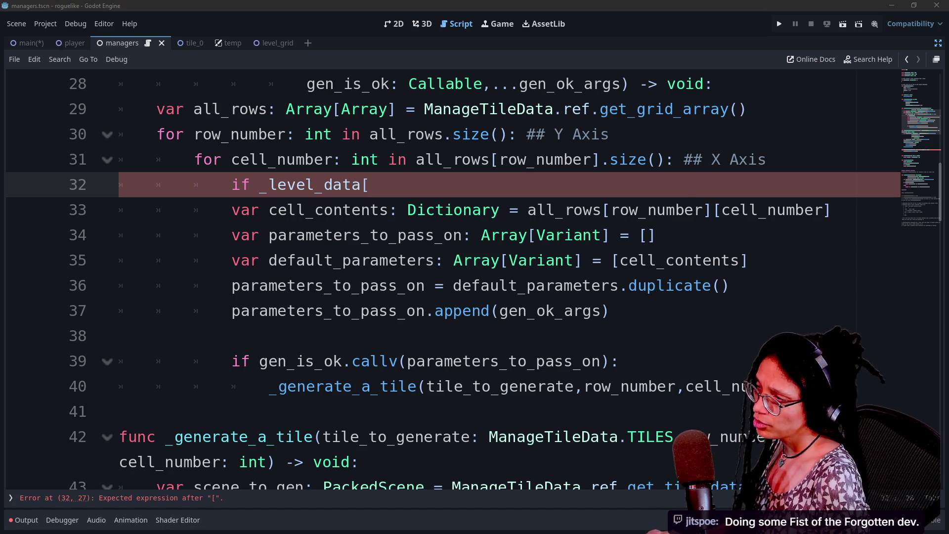
Step: In a new Chrome tab, search YouTube for the developer's name and open their channel
{"action": "key", "text": "alt+Tab"}
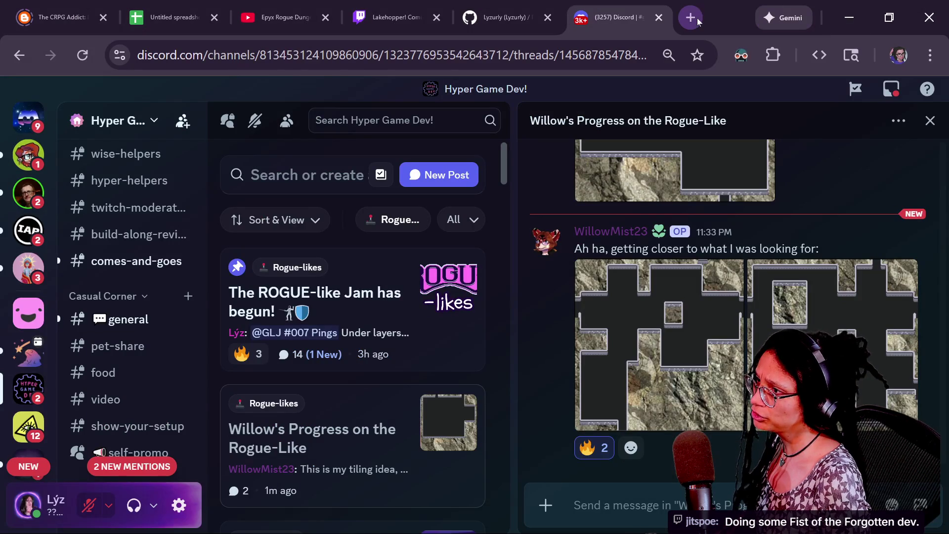
{"action": "left_click", "coordinate": [696, 18]}
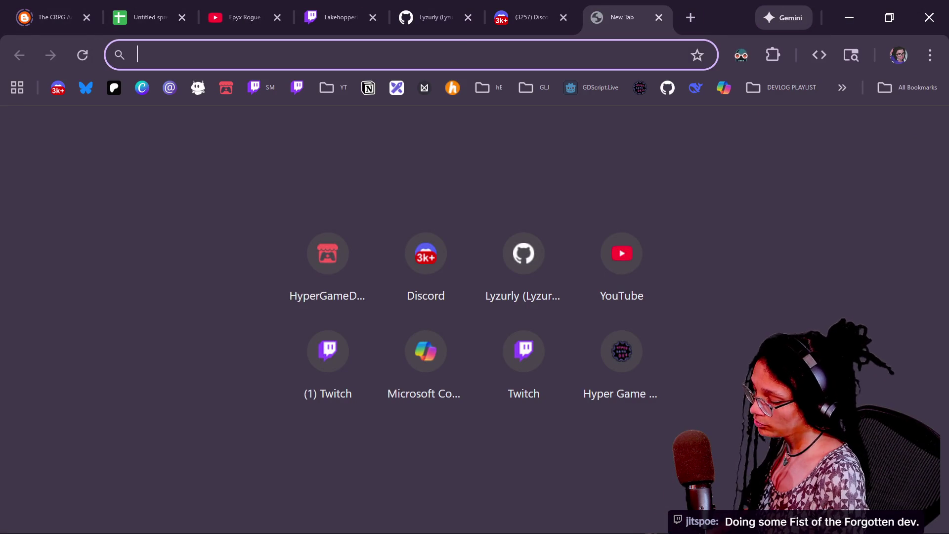
{"action": "type", "text": "youtube.c"}
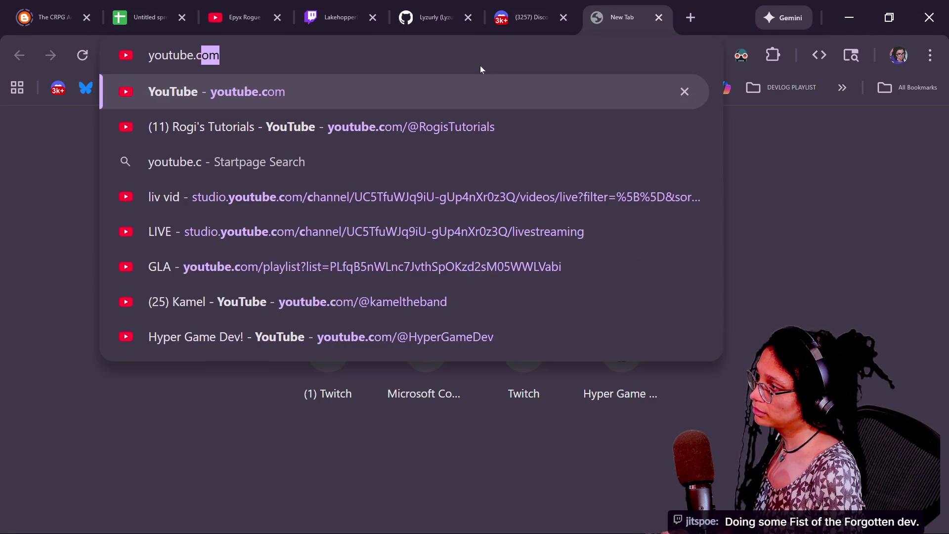
{"action": "key", "text": "Return"}
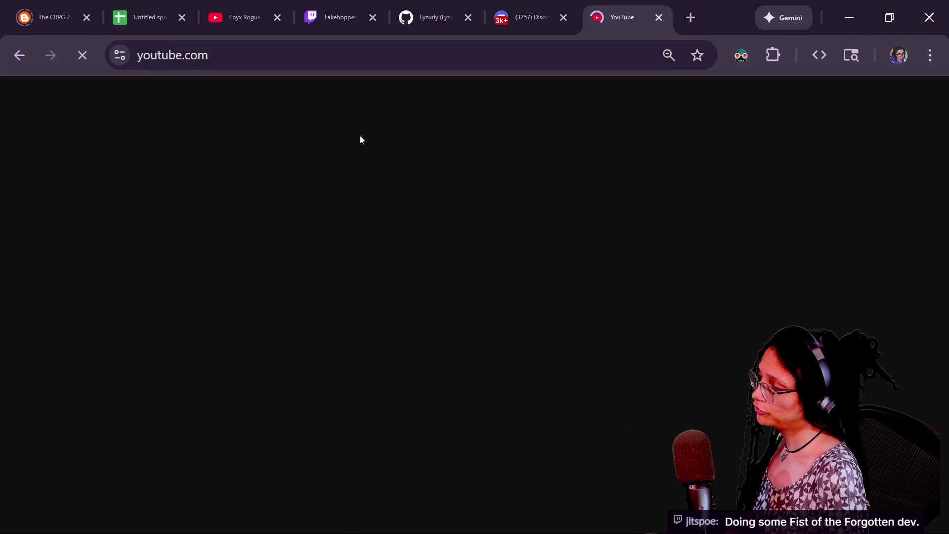
{"action": "type", "text": "jitspoe"}
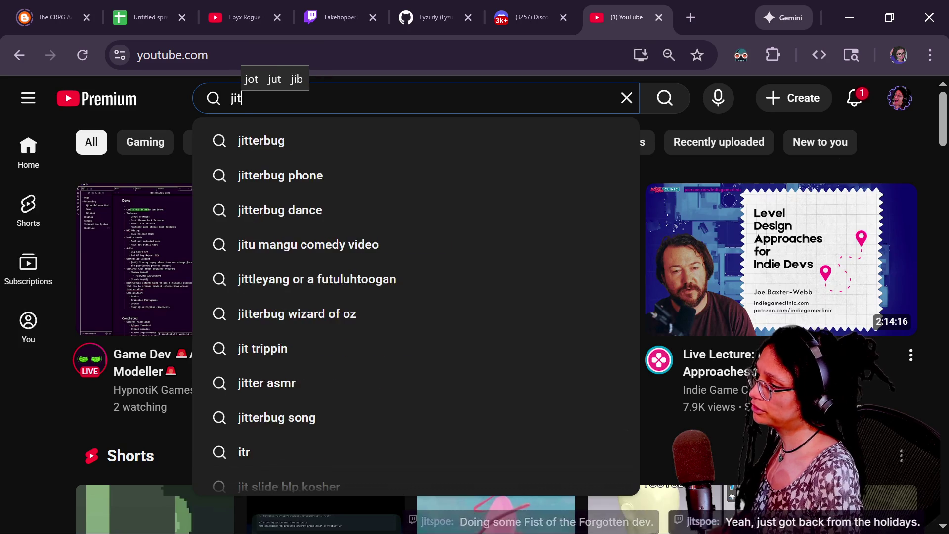
{"action": "key", "text": "Return"}
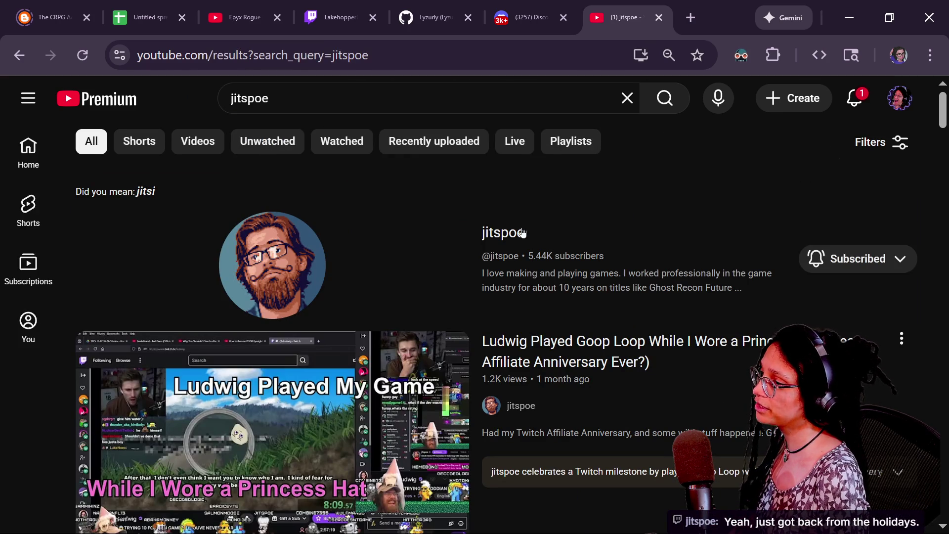
{"action": "left_click", "coordinate": [519, 231]}
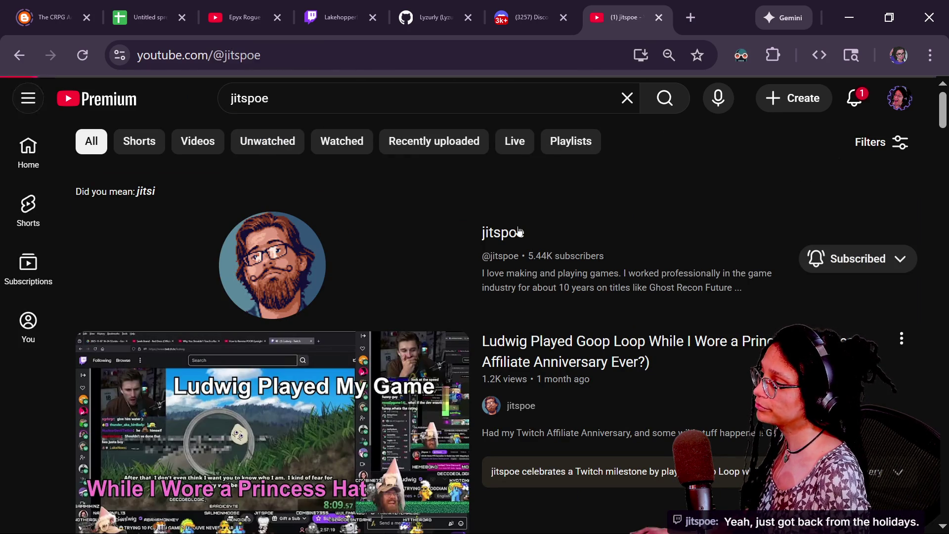
{"action": "key", "text": "ctrl+l"}
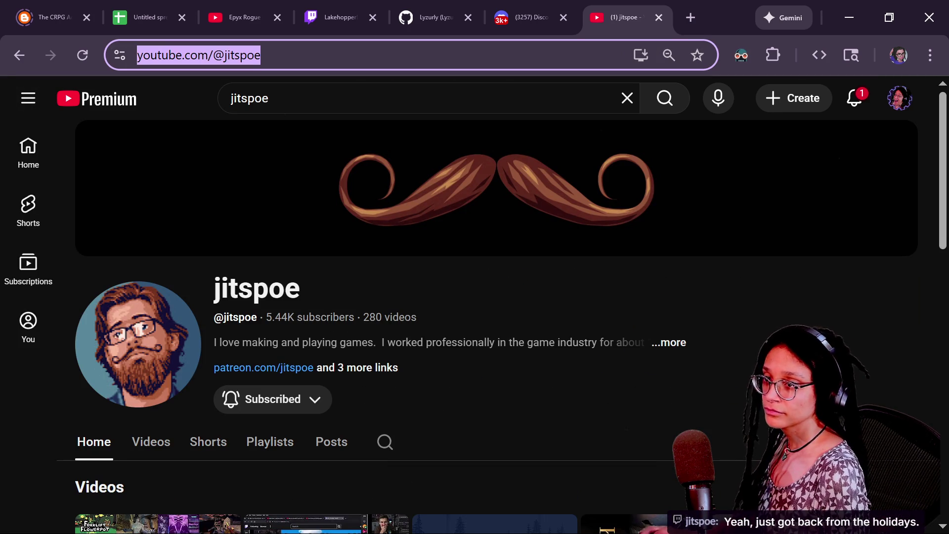
Step: Browse the channel's Videos row and play the 2025 Indie Game 15 Second Showcase
{"action": "key", "text": "alt+Tab"}
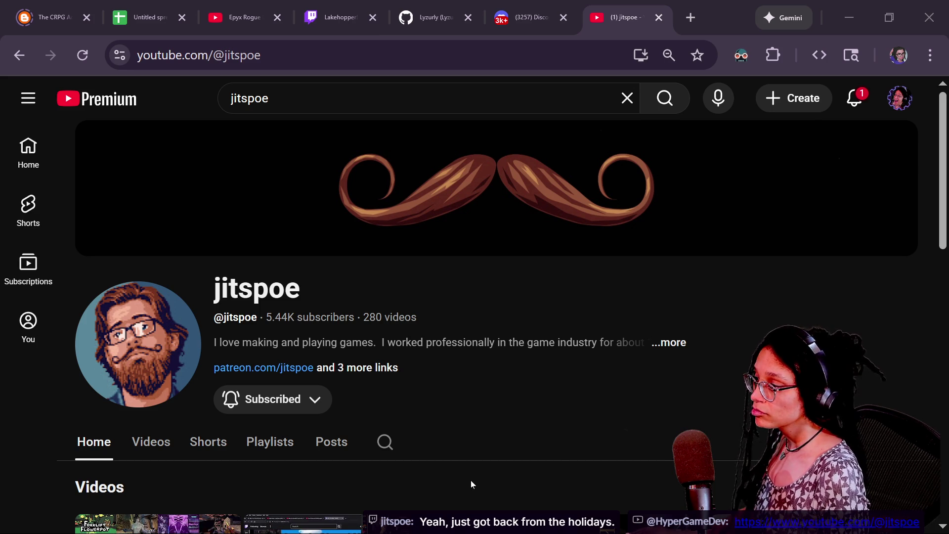
{"action": "scroll", "coordinate": [471, 484], "scroll_direction": "down", "scroll_amount": 3}
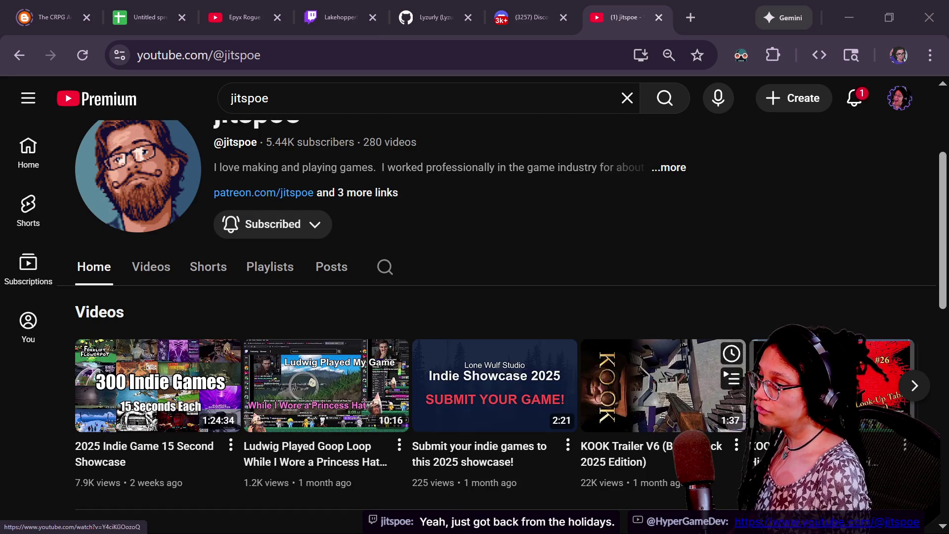
{"action": "left_click", "coordinate": [904, 395]}
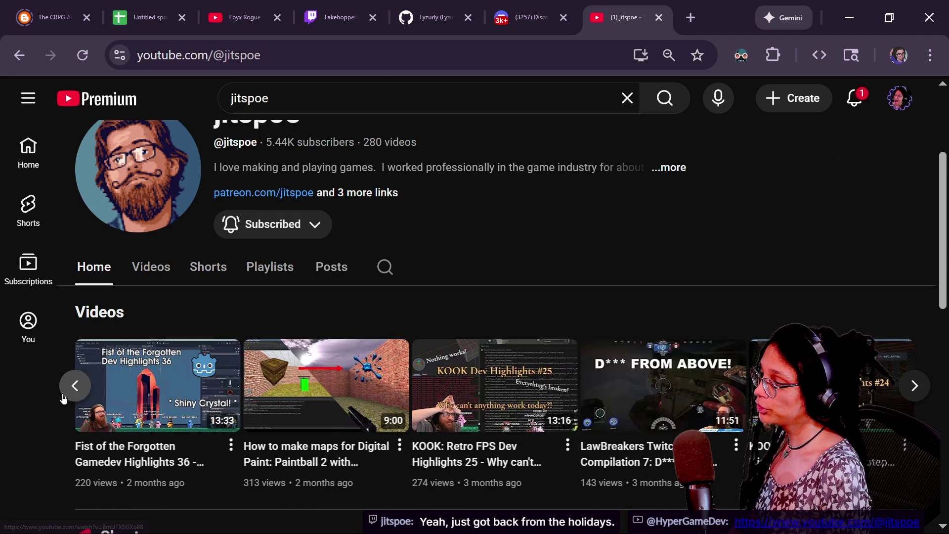
{"action": "left_click", "coordinate": [75, 385]}
{"action": "scroll", "coordinate": [664, 400], "scroll_direction": "down", "scroll_amount": 2}
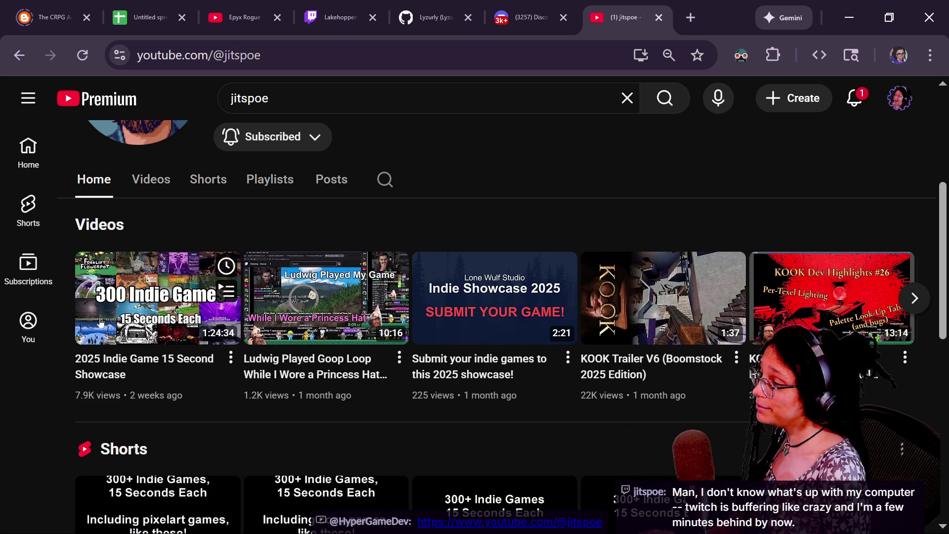
{"action": "left_click", "coordinate": [163, 297]}
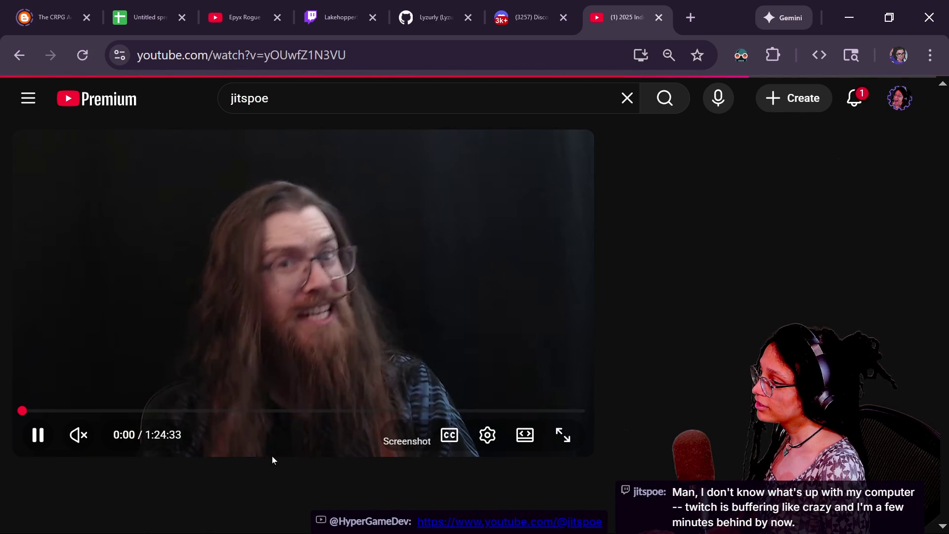
Step: Seek the showcase to about 8:30, watch the game footage, then return to the creator's channel
{"action": "scroll", "coordinate": [279, 474], "scroll_direction": "down", "scroll_amount": 2}
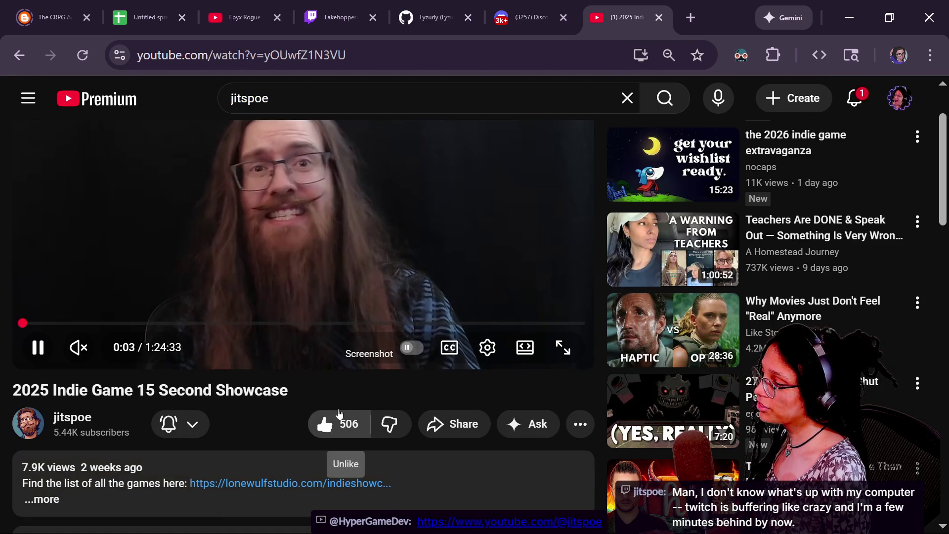
{"action": "left_click", "coordinate": [79, 323]}
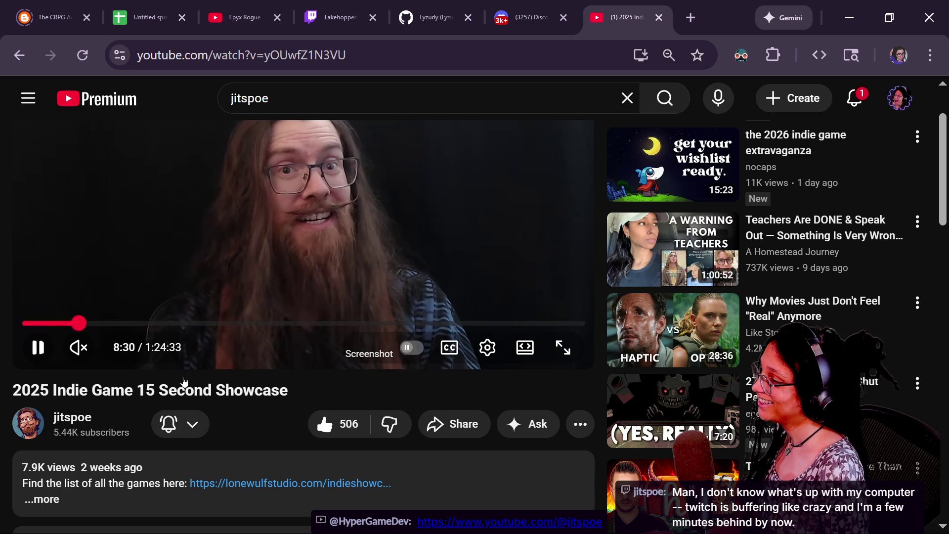
{"action": "scroll", "coordinate": [256, 408], "scroll_direction": "up", "scroll_amount": 2}
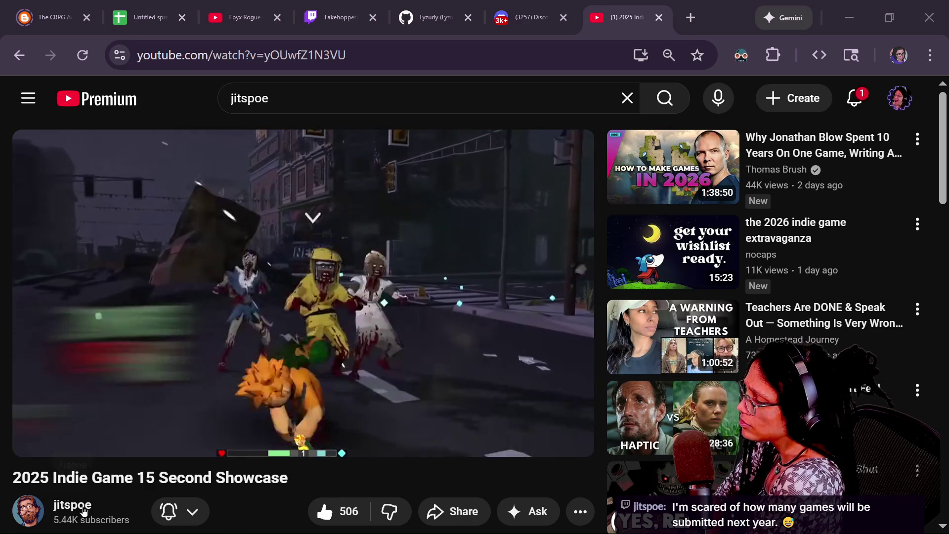
{"action": "left_click", "coordinate": [85, 511]}
{"action": "scroll", "coordinate": [479, 438], "scroll_direction": "down", "scroll_amount": 2}
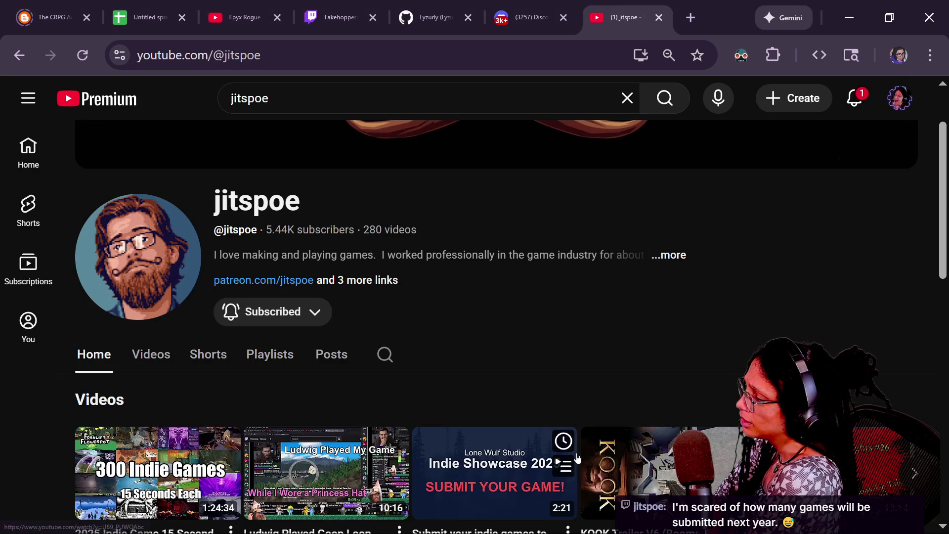
{"action": "scroll", "coordinate": [577, 458], "scroll_direction": "down", "scroll_amount": 2}
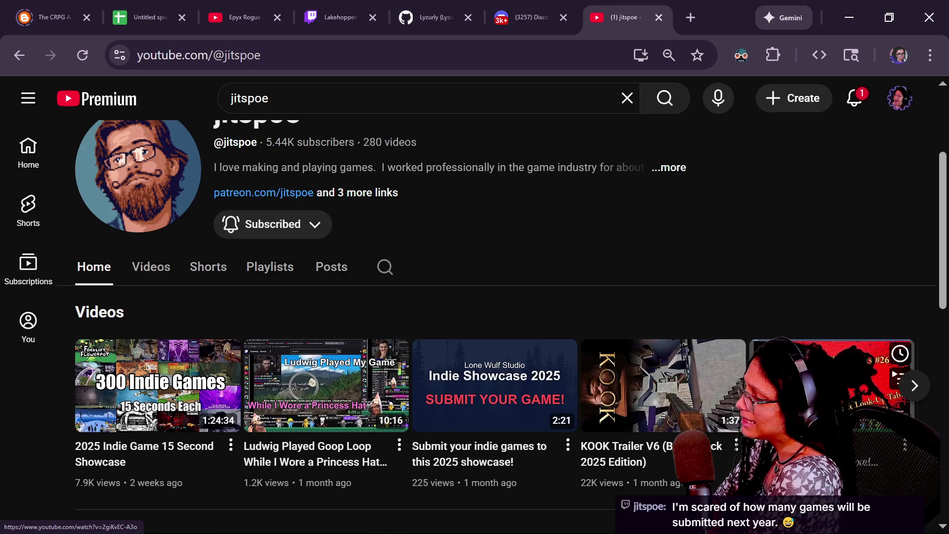
{"action": "left_click", "coordinate": [922, 396]}
{"action": "left_click", "coordinate": [914, 385]}
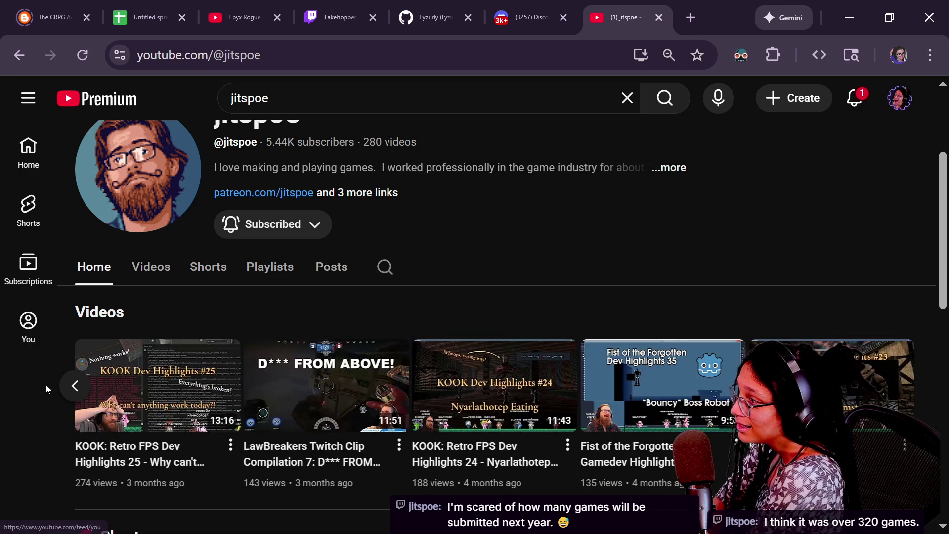
{"action": "left_click", "coordinate": [66, 395]}
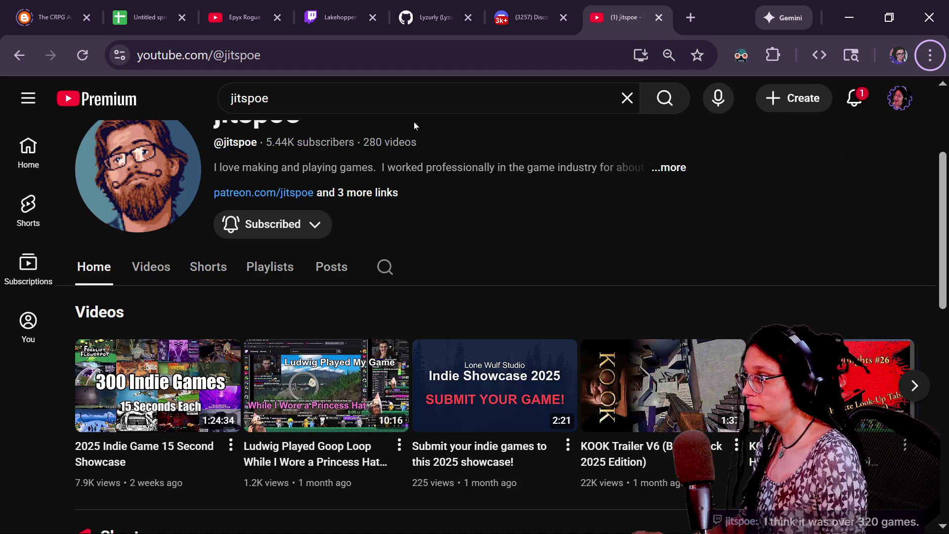
{"action": "left_click", "coordinate": [690, 18]}
{"action": "left_click", "coordinate": [223, 86]}
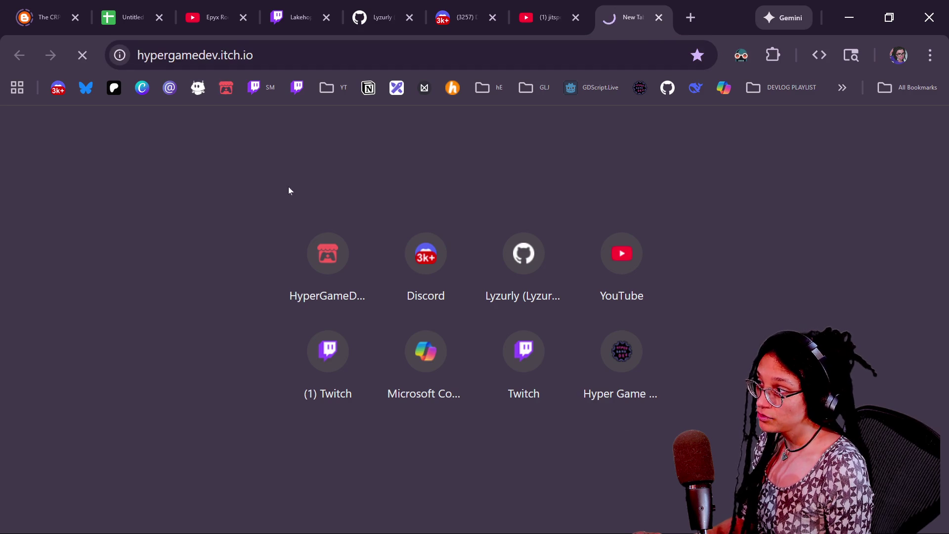
{"action": "scroll", "coordinate": [566, 387], "scroll_direction": "down", "scroll_amount": 4}
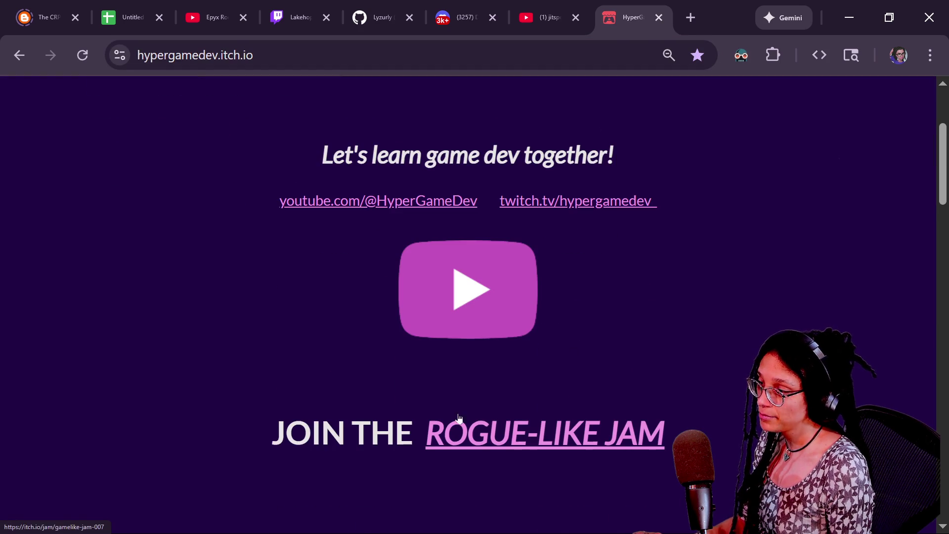
{"action": "left_click", "coordinate": [526, 424]}
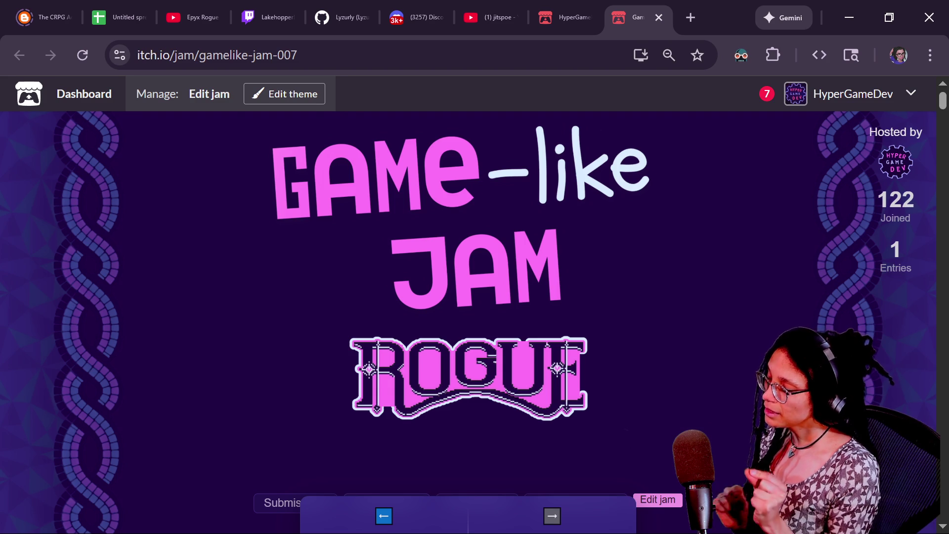
{"action": "mouse_move", "coordinate": [435, 471]}
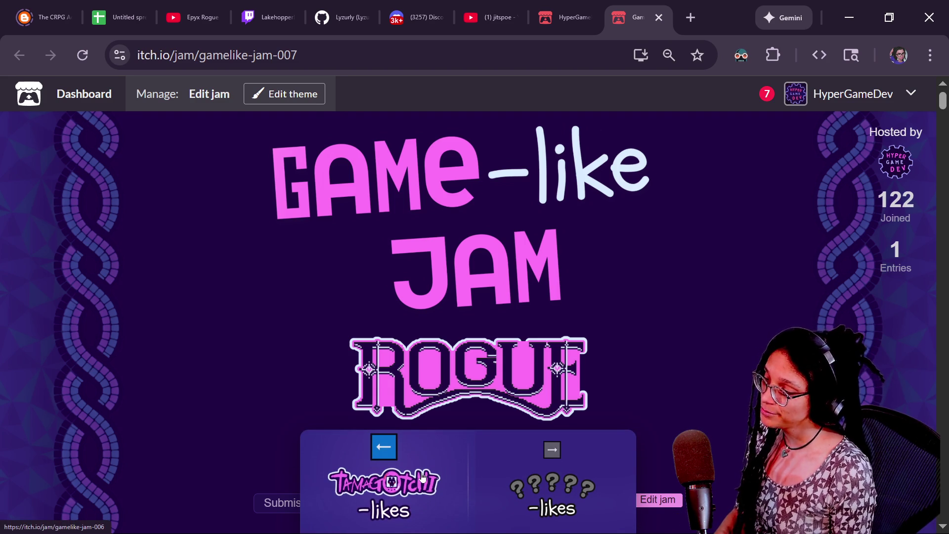
{"action": "left_click", "coordinate": [422, 476]}
{"action": "left_click", "coordinate": [420, 490]}
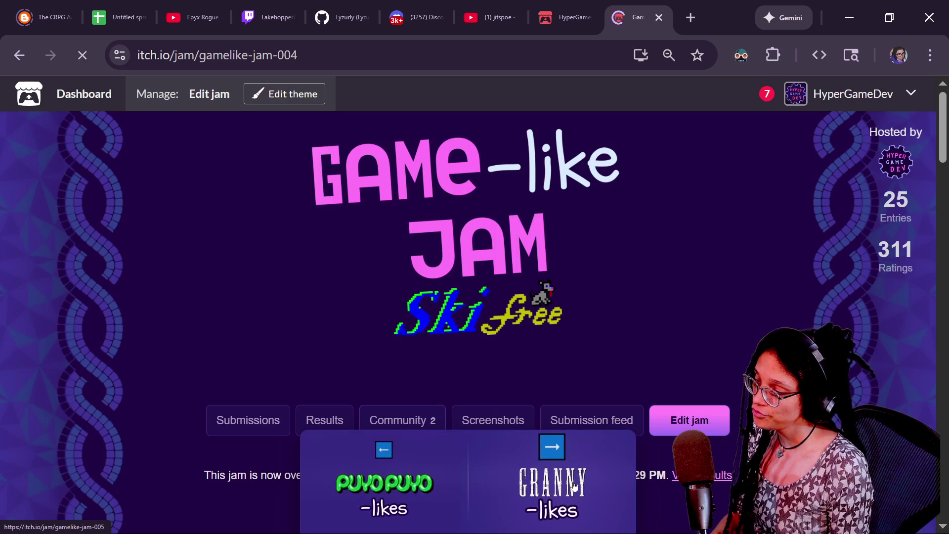
{"action": "left_click", "coordinate": [575, 488]}
{"action": "left_click", "coordinate": [577, 489]}
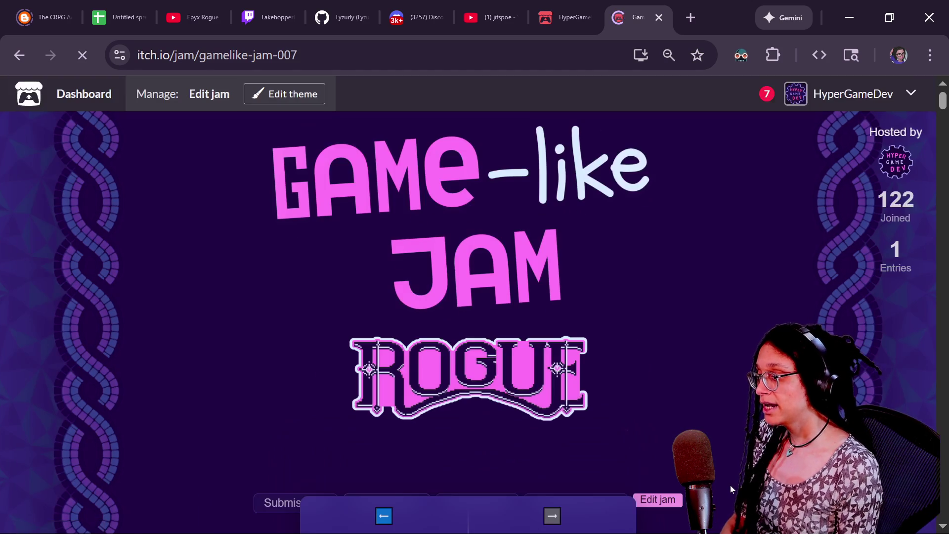
{"action": "left_click", "coordinate": [534, 449]}
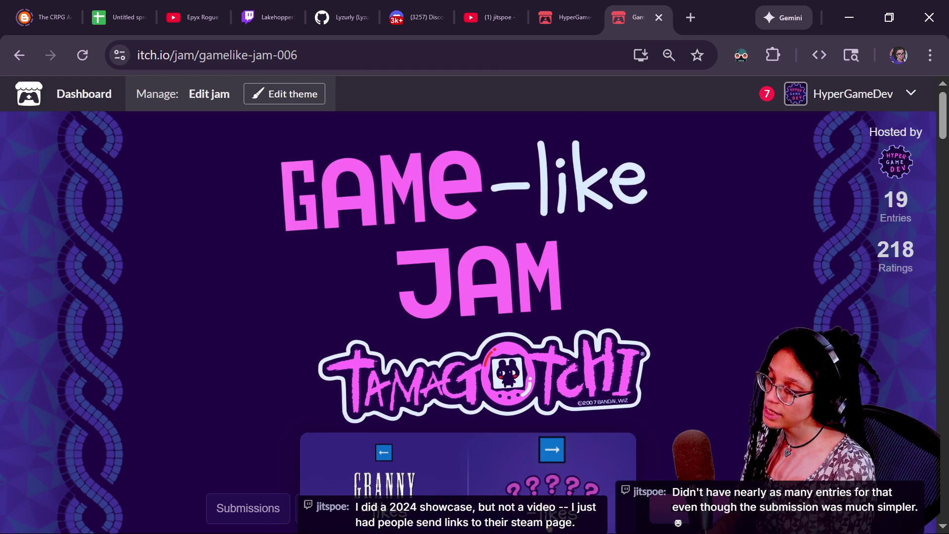
{"action": "left_click", "coordinate": [552, 446]}
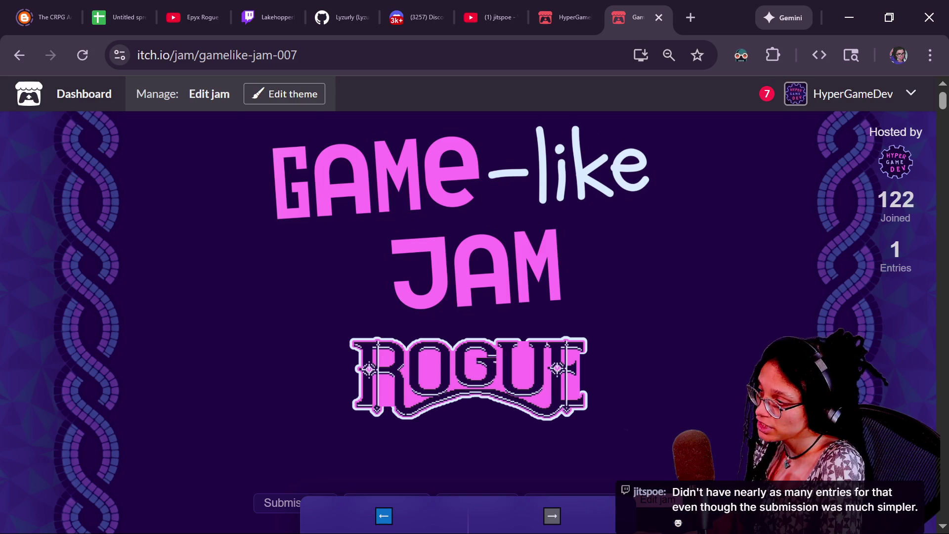
{"action": "key", "text": "alt+Tab"}
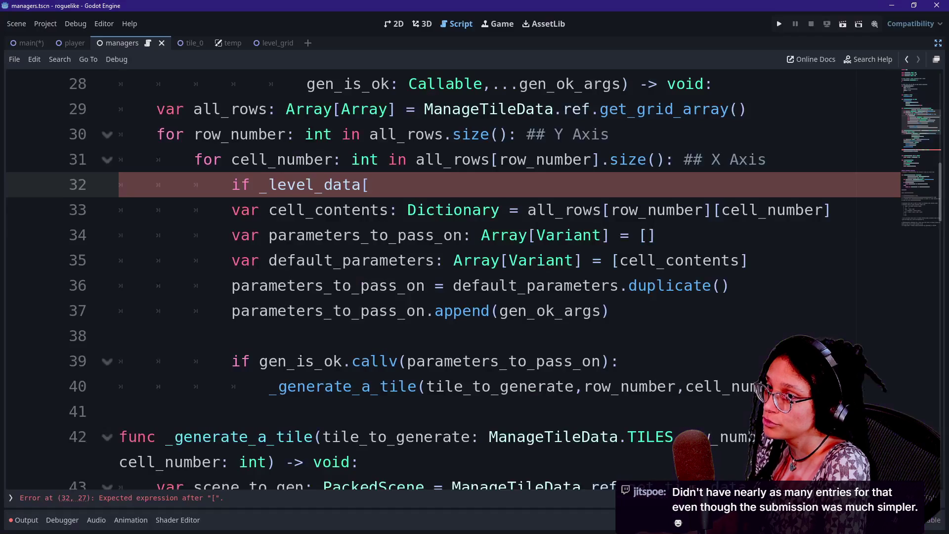
Step: Move through managers.gd from line 34 back to the unfinished level-data check on line 32
{"action": "left_click", "coordinate": [656, 235]}
{"action": "key", "text": "Up"}
{"action": "key", "text": "Up"}
{"action": "key", "text": "Up"}
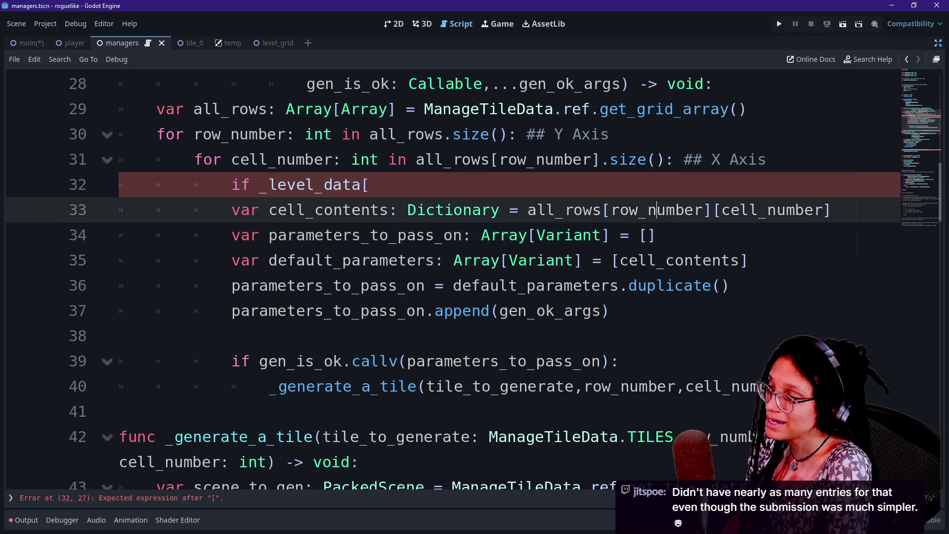
{"action": "key", "text": "Up"}
{"action": "key", "text": "Up"}
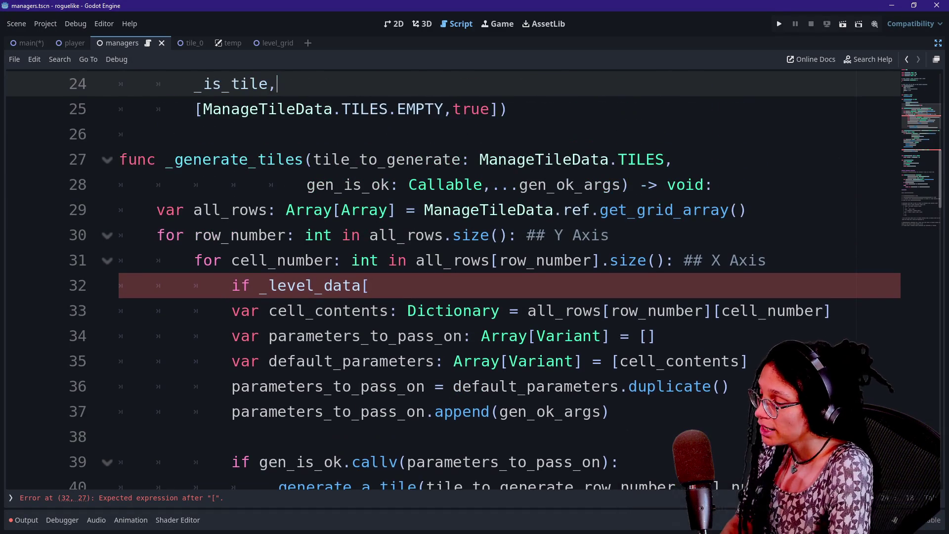
{"action": "key", "text": "Down"}
{"action": "key", "text": "Down"}
{"action": "key", "text": "Down"}
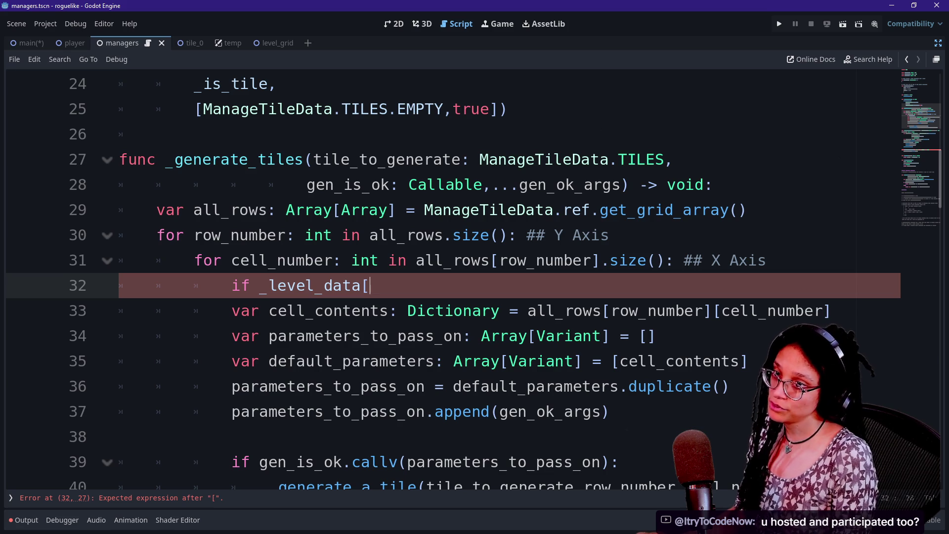
{"action": "key", "text": "alt+Tab"}
Step: Review the Game-like Jam 007 page's judging criteria, rules, sponsors and winner categories
{"action": "scroll", "coordinate": [759, 281], "scroll_direction": "down", "scroll_amount": 10}
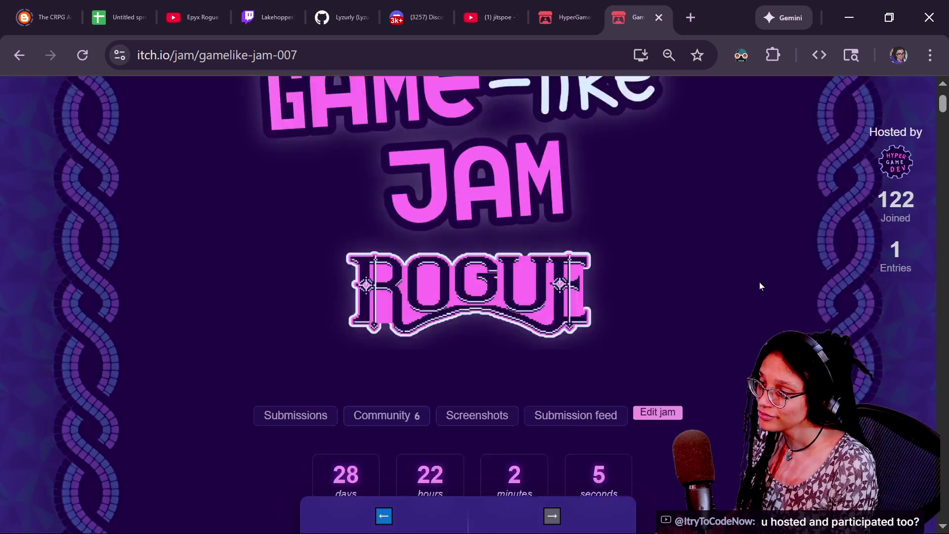
{"action": "scroll", "coordinate": [760, 285], "scroll_direction": "down", "scroll_amount": 15}
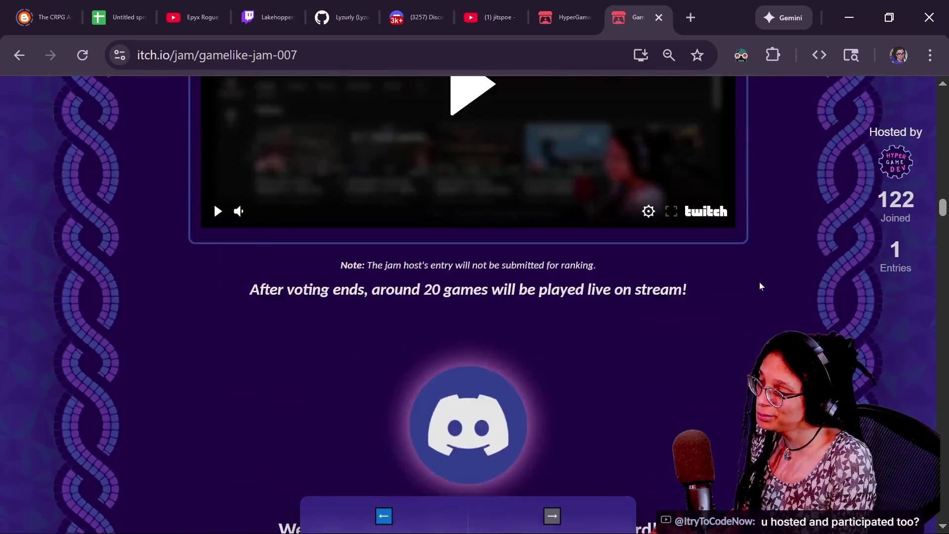
{"action": "scroll", "coordinate": [759, 286], "scroll_direction": "down", "scroll_amount": 15}
{"action": "scroll", "coordinate": [760, 286], "scroll_direction": "up", "scroll_amount": 10}
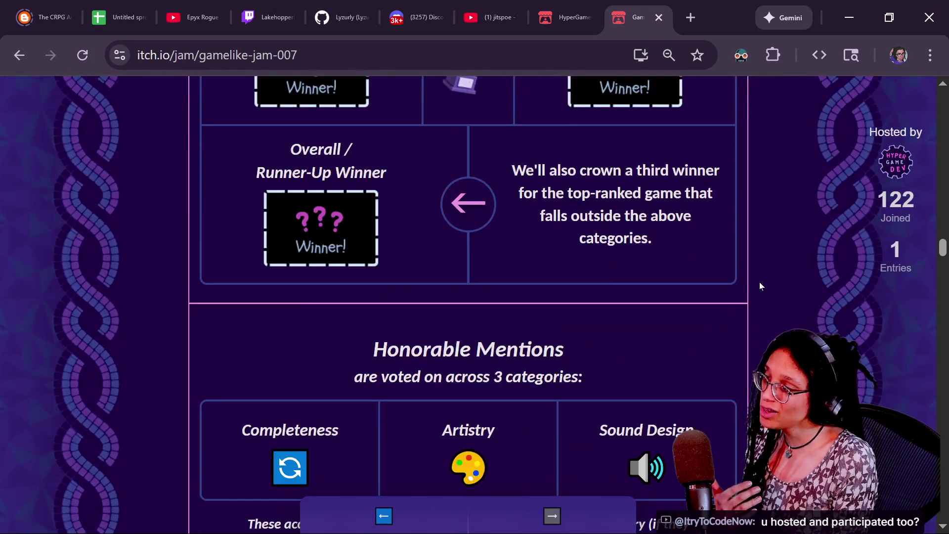
{"action": "scroll", "coordinate": [760, 286], "scroll_direction": "up", "scroll_amount": 2}
{"action": "scroll", "coordinate": [760, 286], "scroll_direction": "down", "scroll_amount": 2}
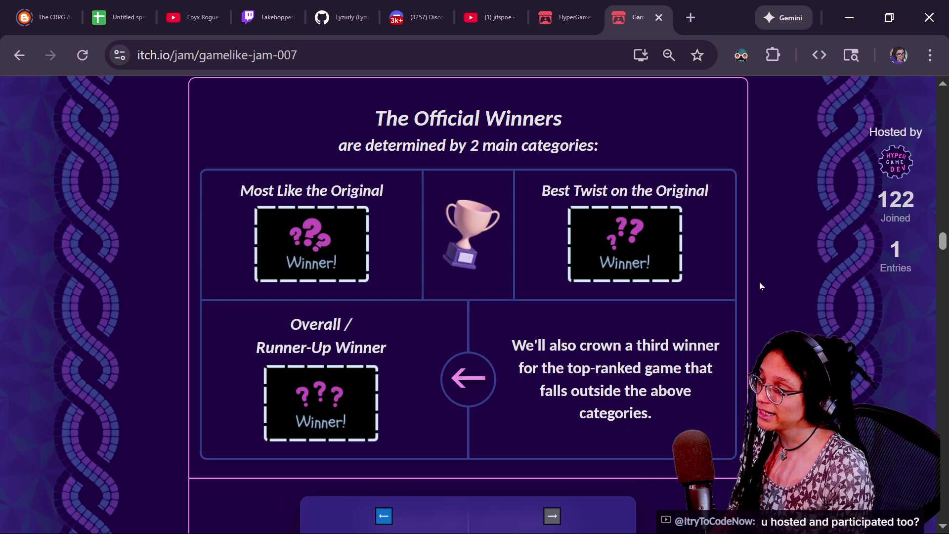
{"action": "scroll", "coordinate": [760, 285], "scroll_direction": "down", "scroll_amount": 10}
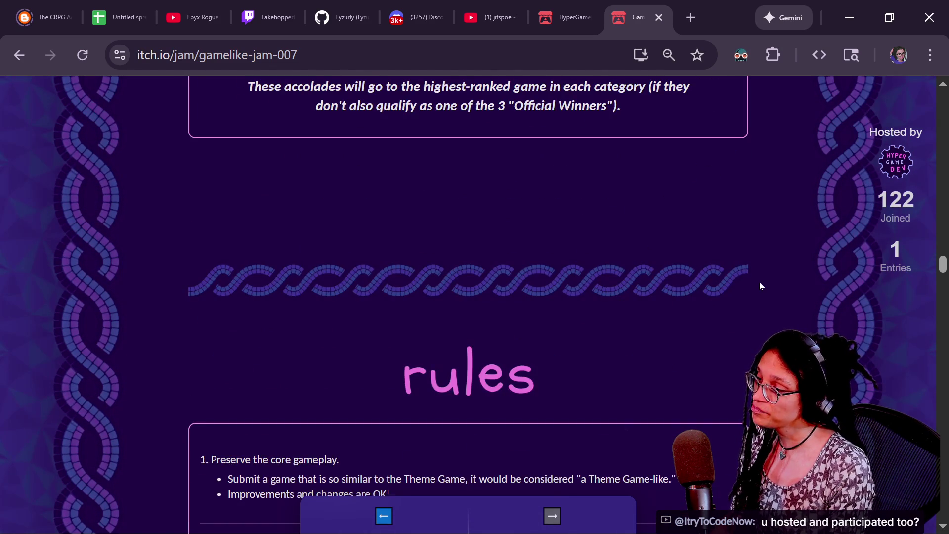
{"action": "scroll", "coordinate": [759, 285], "scroll_direction": "down", "scroll_amount": 10}
{"action": "scroll", "coordinate": [760, 286], "scroll_direction": "down", "scroll_amount": 15}
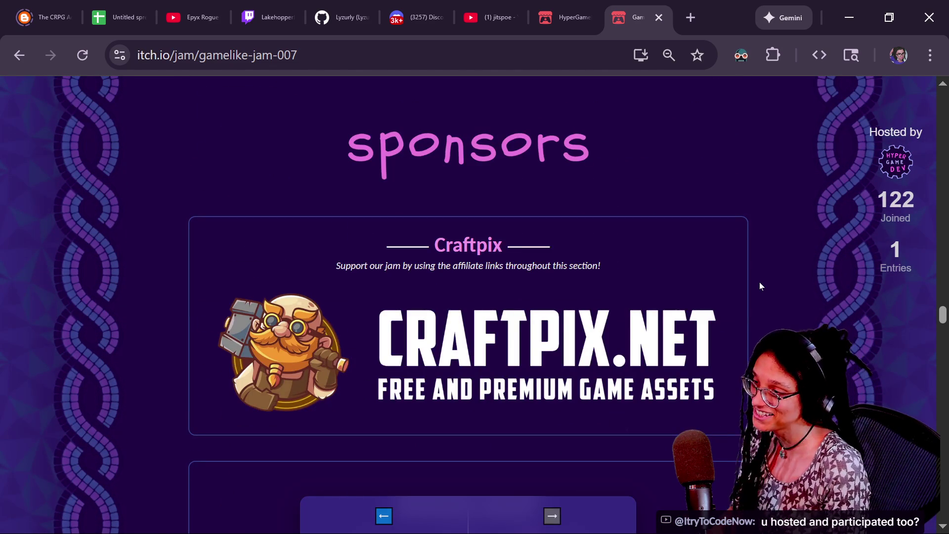
{"action": "scroll", "coordinate": [760, 286], "scroll_direction": "down", "scroll_amount": 2}
{"action": "scroll", "coordinate": [759, 285], "scroll_direction": "up", "scroll_amount": 15}
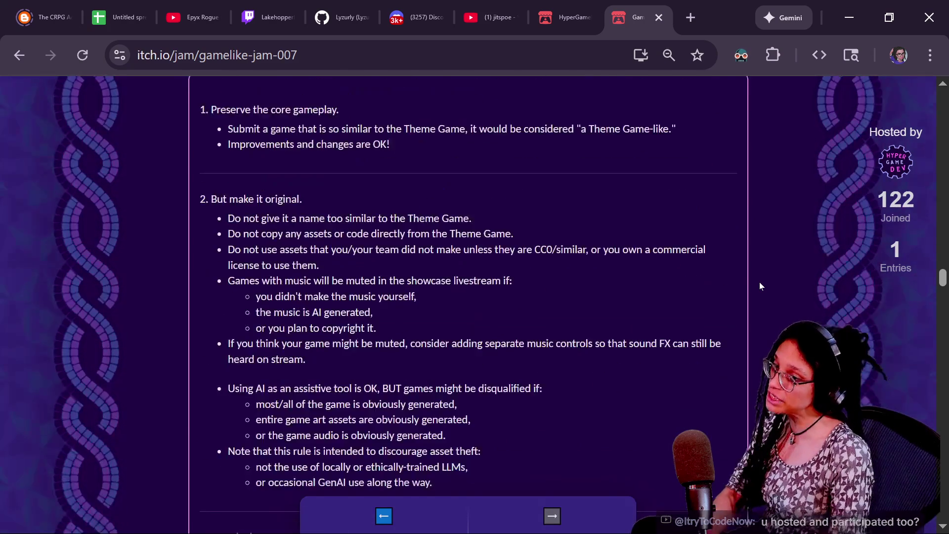
{"action": "scroll", "coordinate": [759, 286], "scroll_direction": "up", "scroll_amount": 2}
{"action": "scroll", "coordinate": [760, 286], "scroll_direction": "up", "scroll_amount": 9}
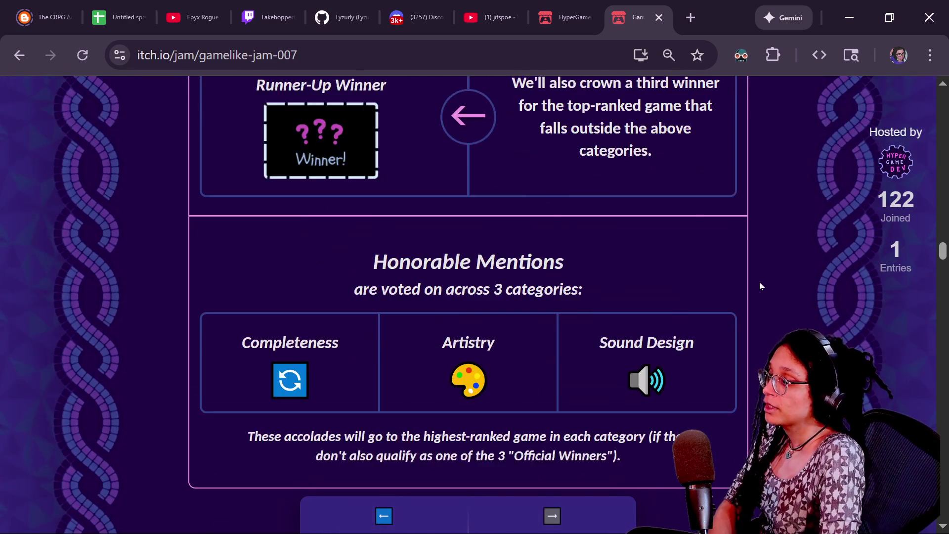
{"action": "scroll", "coordinate": [759, 285], "scroll_direction": "up", "scroll_amount": 3}
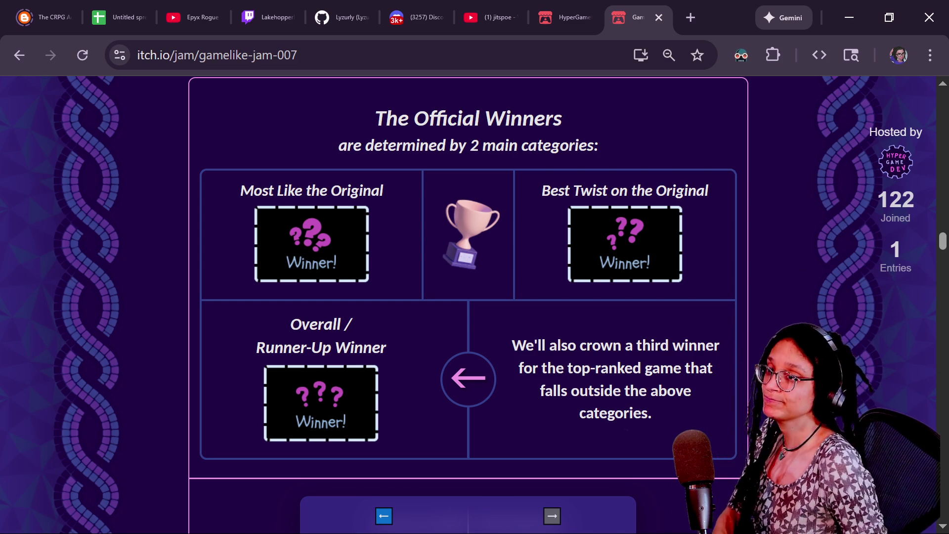
{"action": "mouse_move", "coordinate": [948, 159]}
{"action": "left_mouse_down"}
{"action": "mouse_move", "coordinate": [770, 159]}
{"action": "mouse_move", "coordinate": [448, 82]}
{"action": "left_mouse_up"}
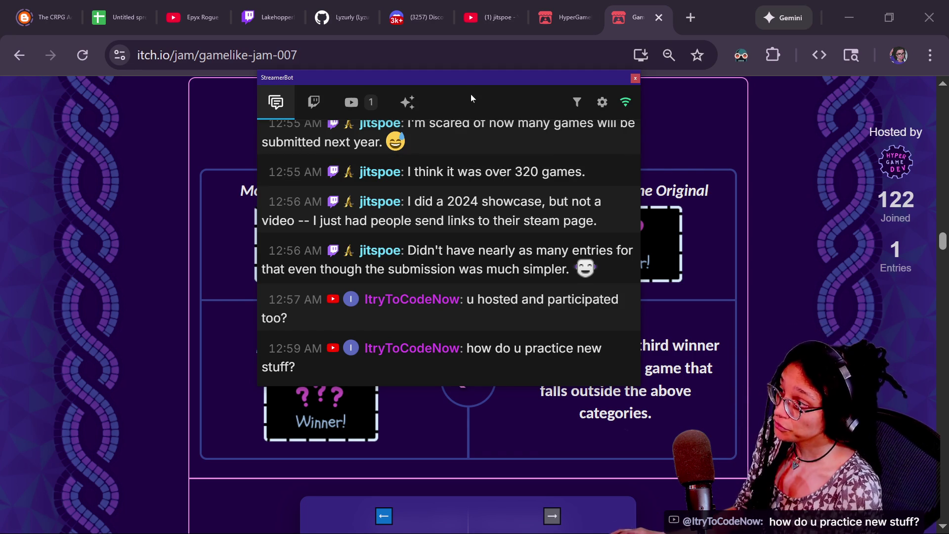
{"action": "left_click", "coordinate": [459, 81]}
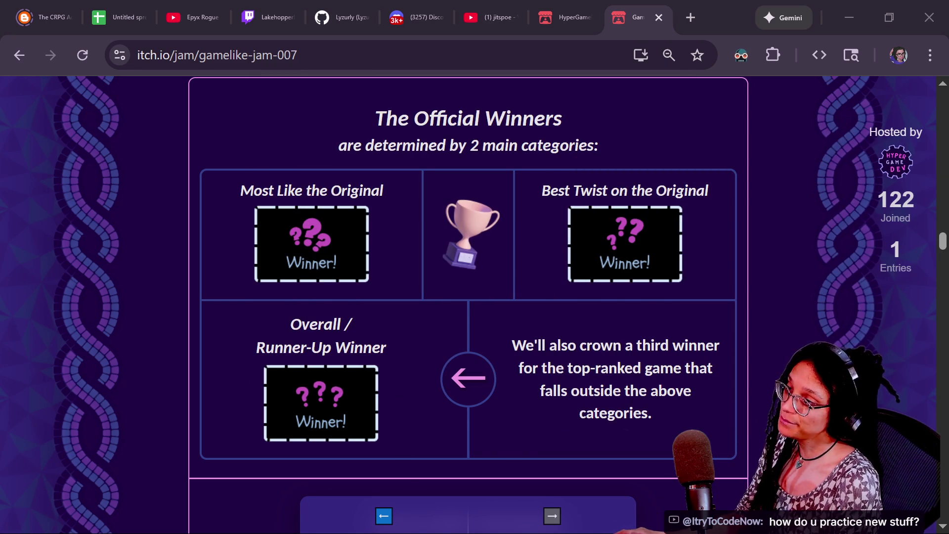
{"action": "scroll", "coordinate": [580, 311], "scroll_direction": "up", "scroll_amount": 10}
{"action": "scroll", "coordinate": [562, 302], "scroll_direction": "up", "scroll_amount": 3}
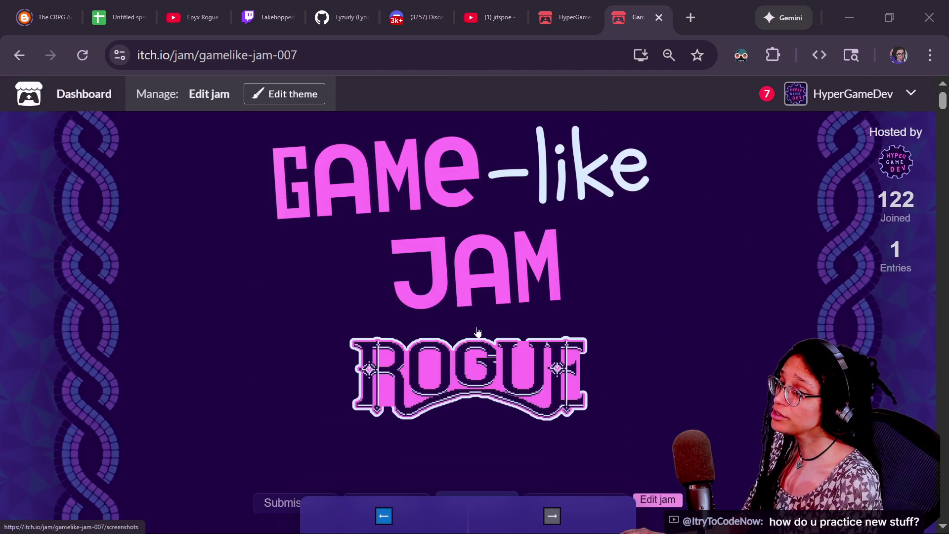
Step: Open the hypergamedev host profile and scroll to its All Game Like Jams table
{"action": "left_click", "coordinate": [895, 162]}
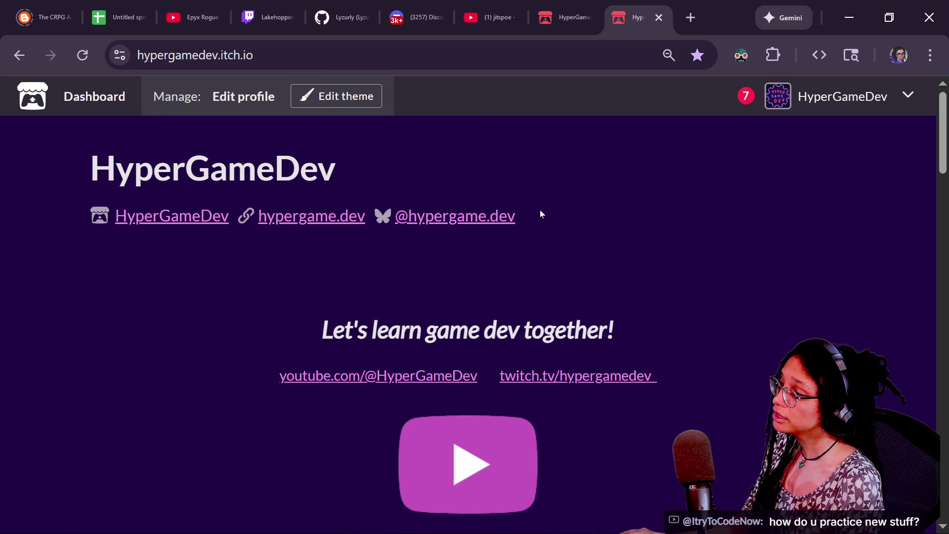
{"action": "scroll", "coordinate": [540, 210], "scroll_direction": "down", "scroll_amount": 2}
{"action": "scroll", "coordinate": [540, 214], "scroll_direction": "down", "scroll_amount": 5}
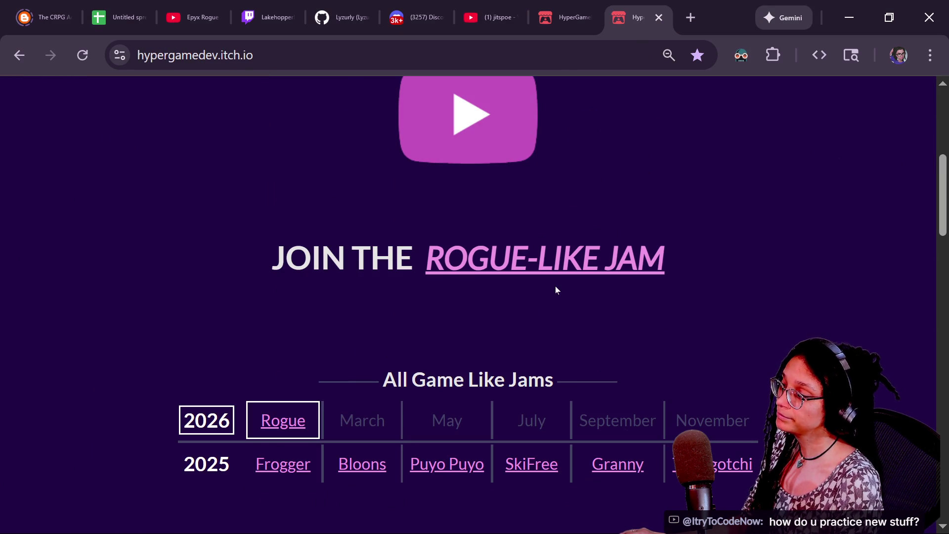
{"action": "scroll", "coordinate": [556, 286], "scroll_direction": "down", "scroll_amount": 2}
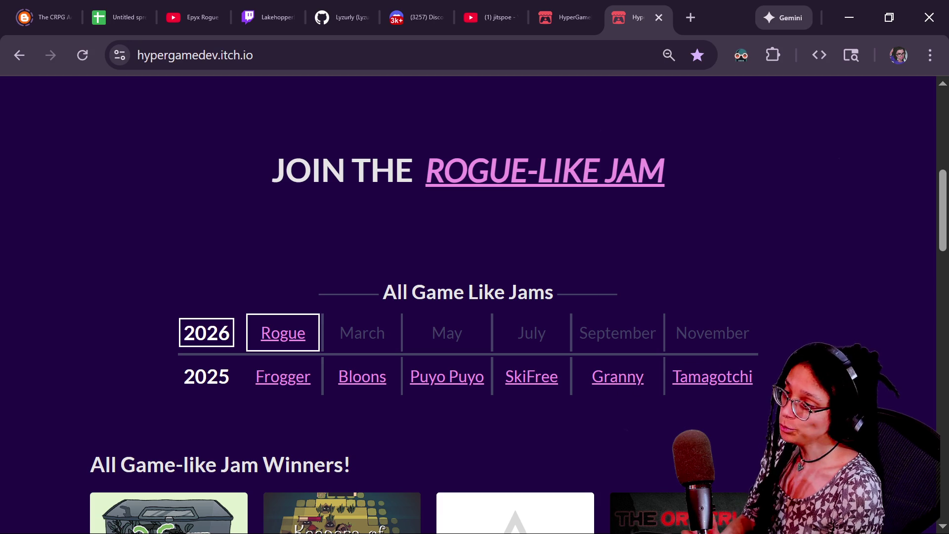
{"action": "scroll", "coordinate": [518, 328], "scroll_direction": "down", "scroll_amount": 1}
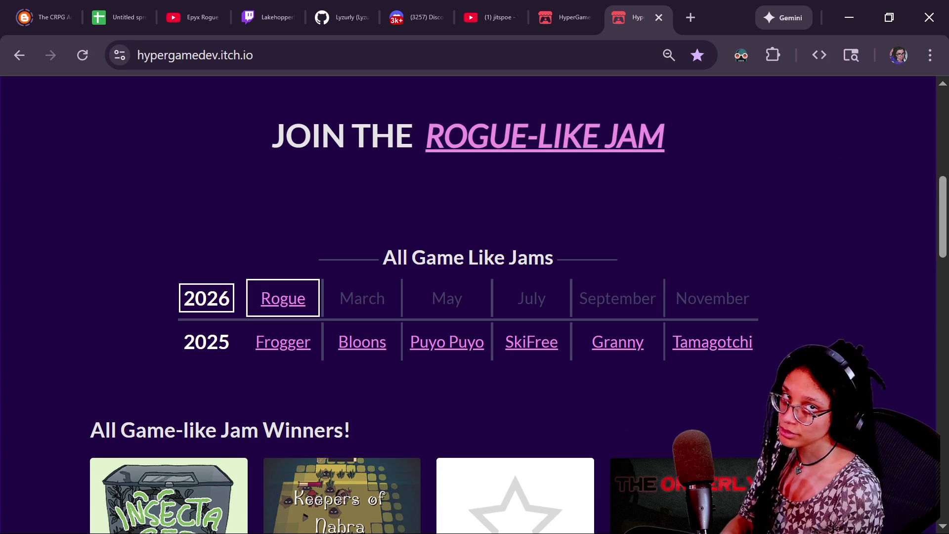